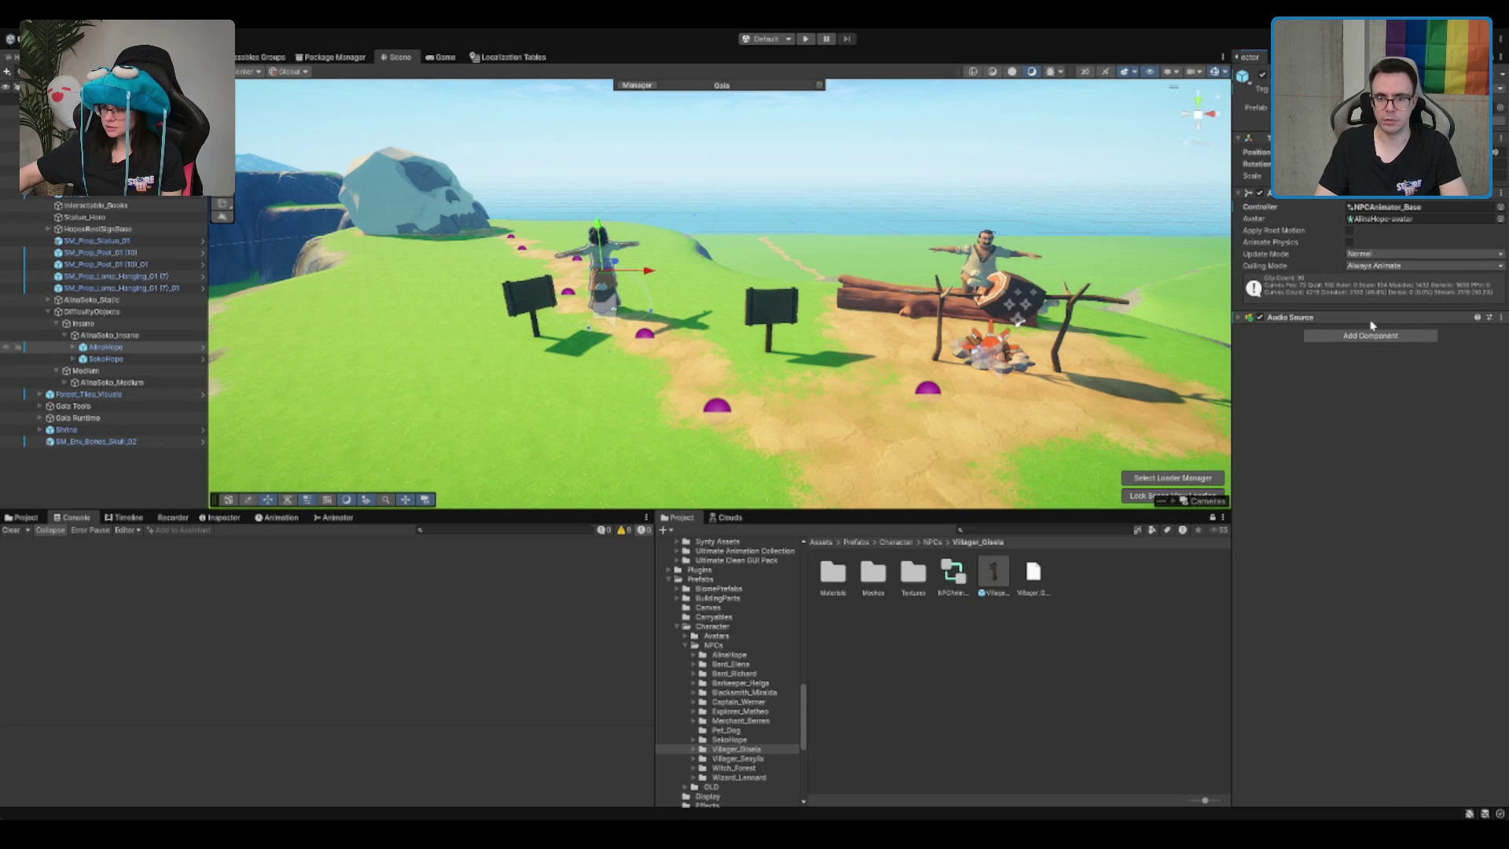
Step: Select SekoHope and AlinaHope together and move both beside the skull rock
scroll(783, 250, "down", 3)
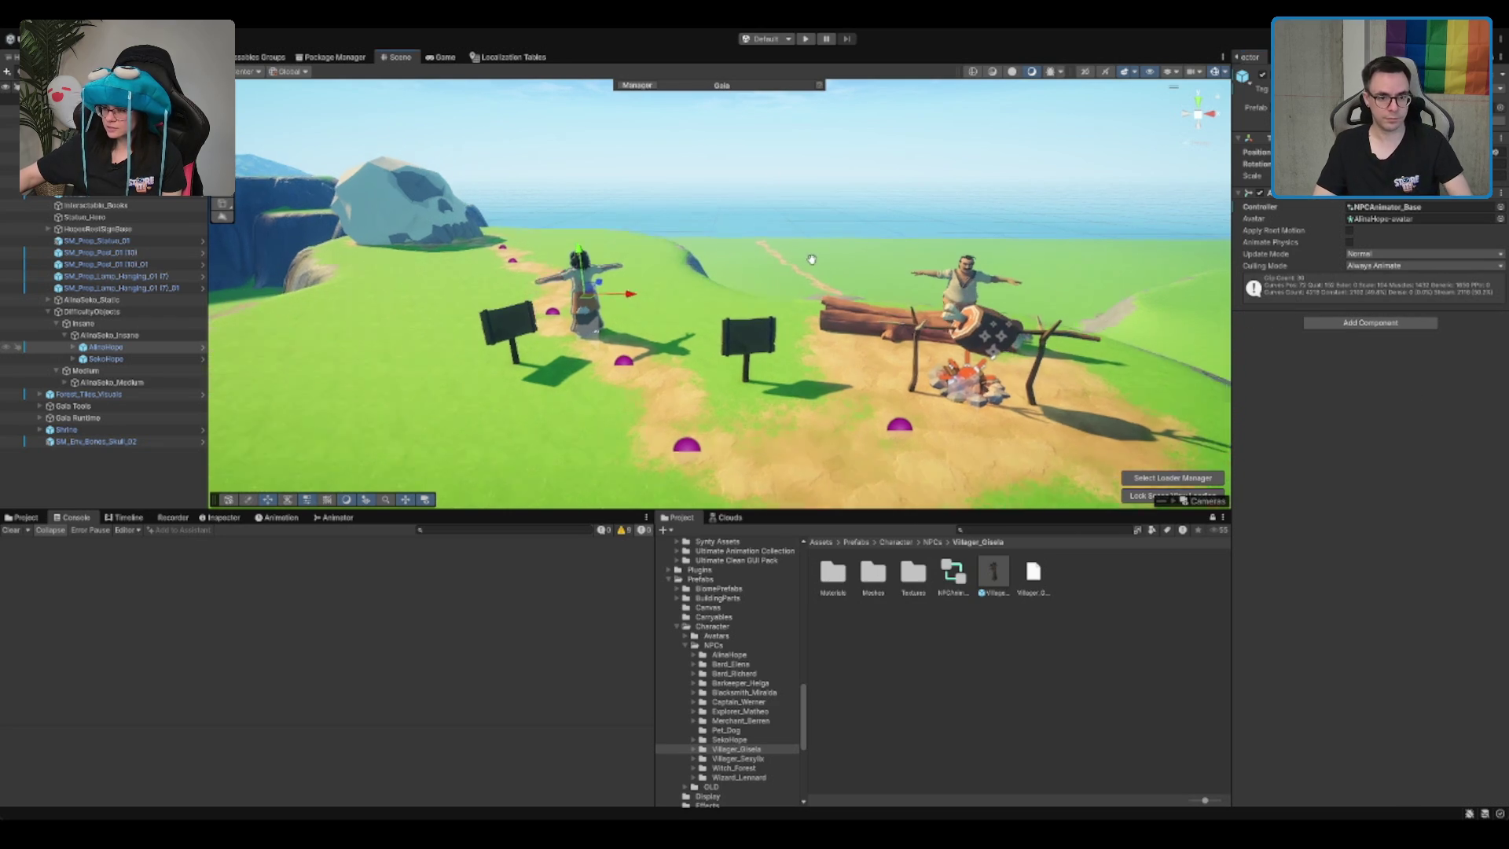
left_click(157, 359)
left_click(1402, 414)
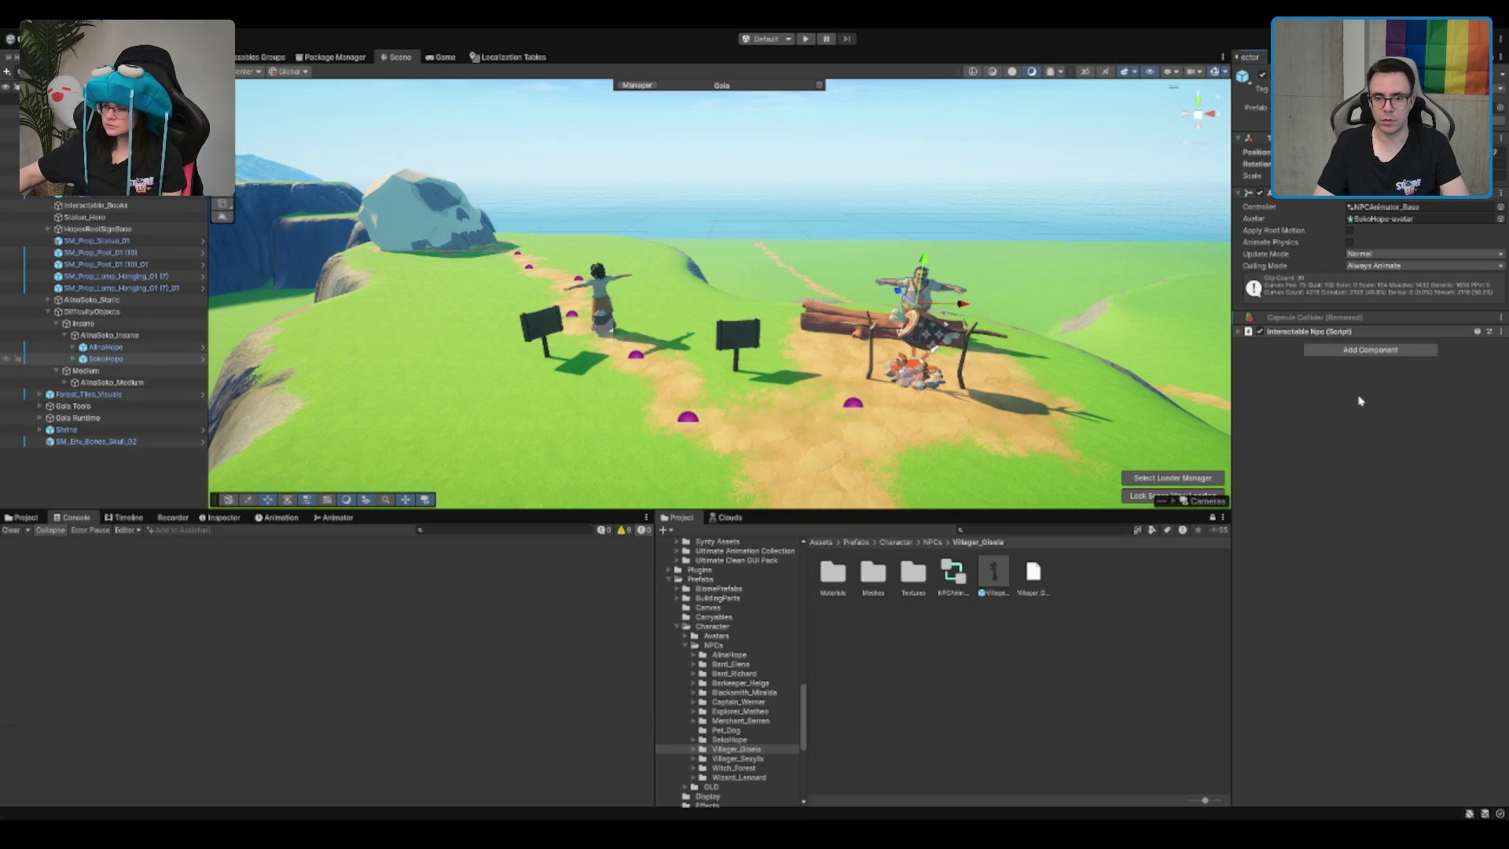
left_click(118, 347, "ctrl")
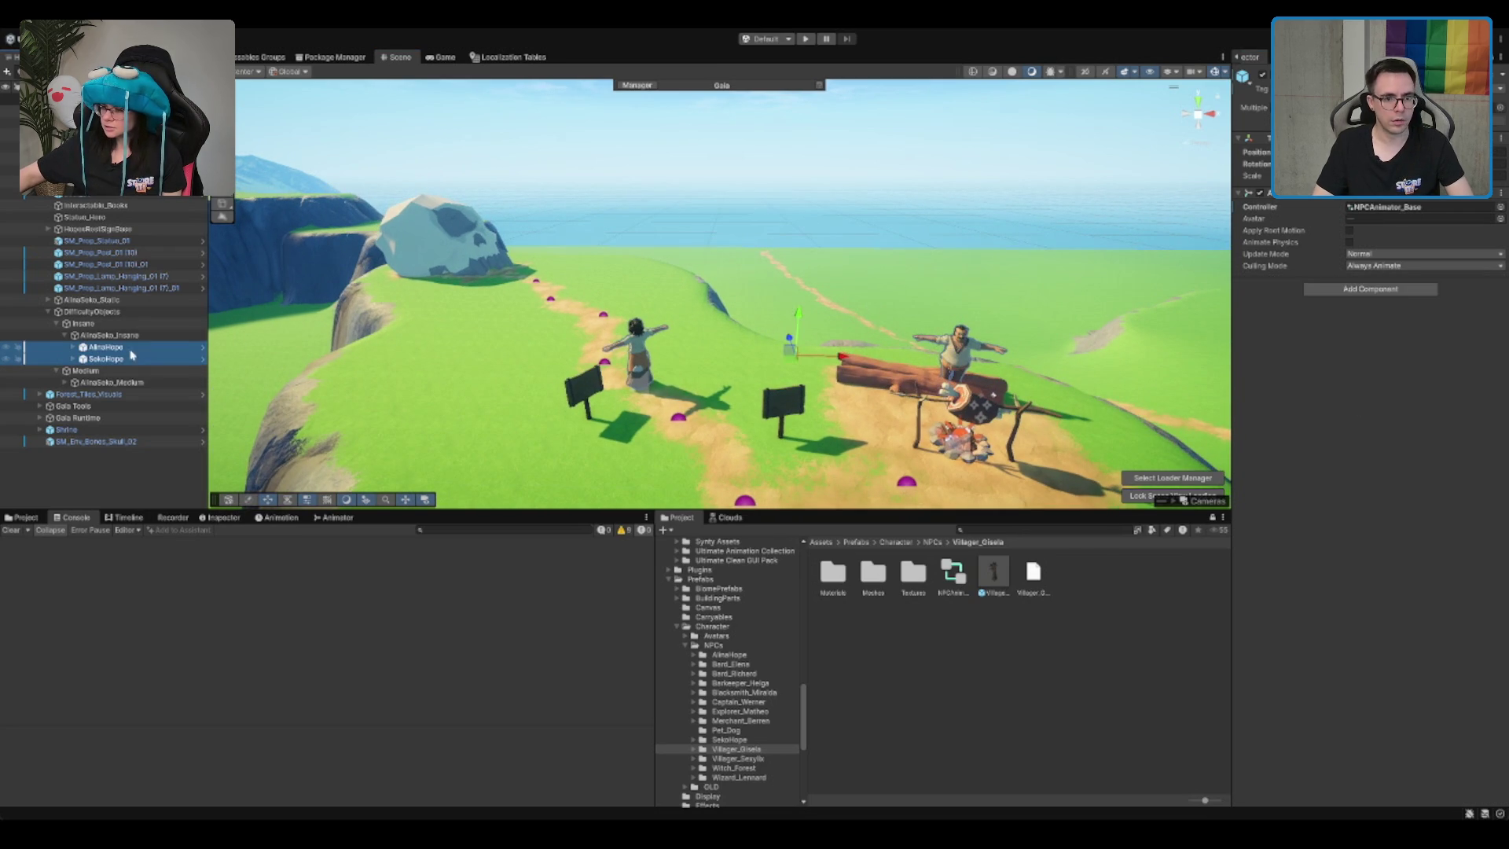
mouse_move(816, 368)
left_mouse_down()
mouse_move(440, 315)
mouse_move(481, 279)
left_mouse_up()
key("f")
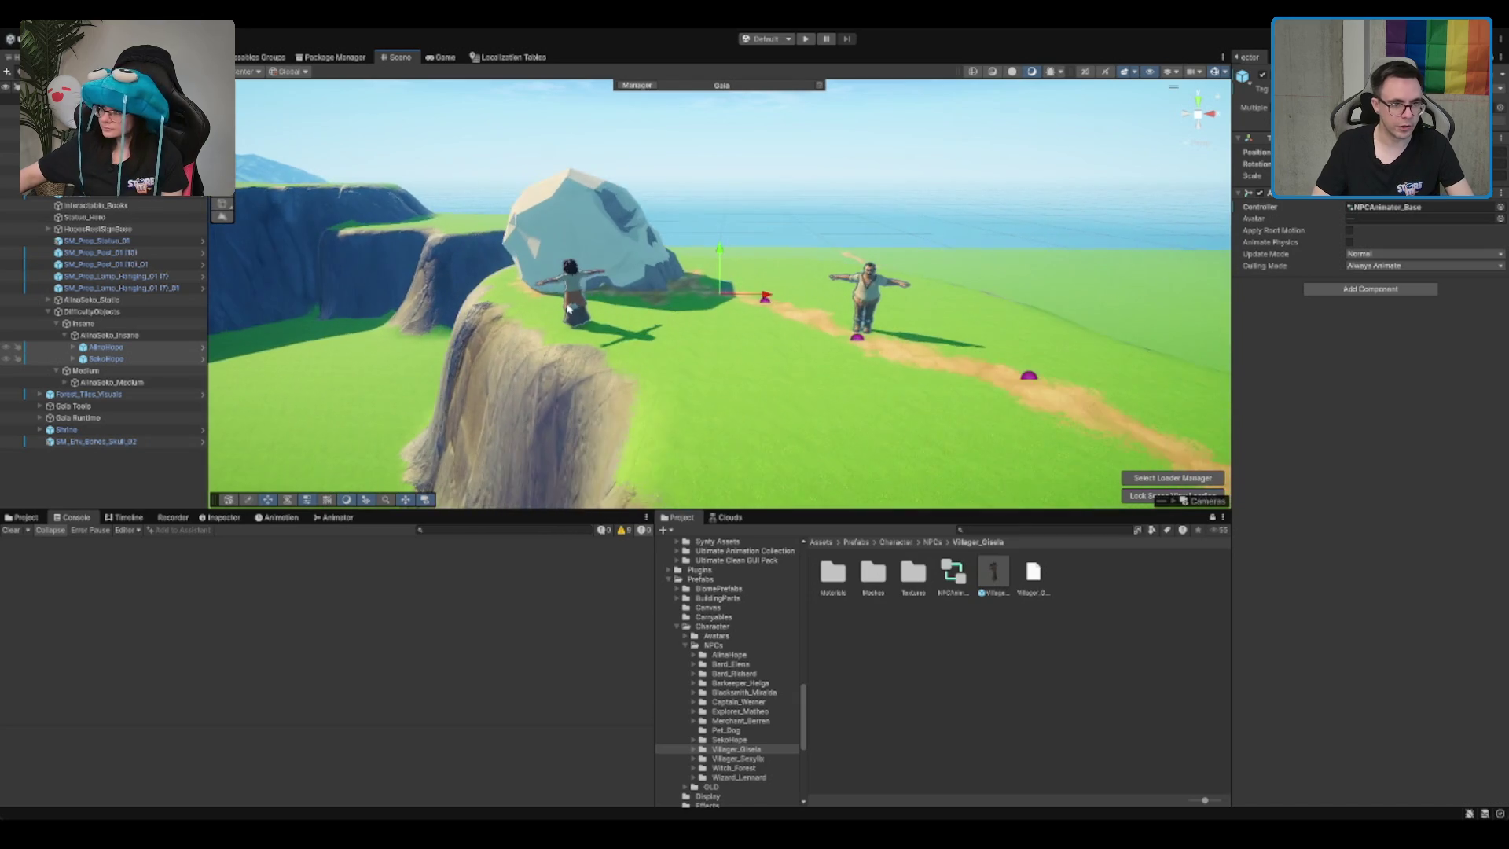
Step: Rotate AlinaHope so she faces a new direction
left_click(545, 303)
key("e")
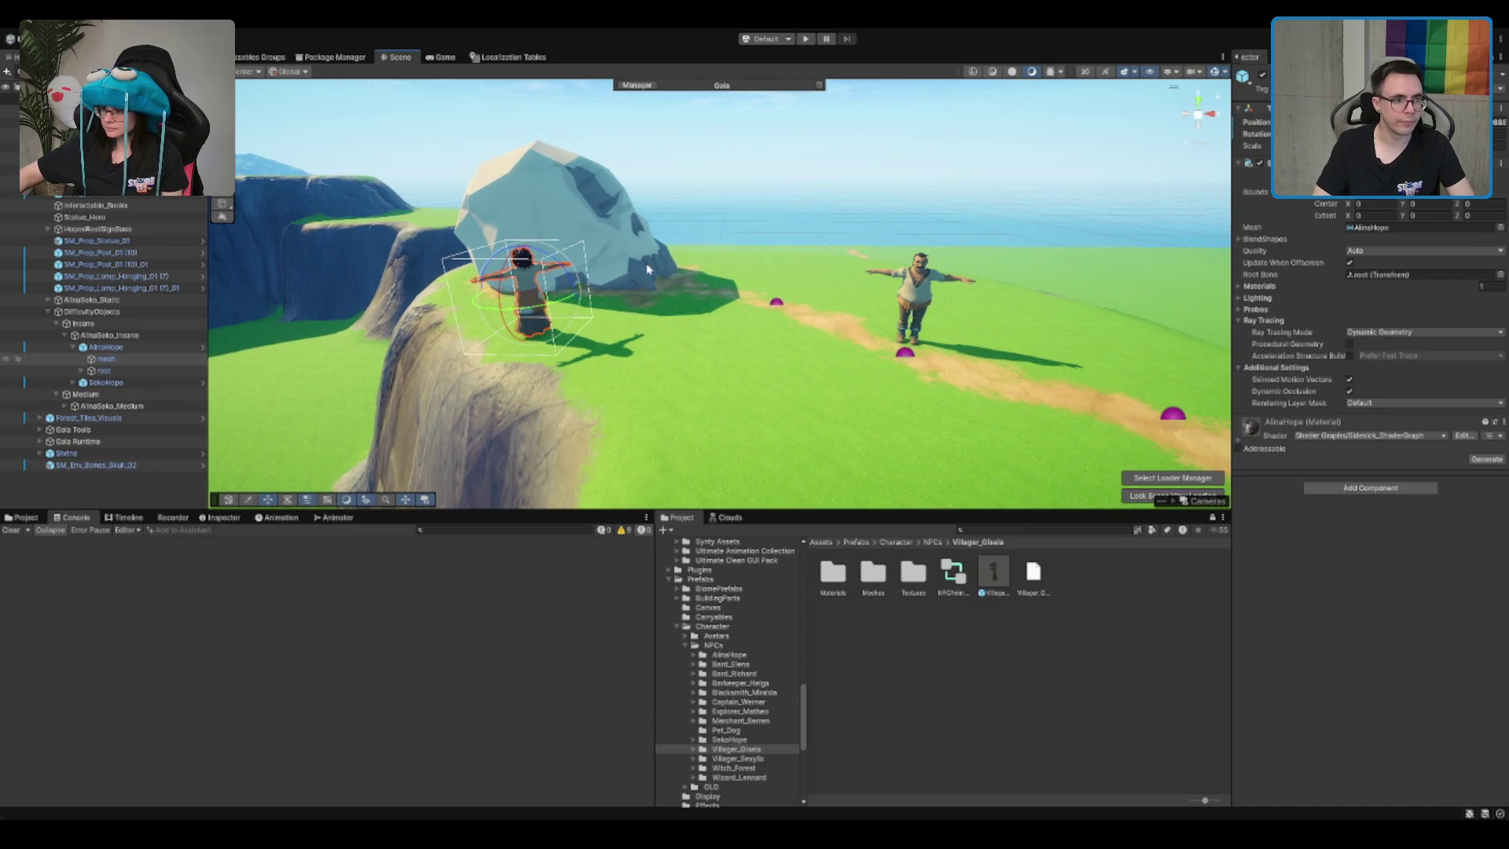
double_click(202, 355)
left_click(196, 347)
mouse_move(565, 326)
left_mouse_down()
mouse_move(543, 360)
mouse_move(717, 550)
left_mouse_up()
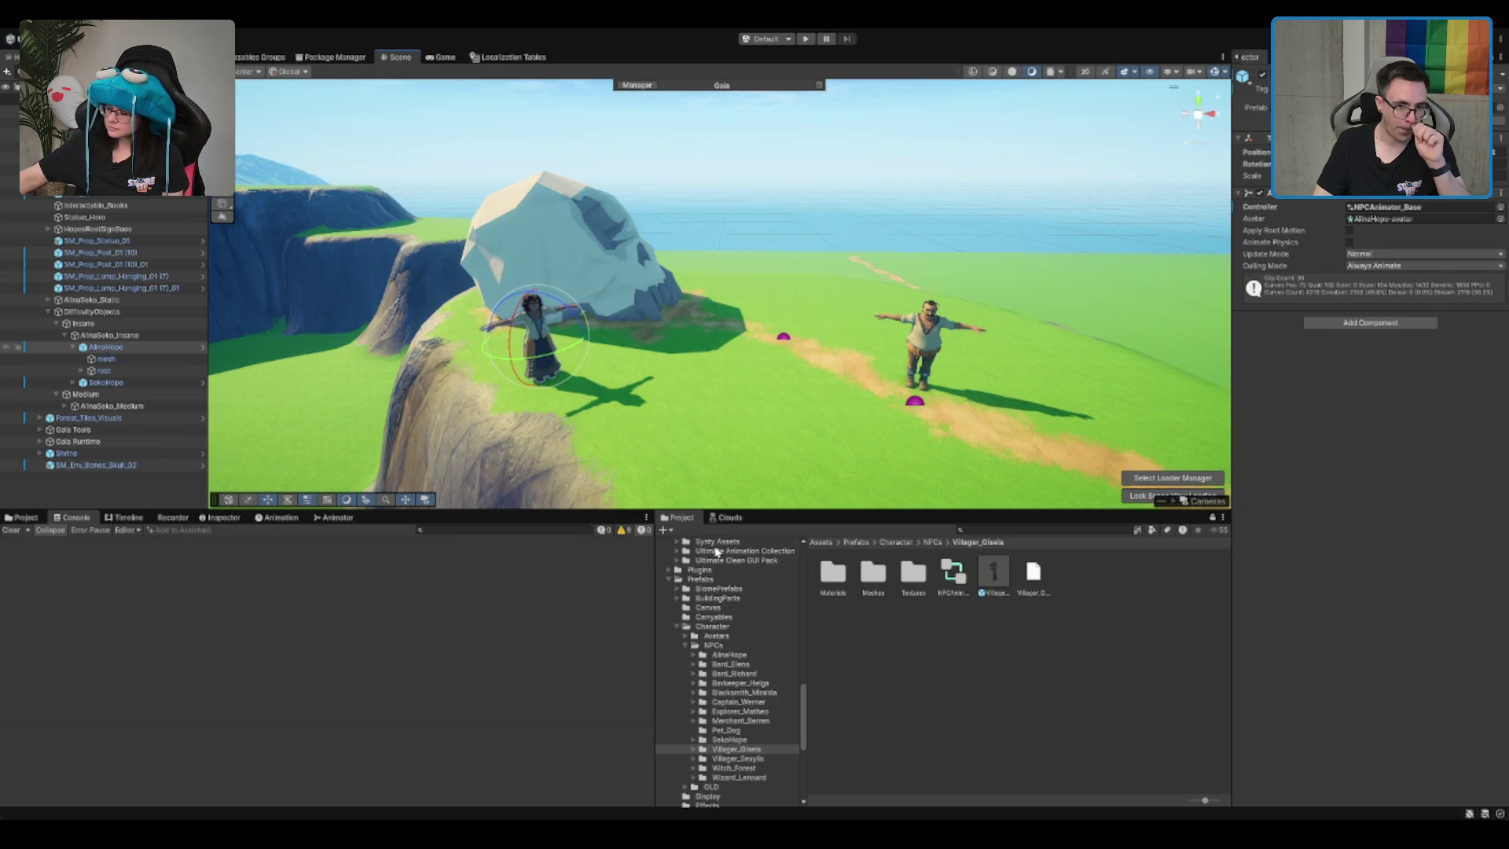
Step: Drag NPCAnimator_Scared from Explorer_Matheo into the Animator Controller field of AlinaHope and SekoHope
left_click(758, 711)
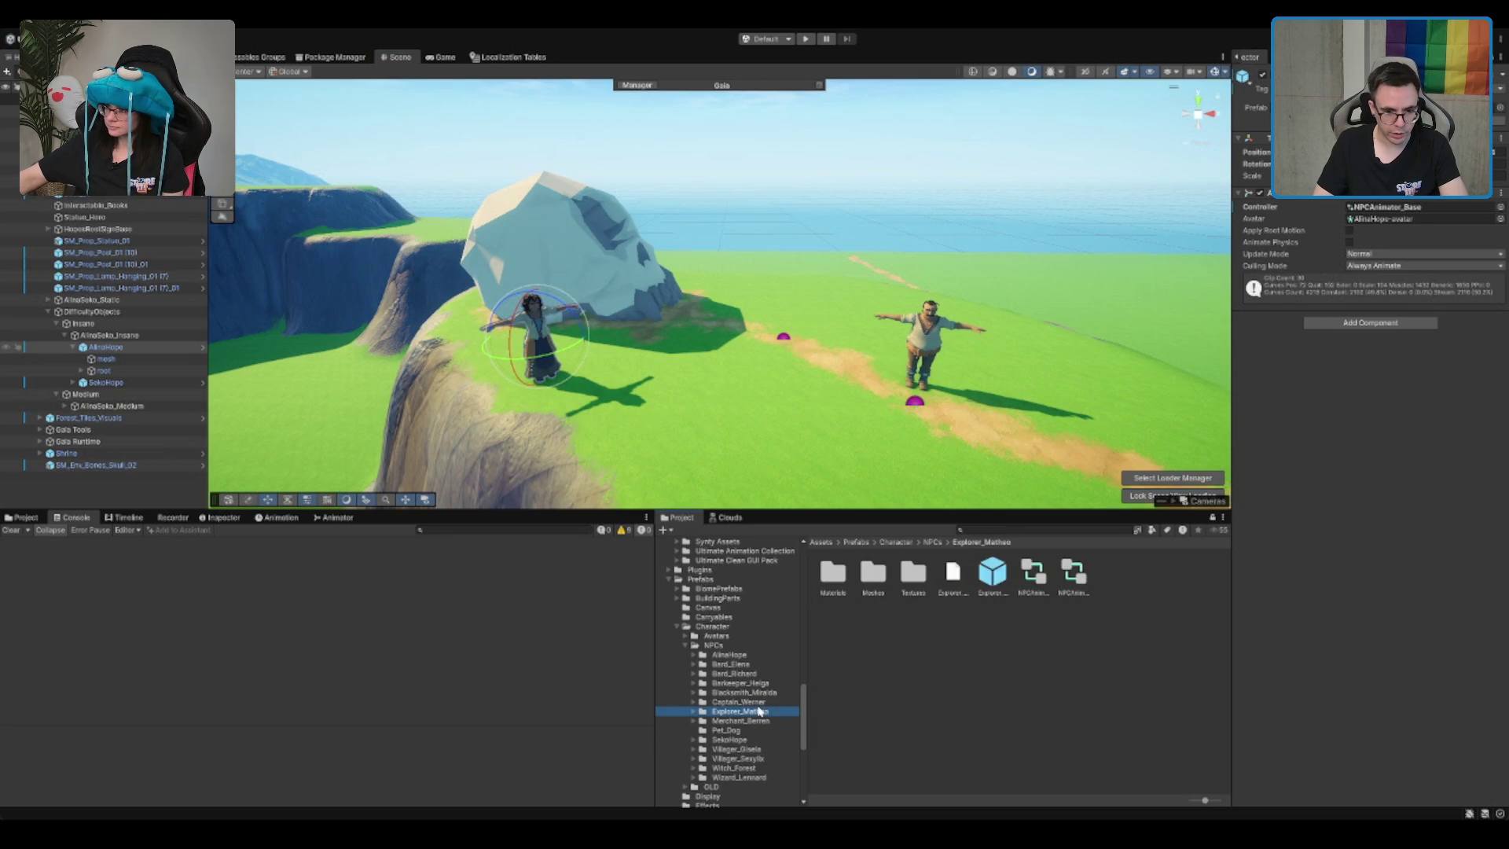
left_click(1036, 594)
key("Right")
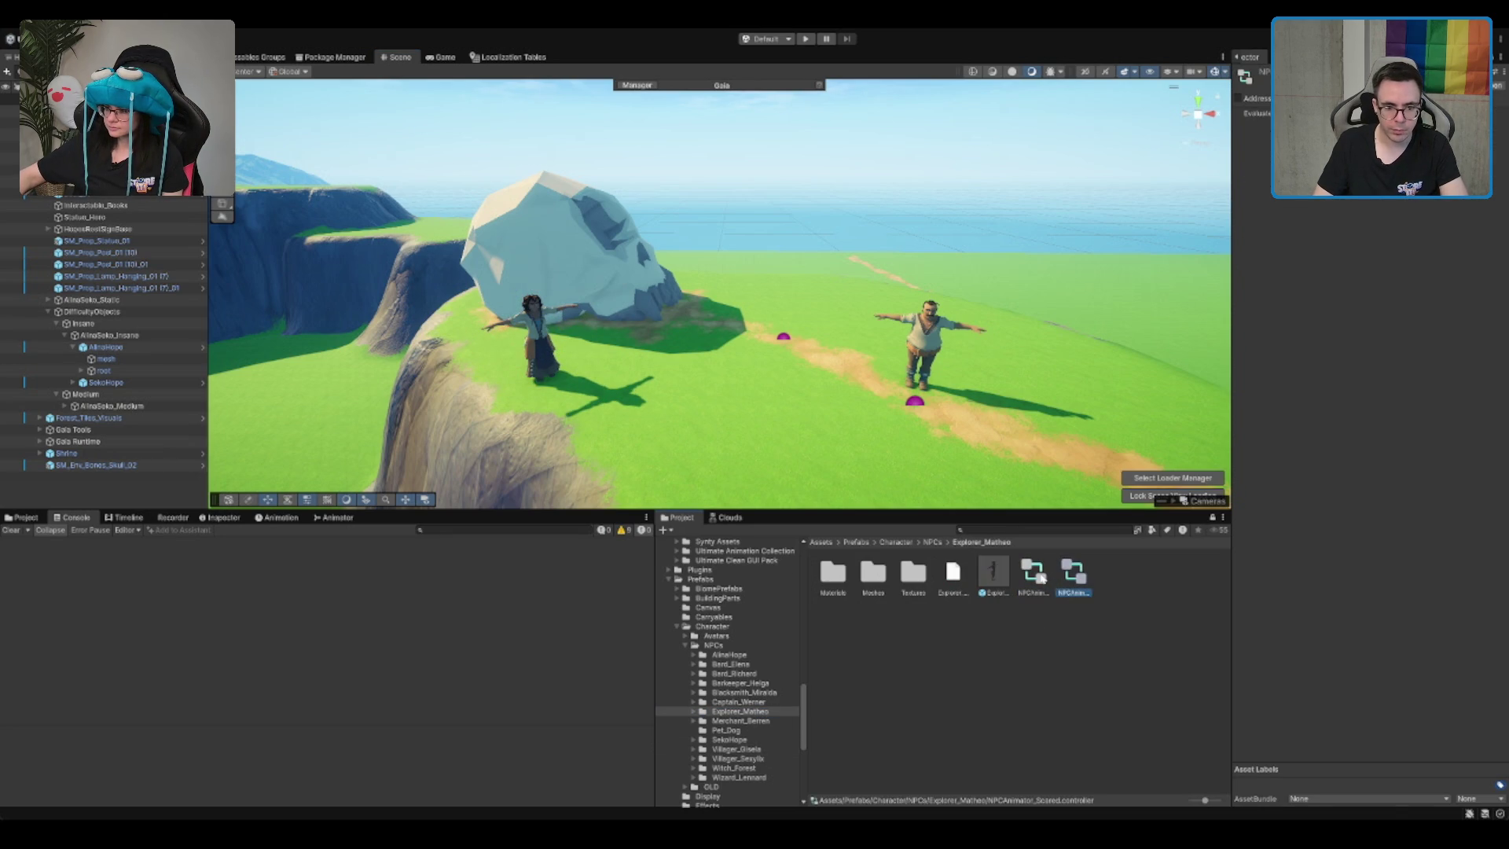
left_click(110, 346)
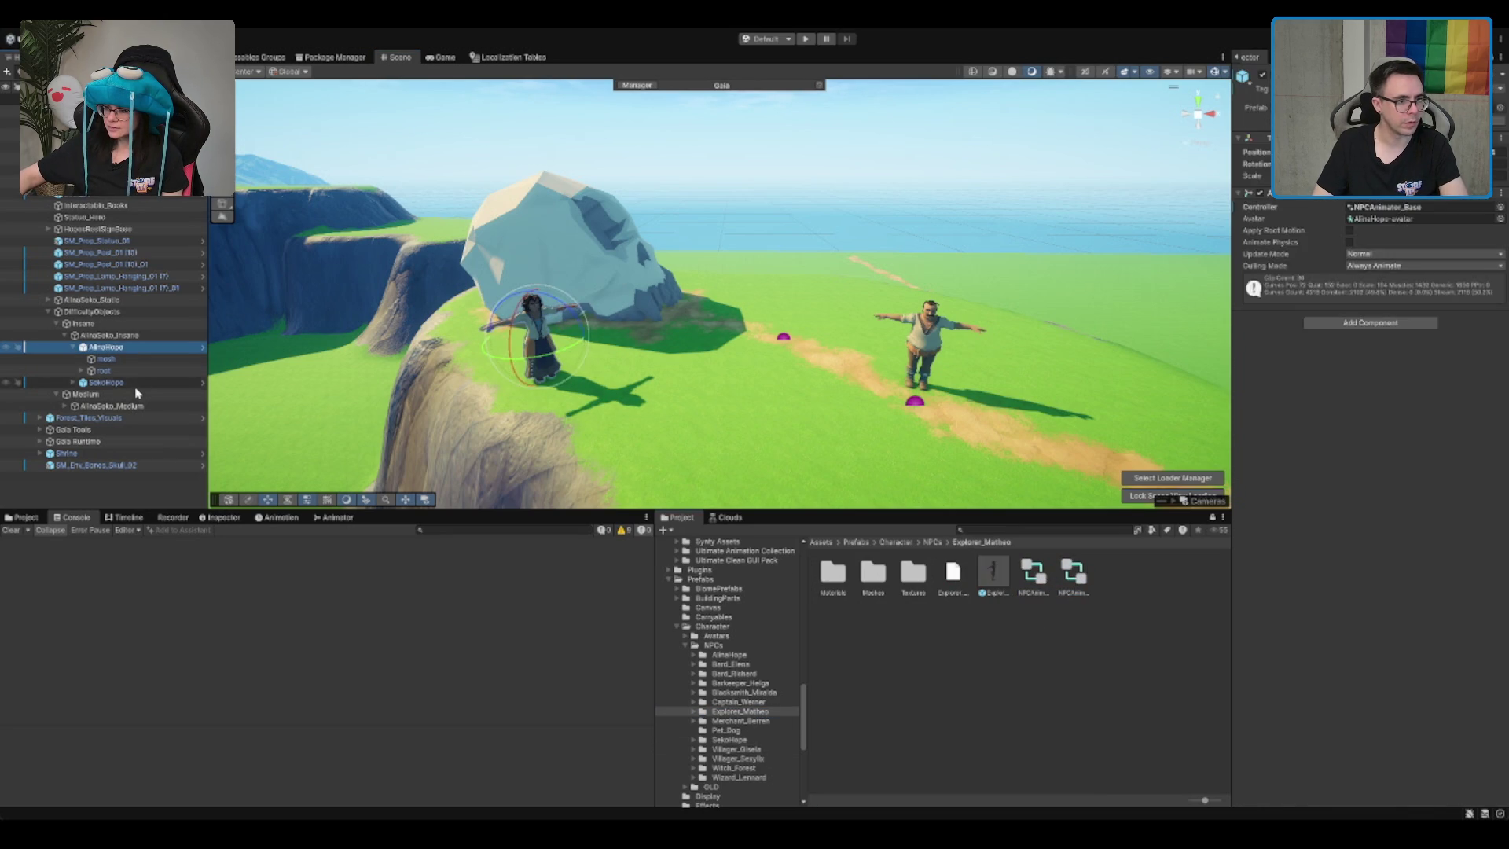
left_click(87, 394, "ctrl")
left_click(146, 393, "ctrl")
left_click(110, 382, "ctrl")
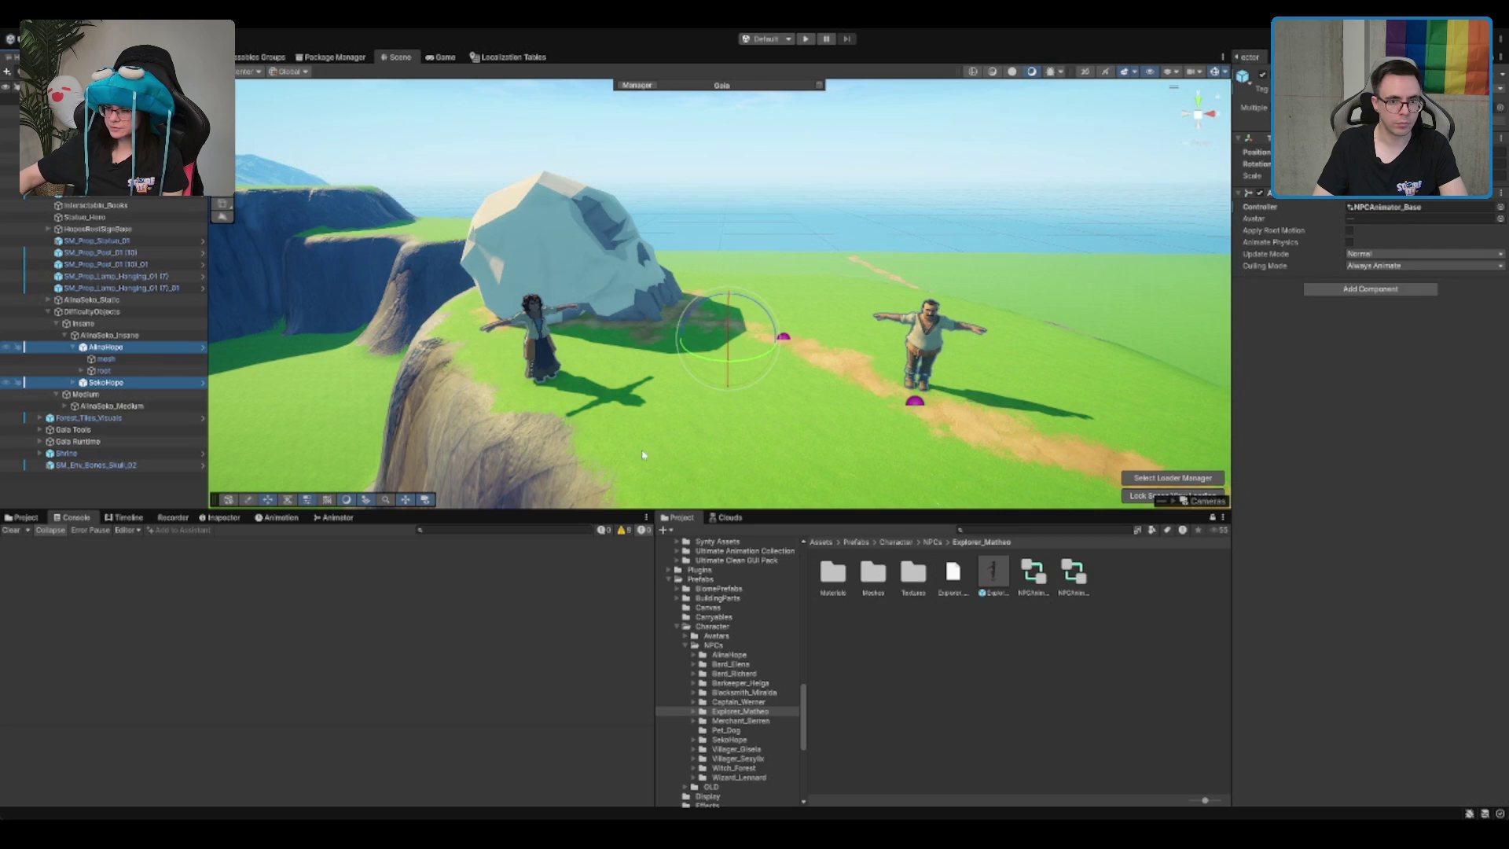
left_click_drag(1075, 591, 1426, 208)
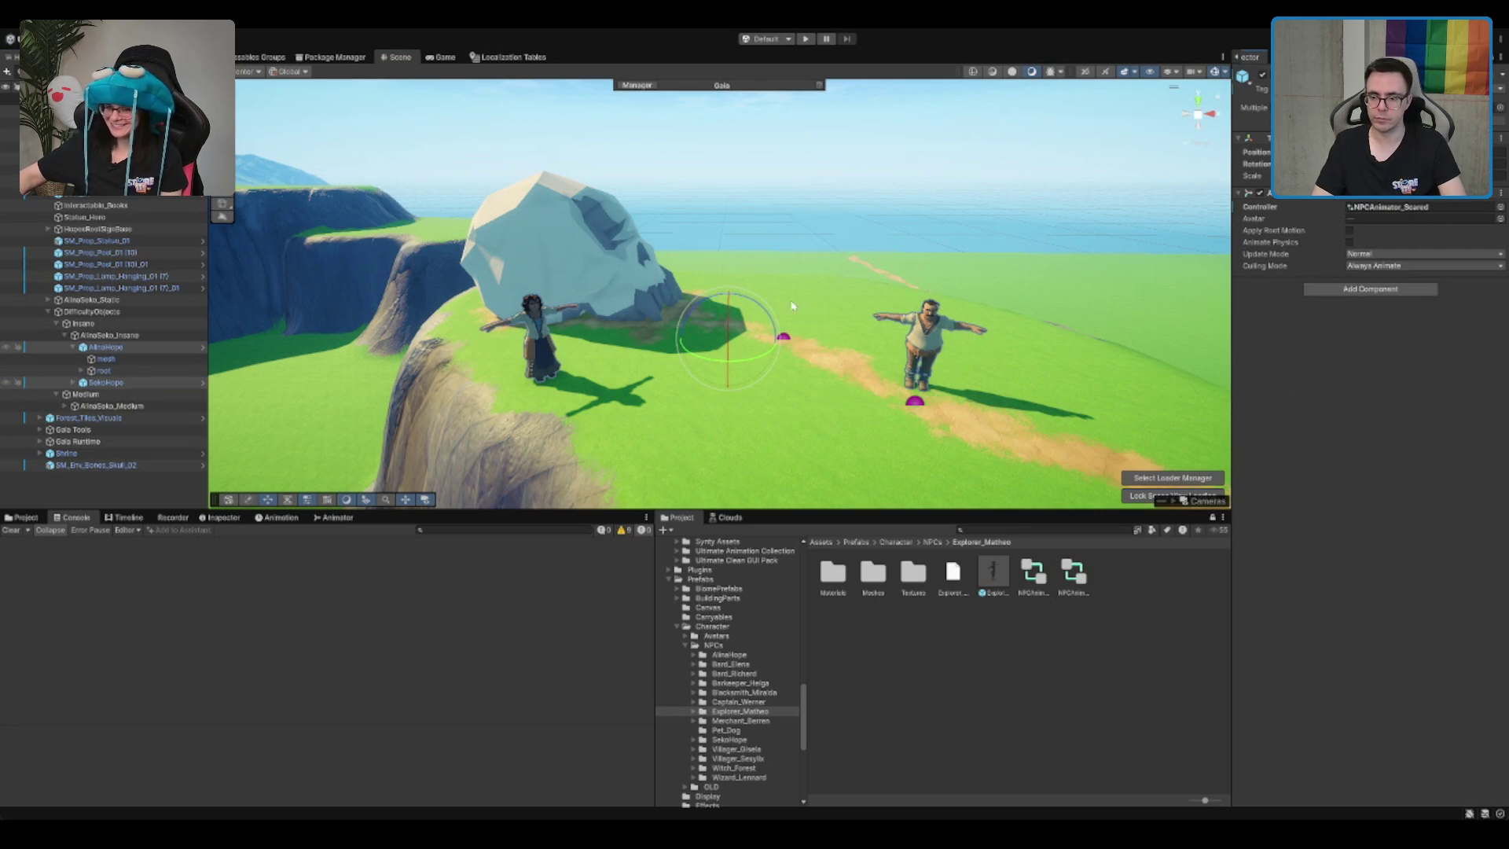
scroll(709, 231, "up", 2)
left_click(98, 347)
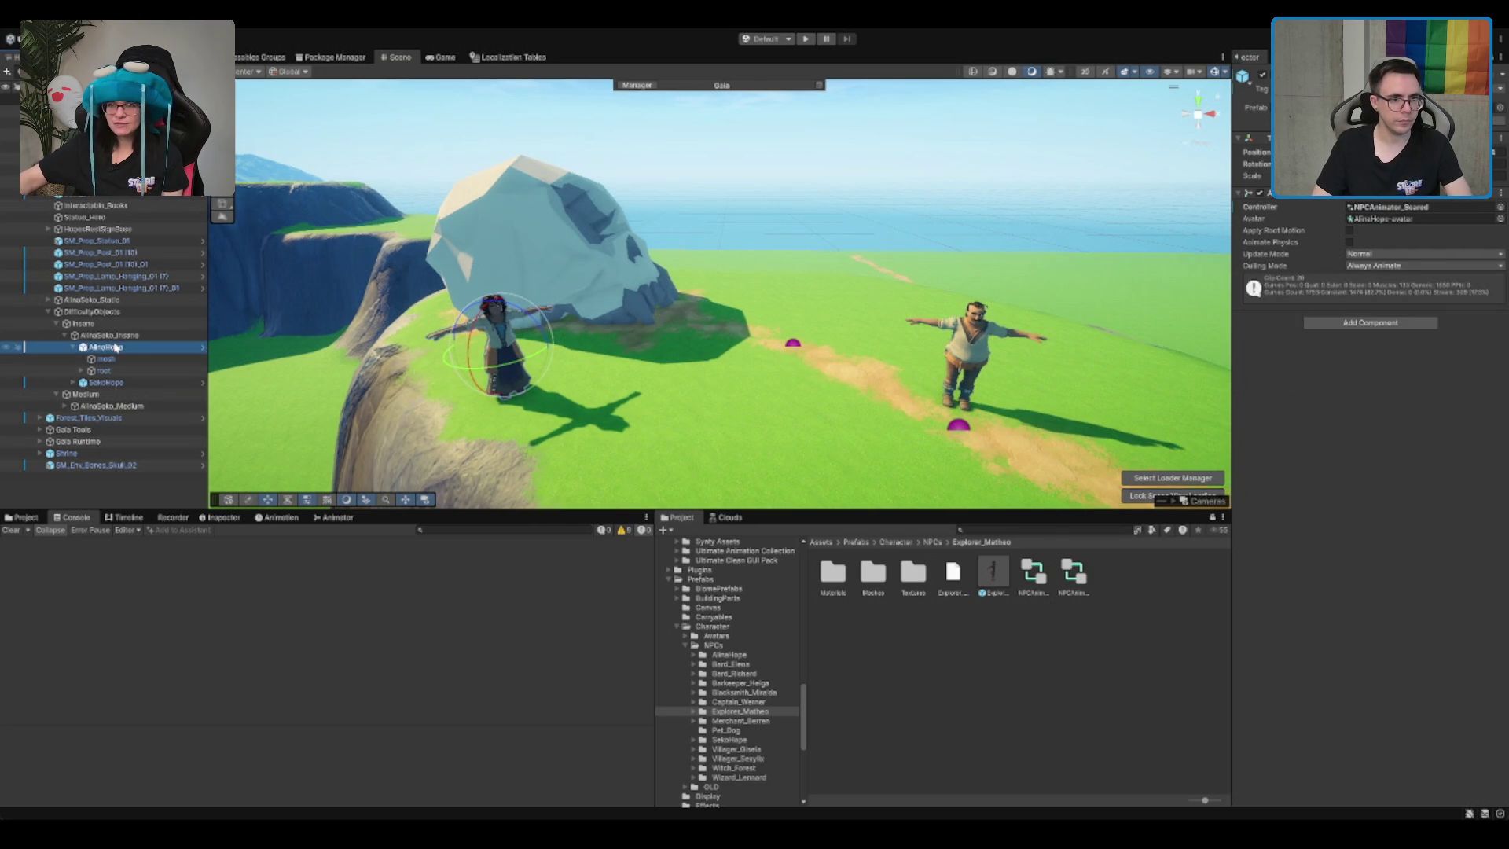
key("Left")
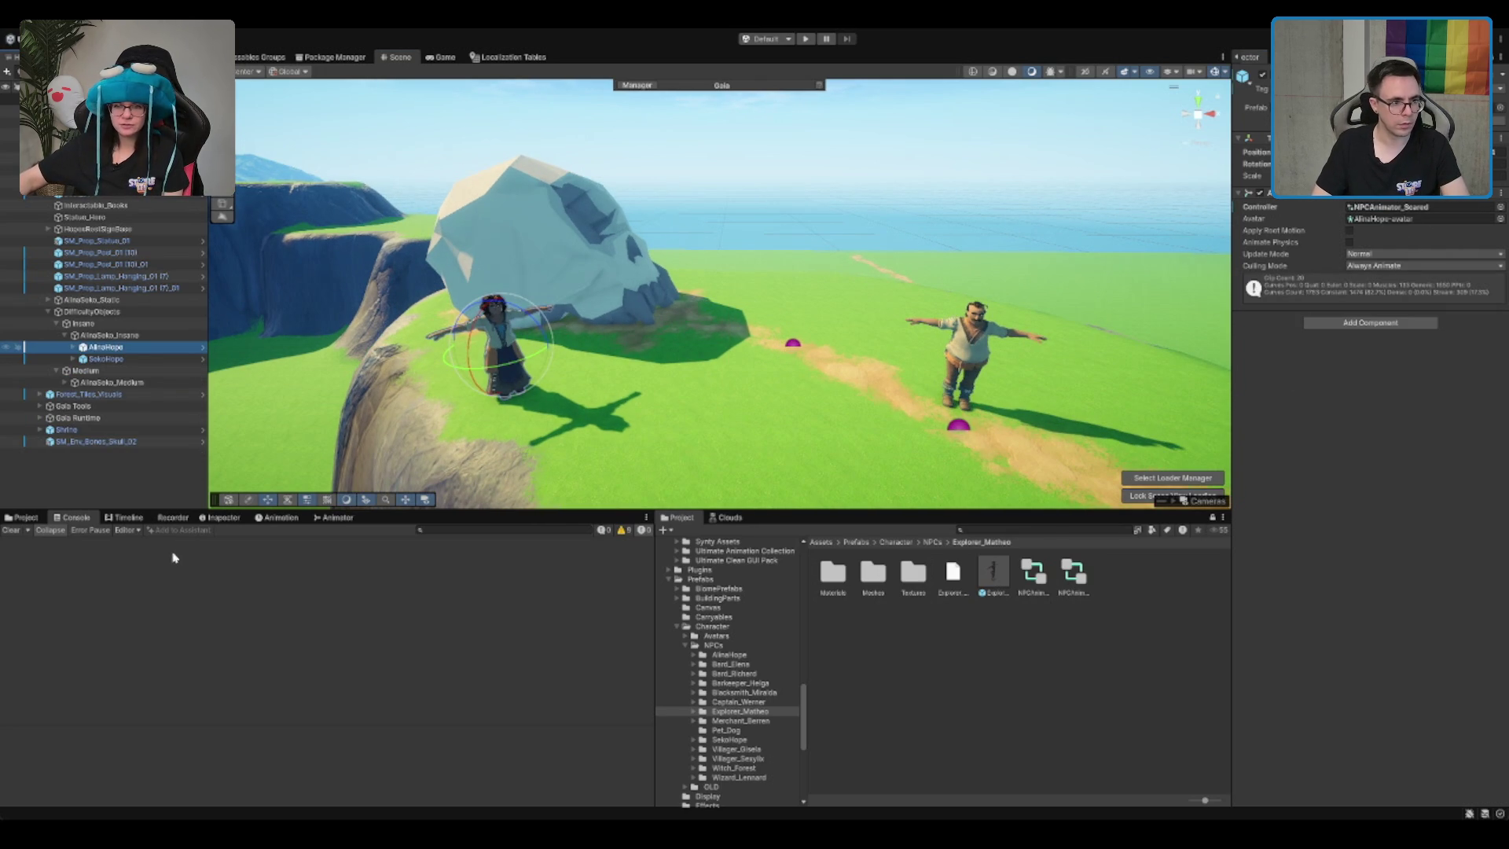
Step: Show AlinaHope's animation timeline and start the scared animation preview
left_click(260, 518)
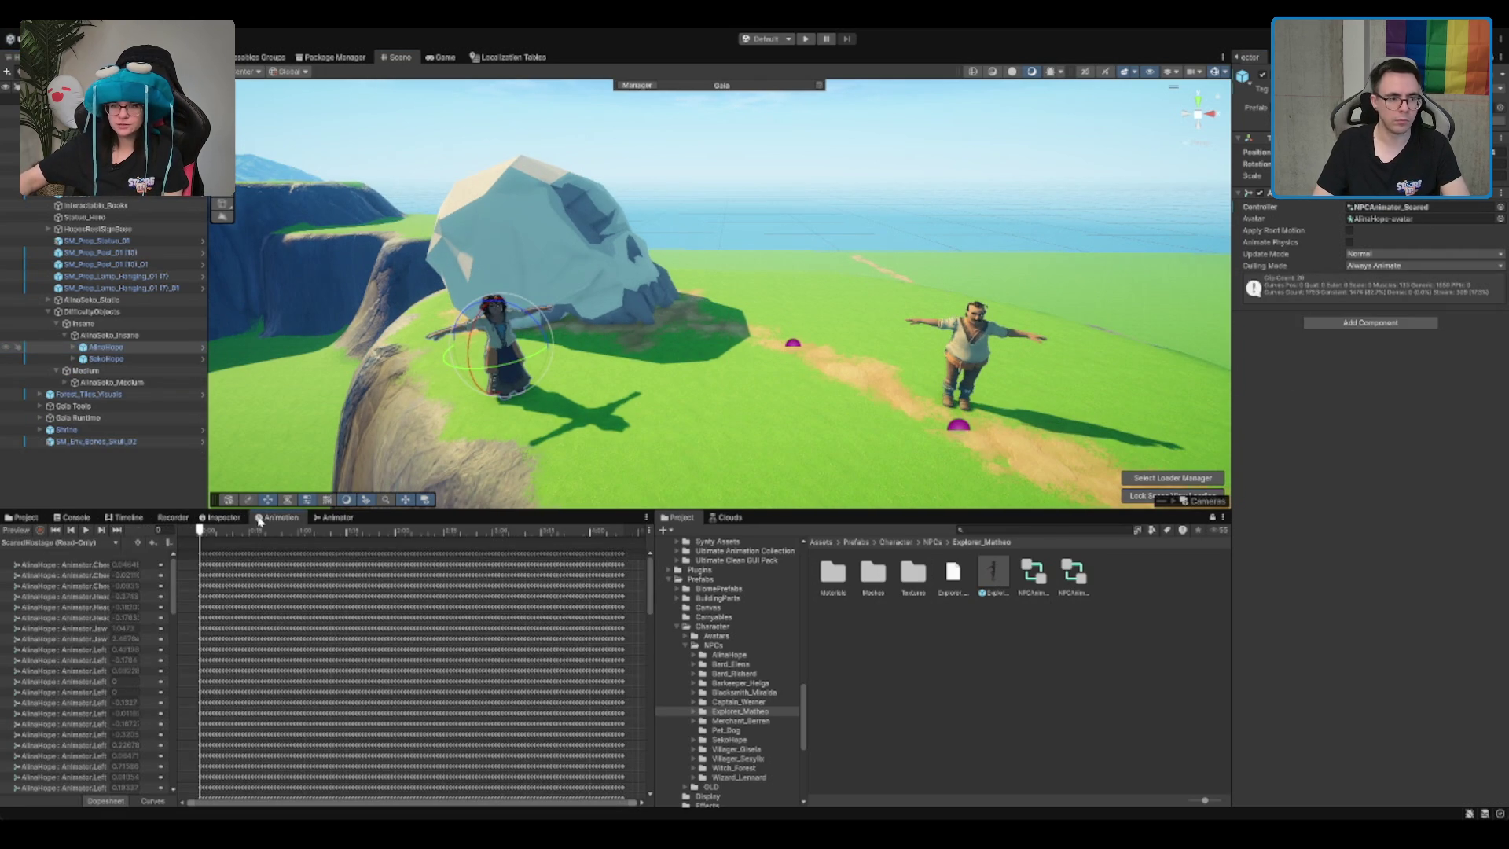
left_click(86, 530)
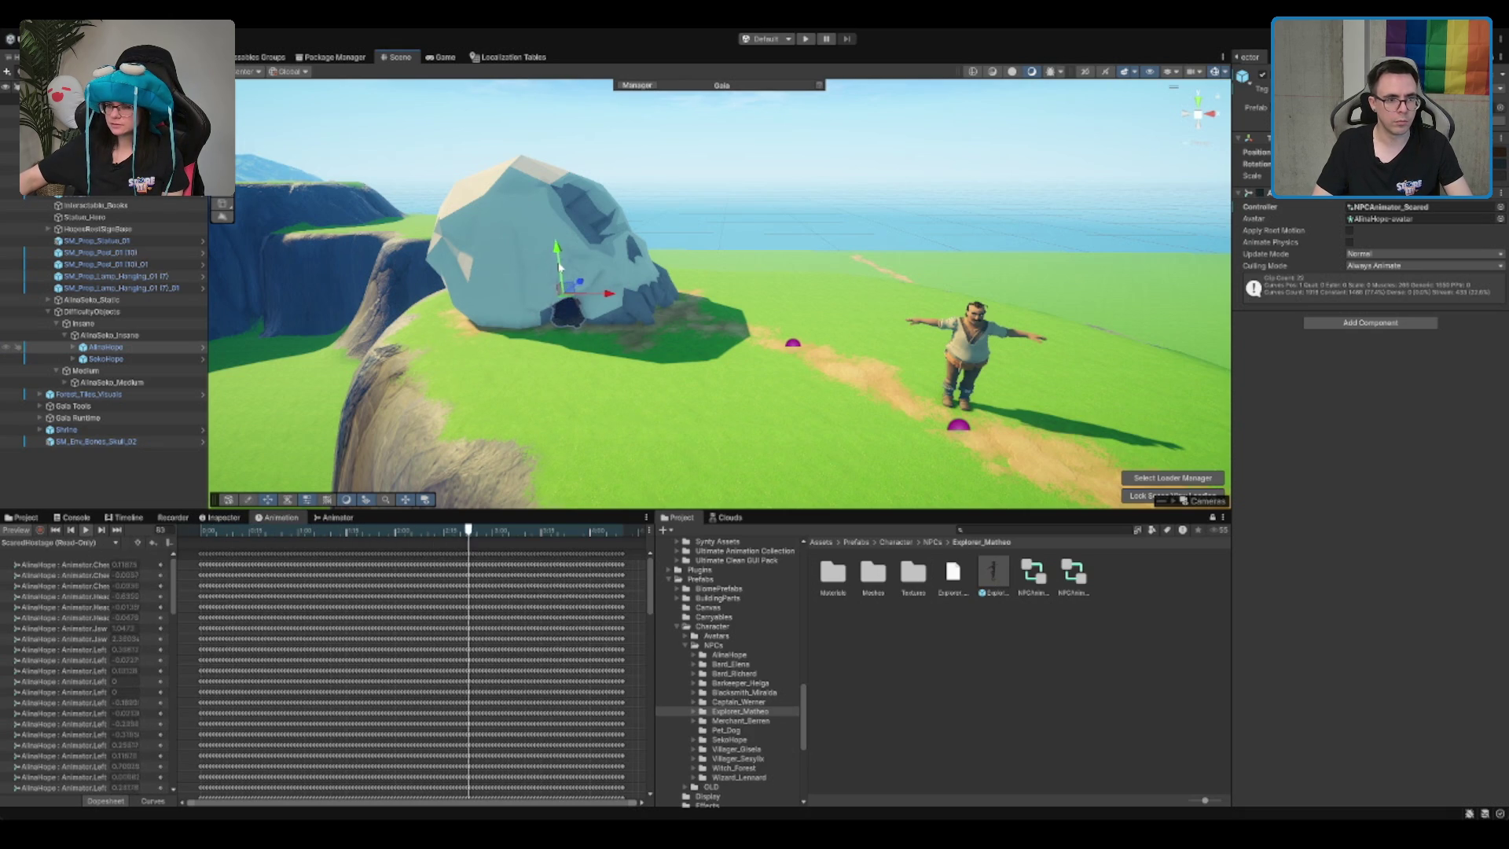
scroll(563, 202, "up", 2)
left_click_drag(562, 203, 553, 334)
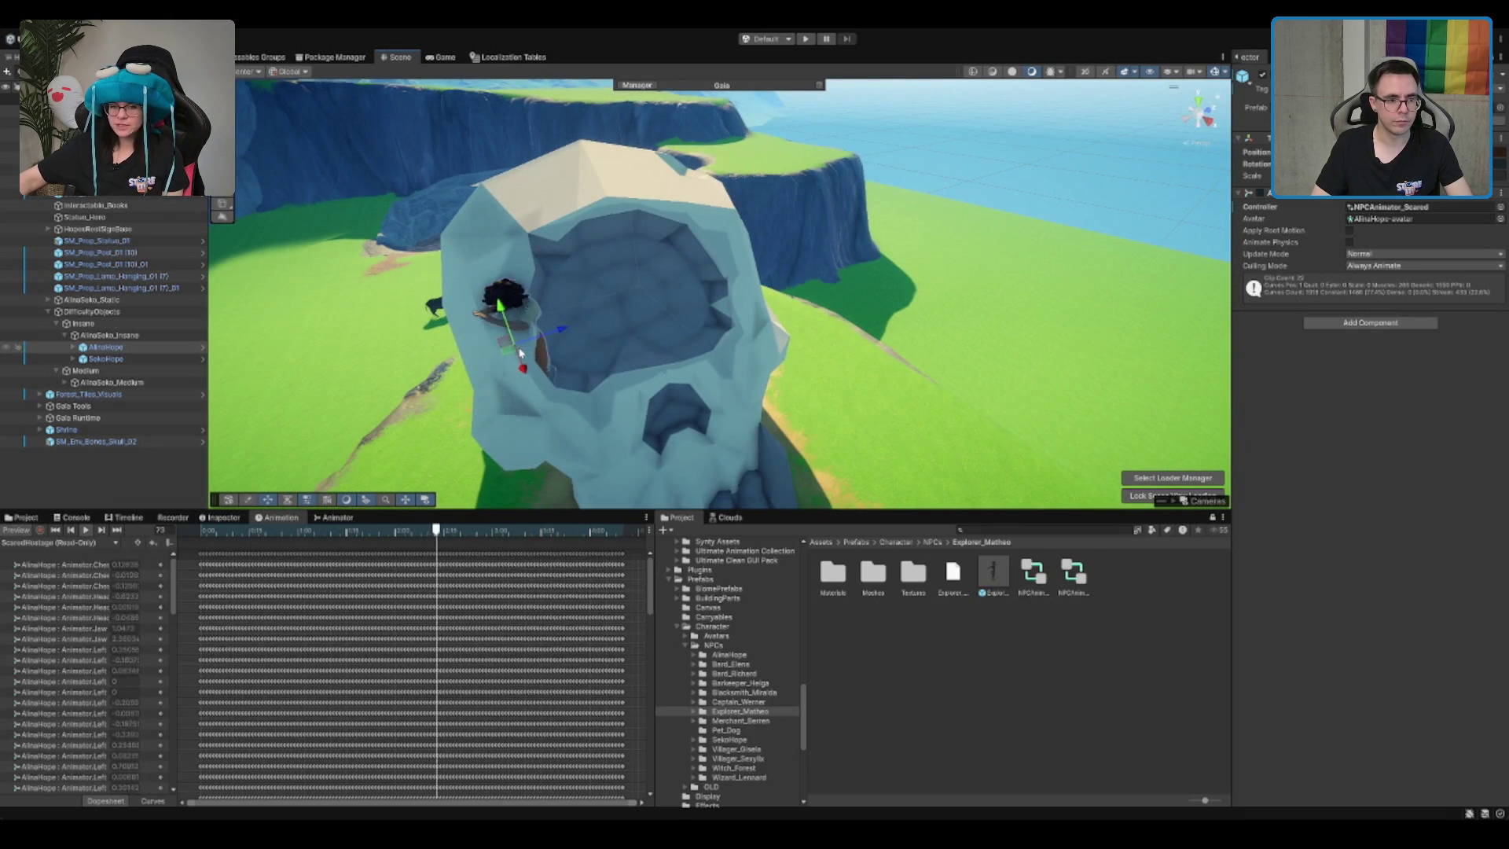
key("e")
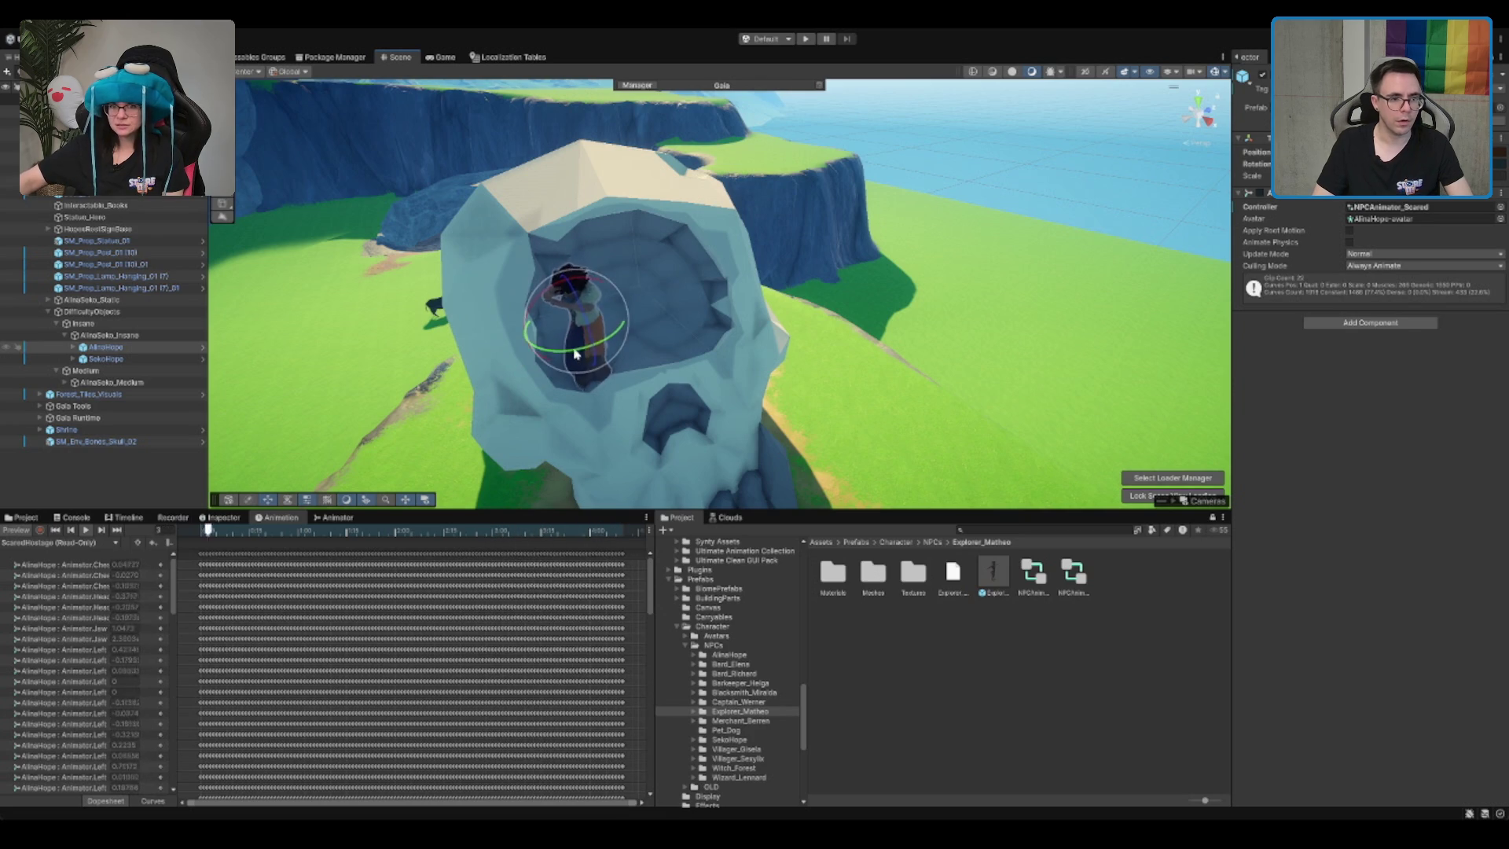
left_click_drag(612, 365, 698, 417)
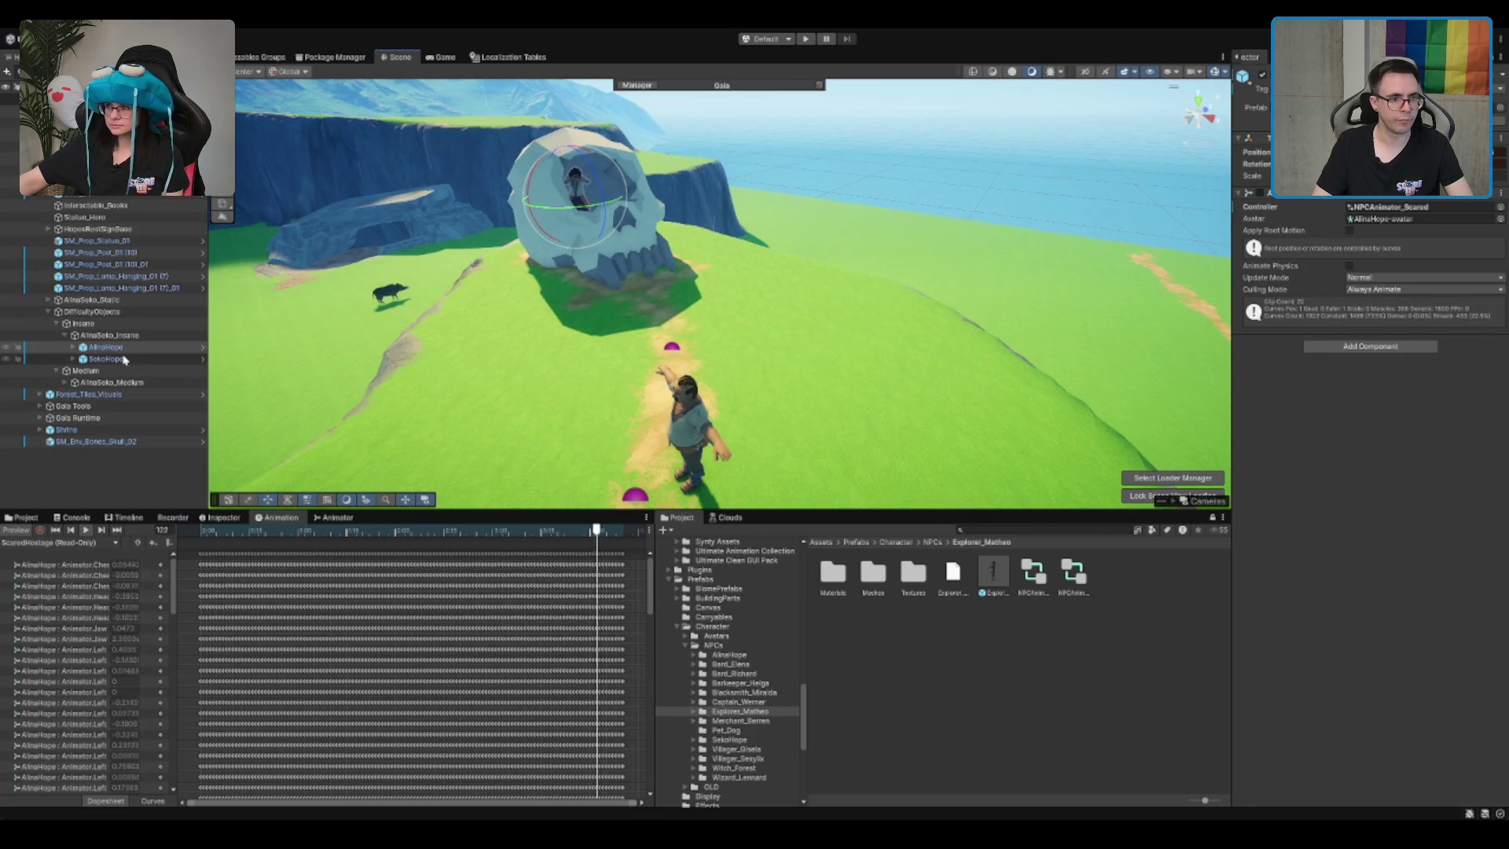
left_click(699, 441)
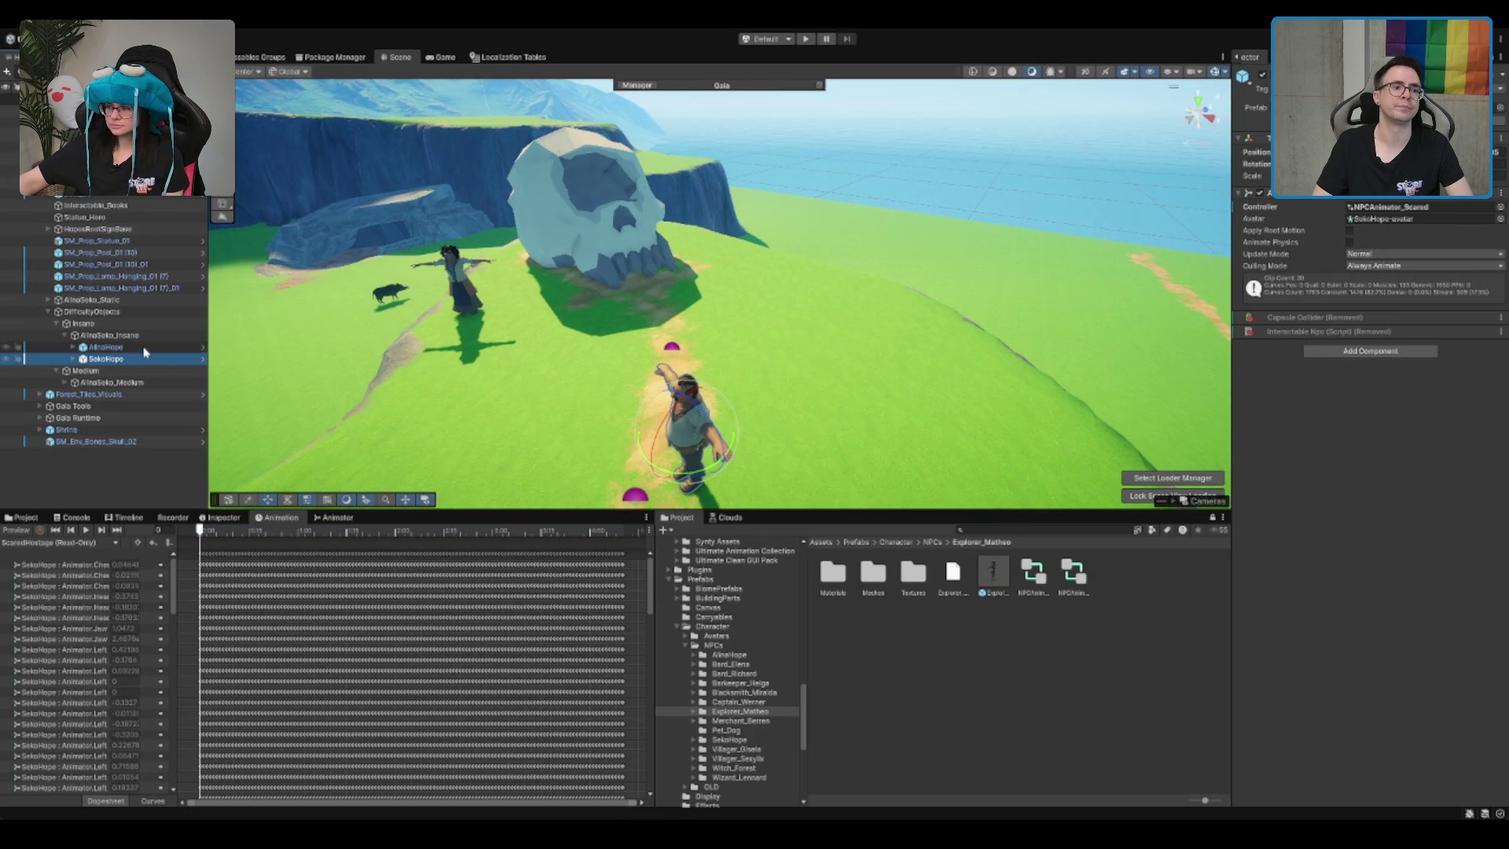
left_click(136, 350)
left_click_drag(633, 284, 639, 273)
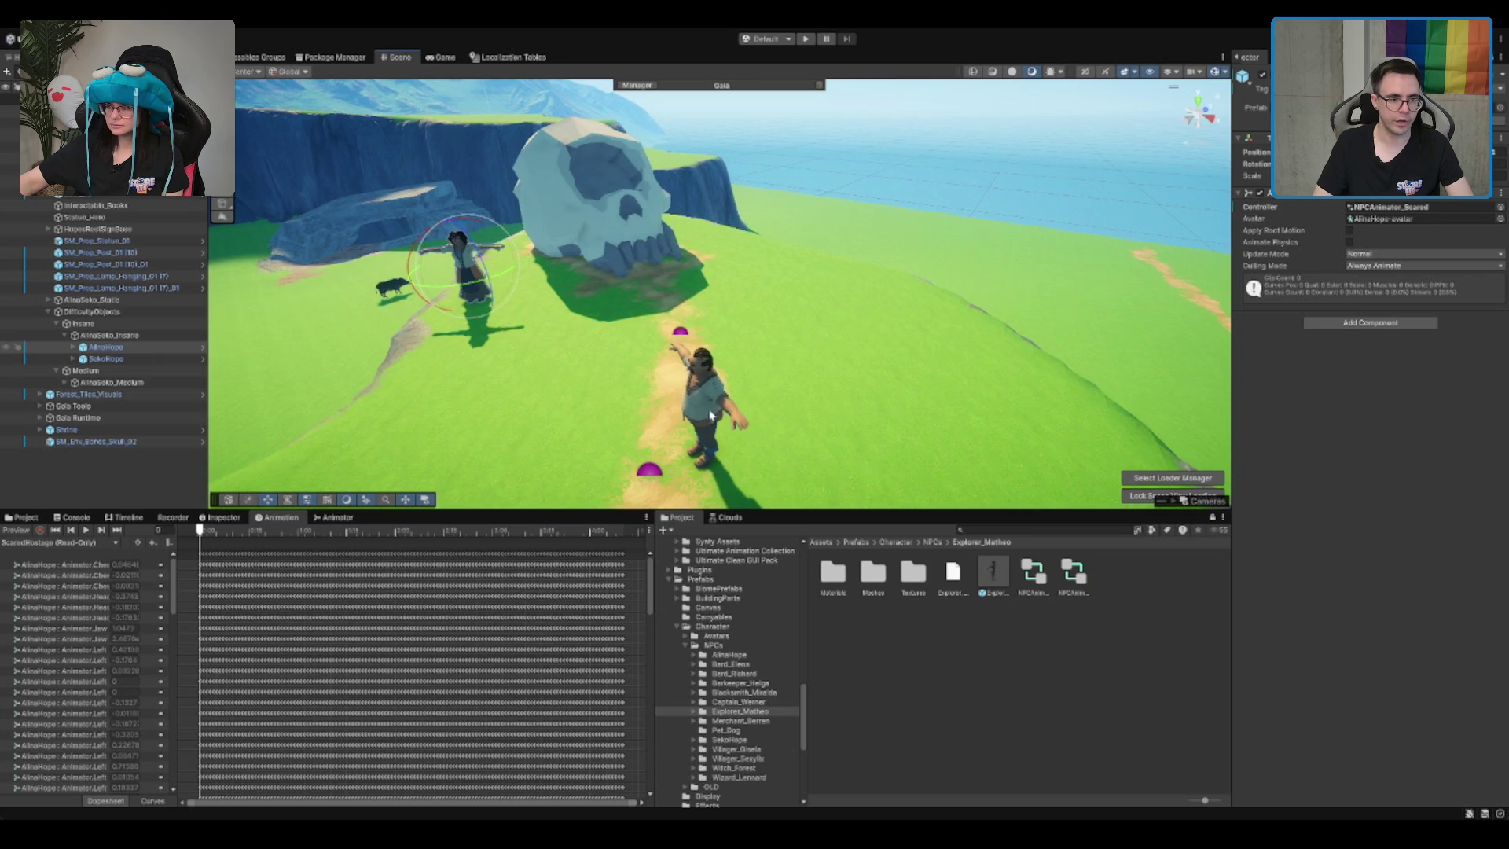
left_click_drag(709, 415, 617, 448)
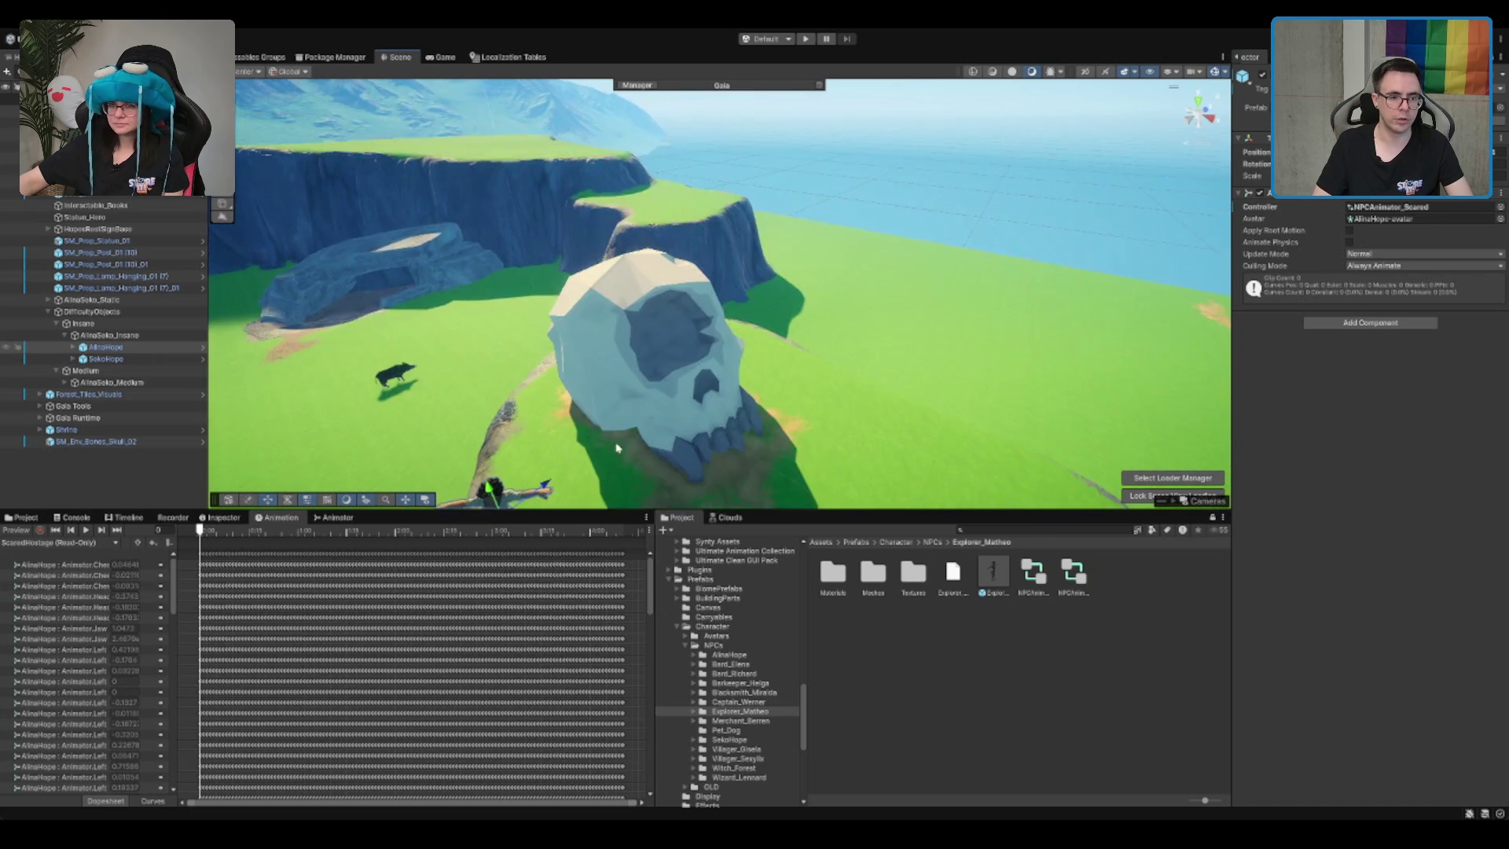
left_click_drag(689, 347, 724, 284)
left_click_drag(614, 393, 765, 329)
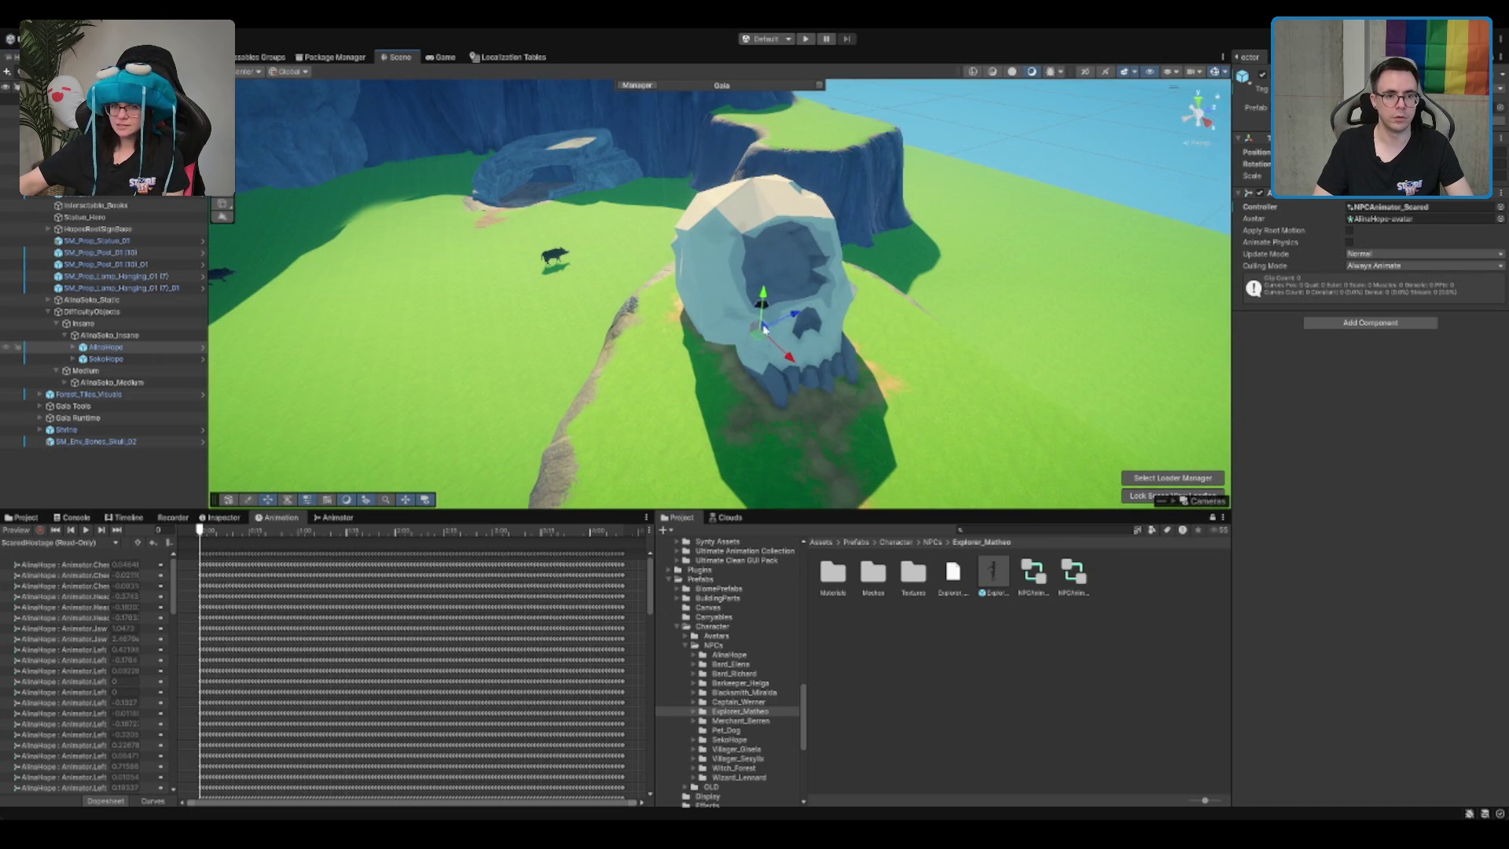
key("f")
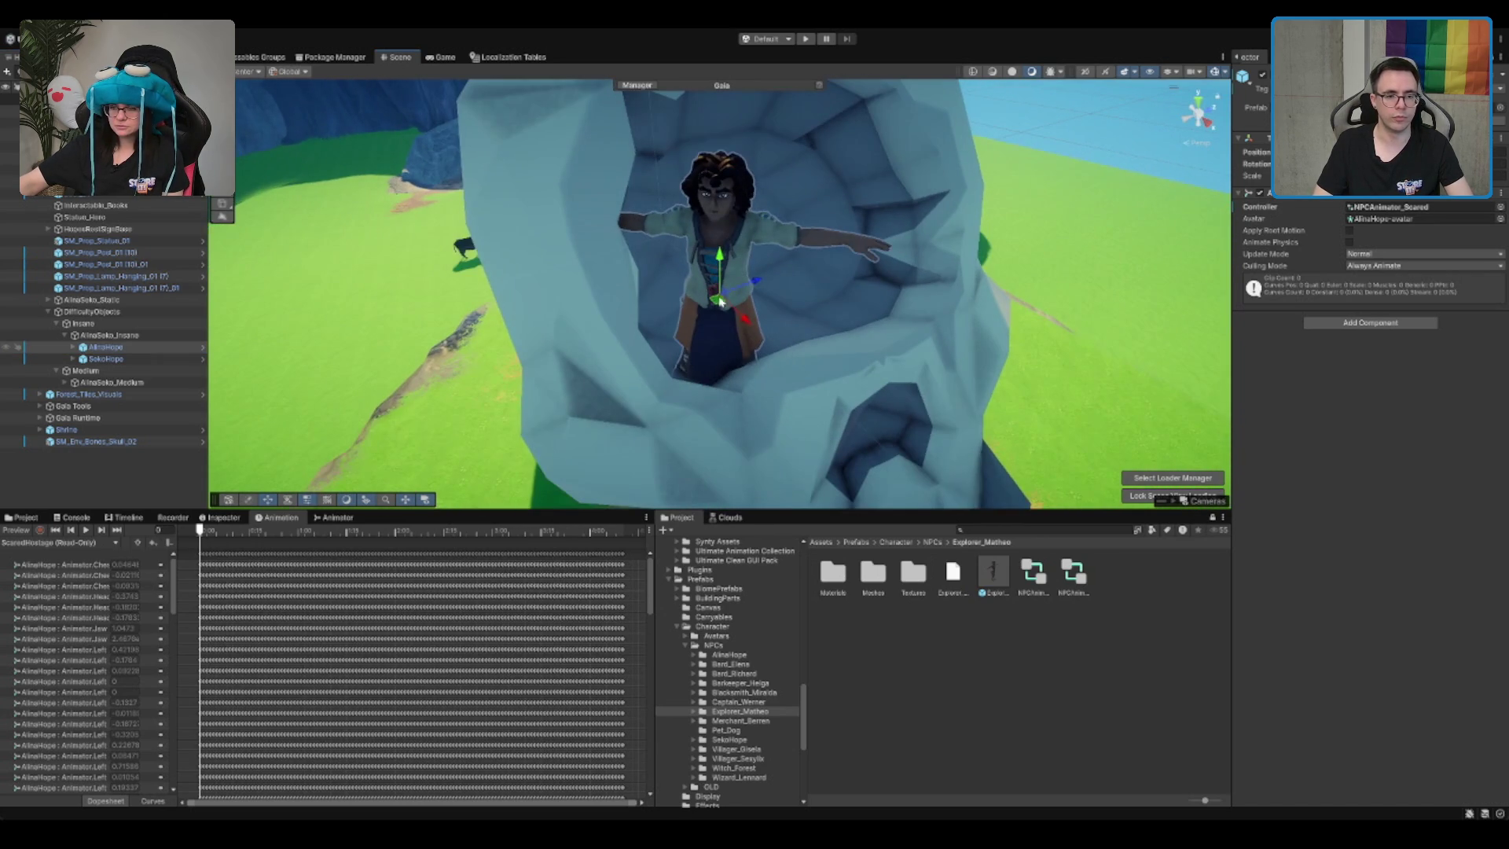
key("e")
left_click_drag(716, 295, 731, 307)
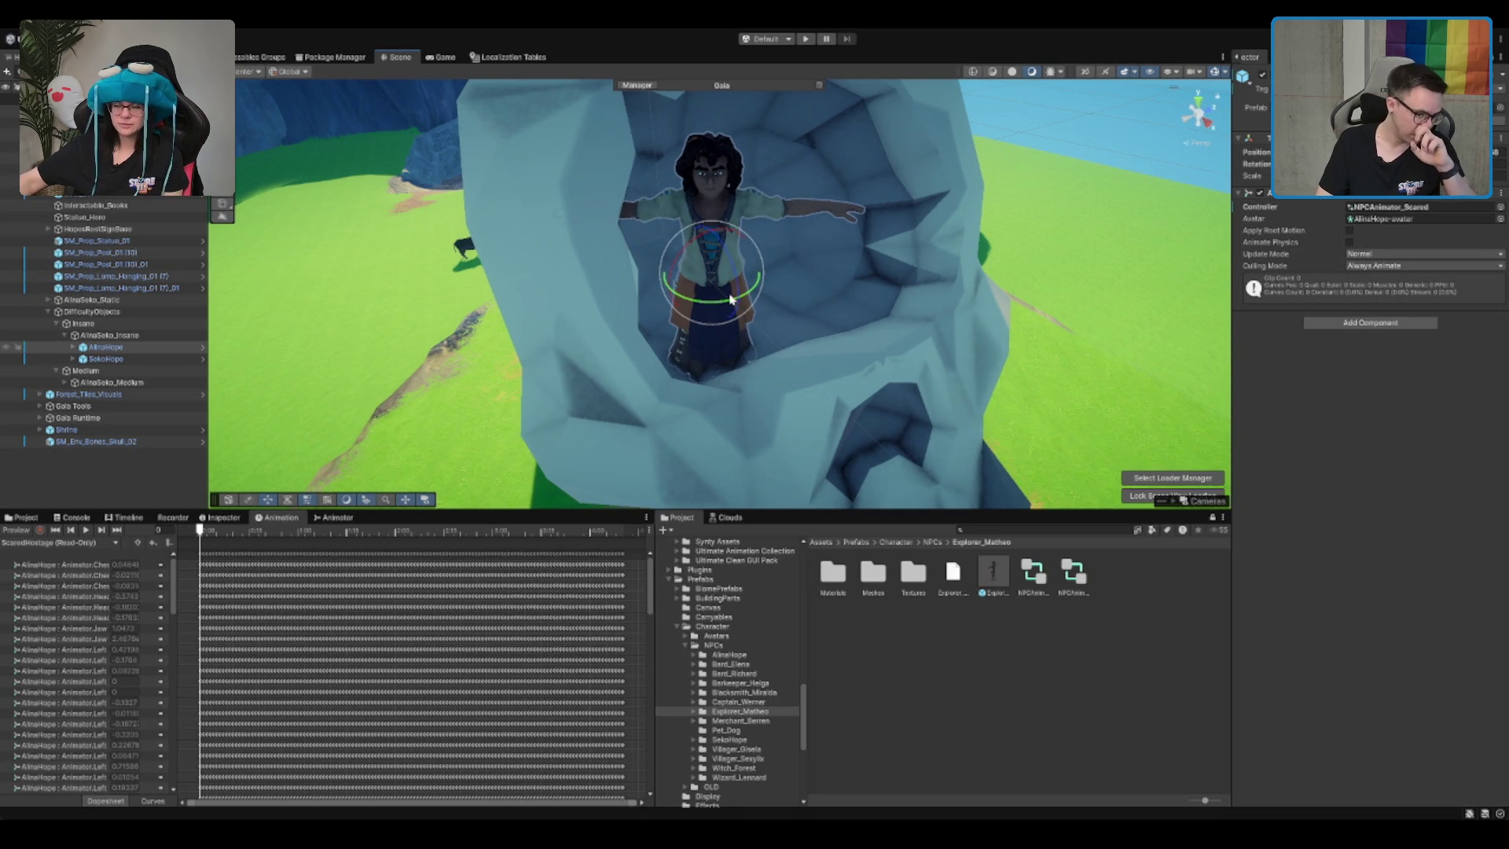
key("w")
left_click_drag(708, 282, 715, 276)
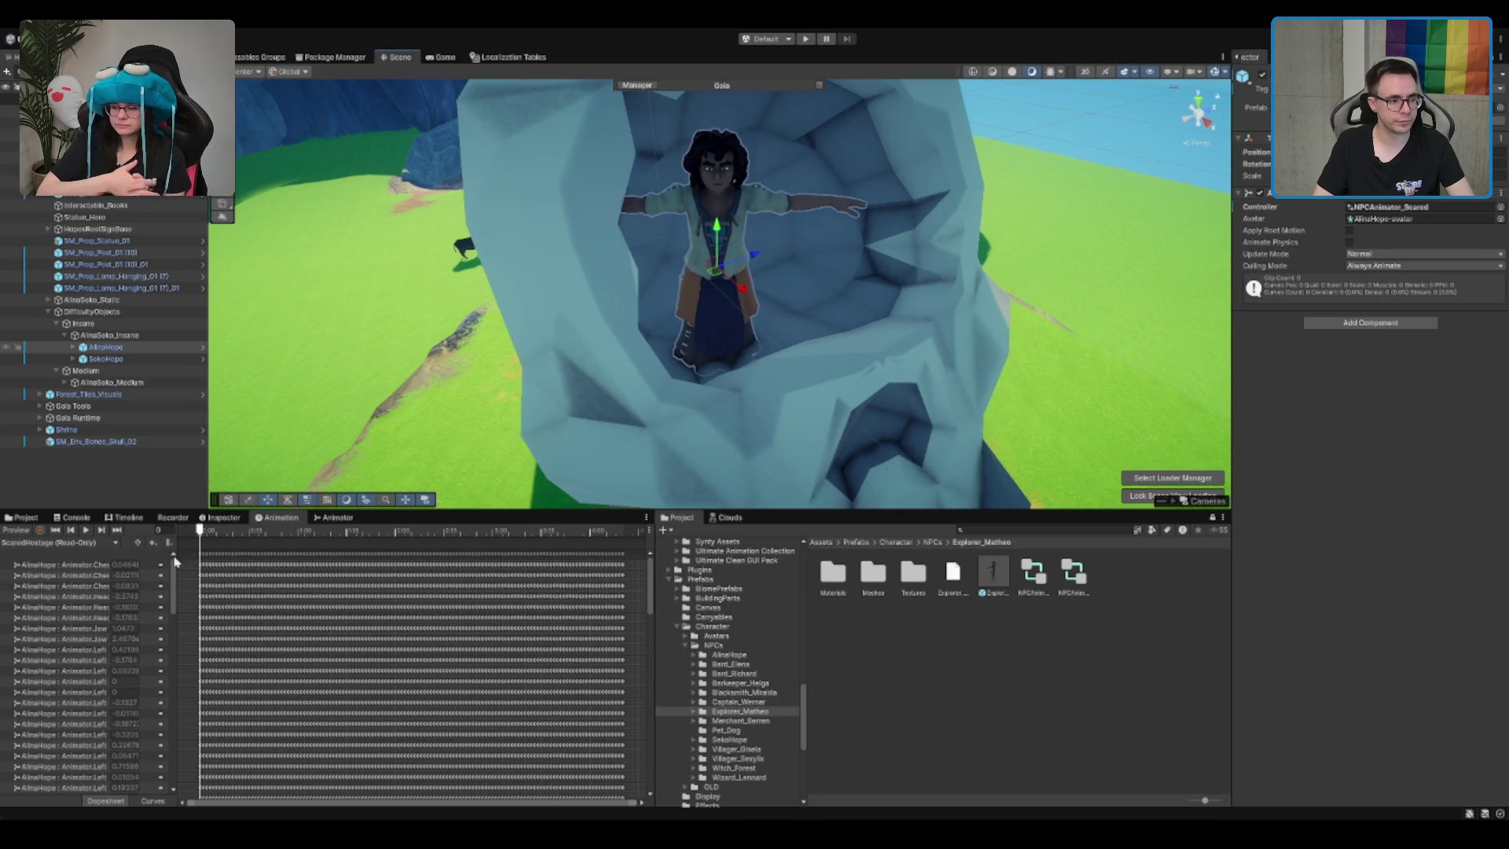
Step: Replay the animation preview, stop it, and jump to frame 40
left_click(87, 530)
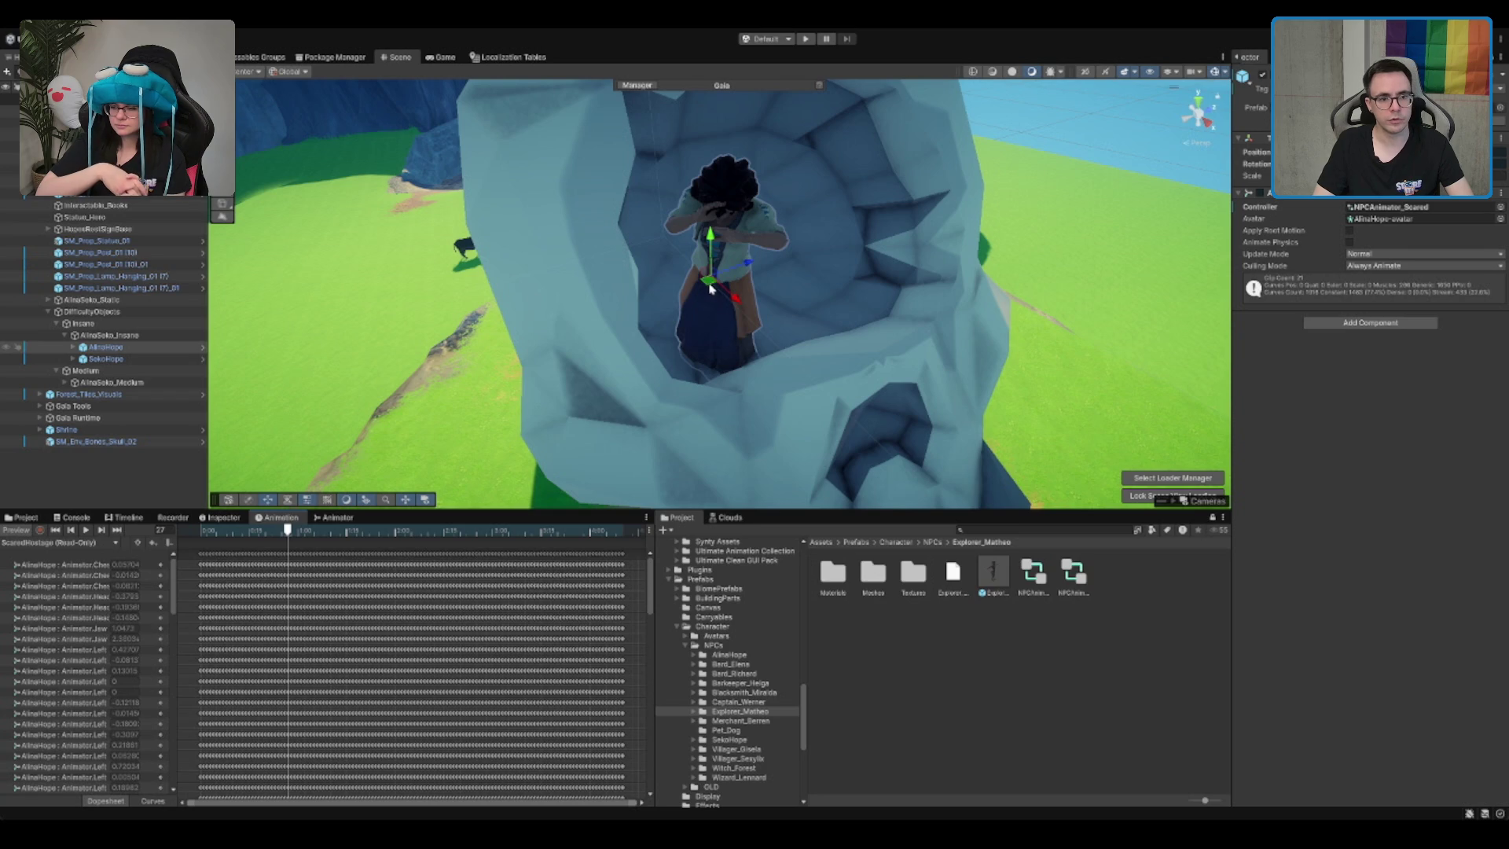
left_click(17, 531)
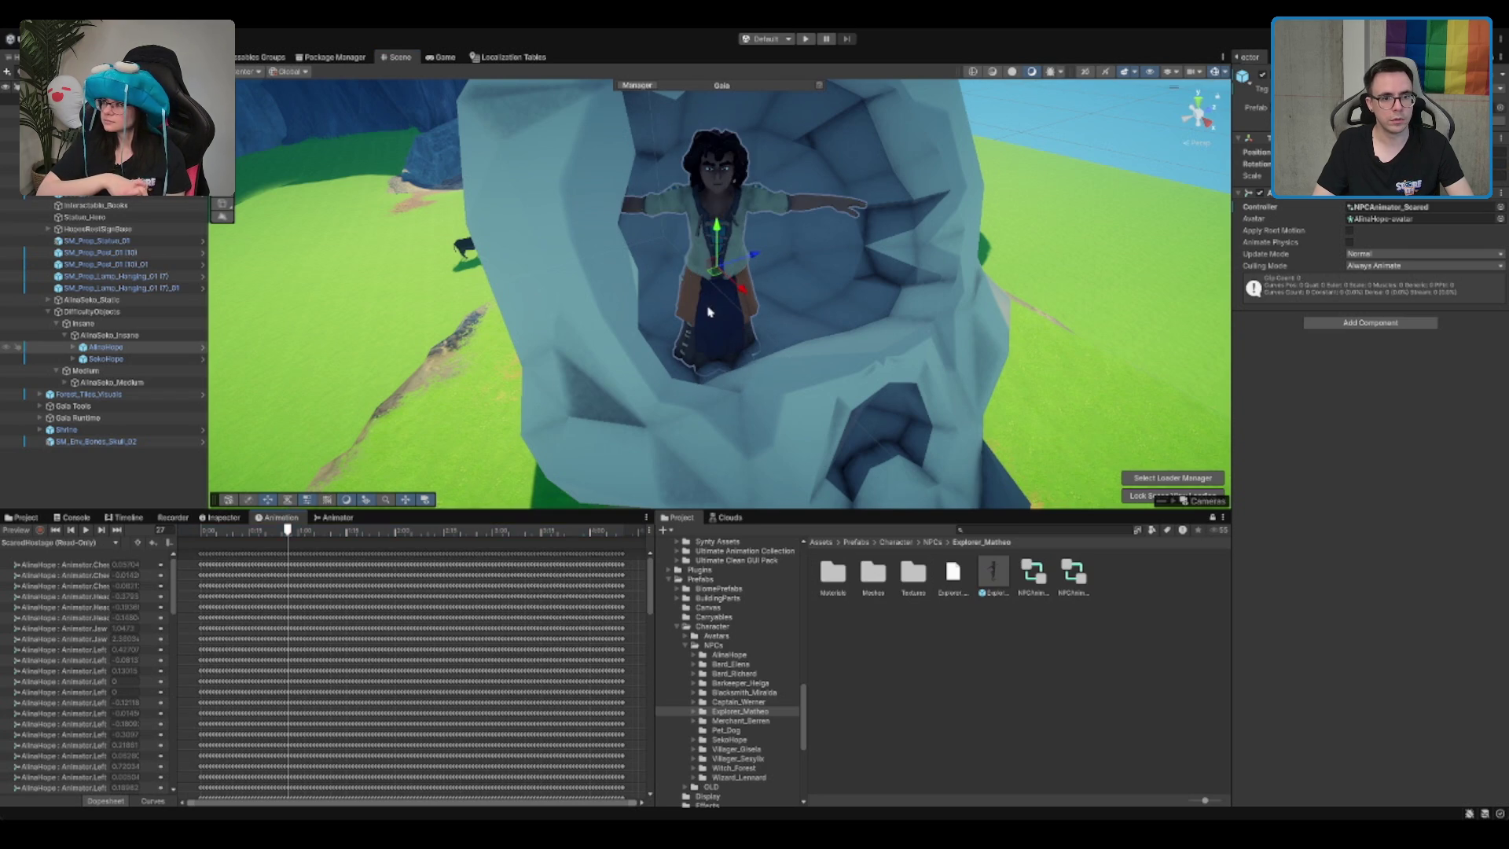
left_click(87, 531)
left_click(86, 531)
scroll(894, 364, "down", 5)
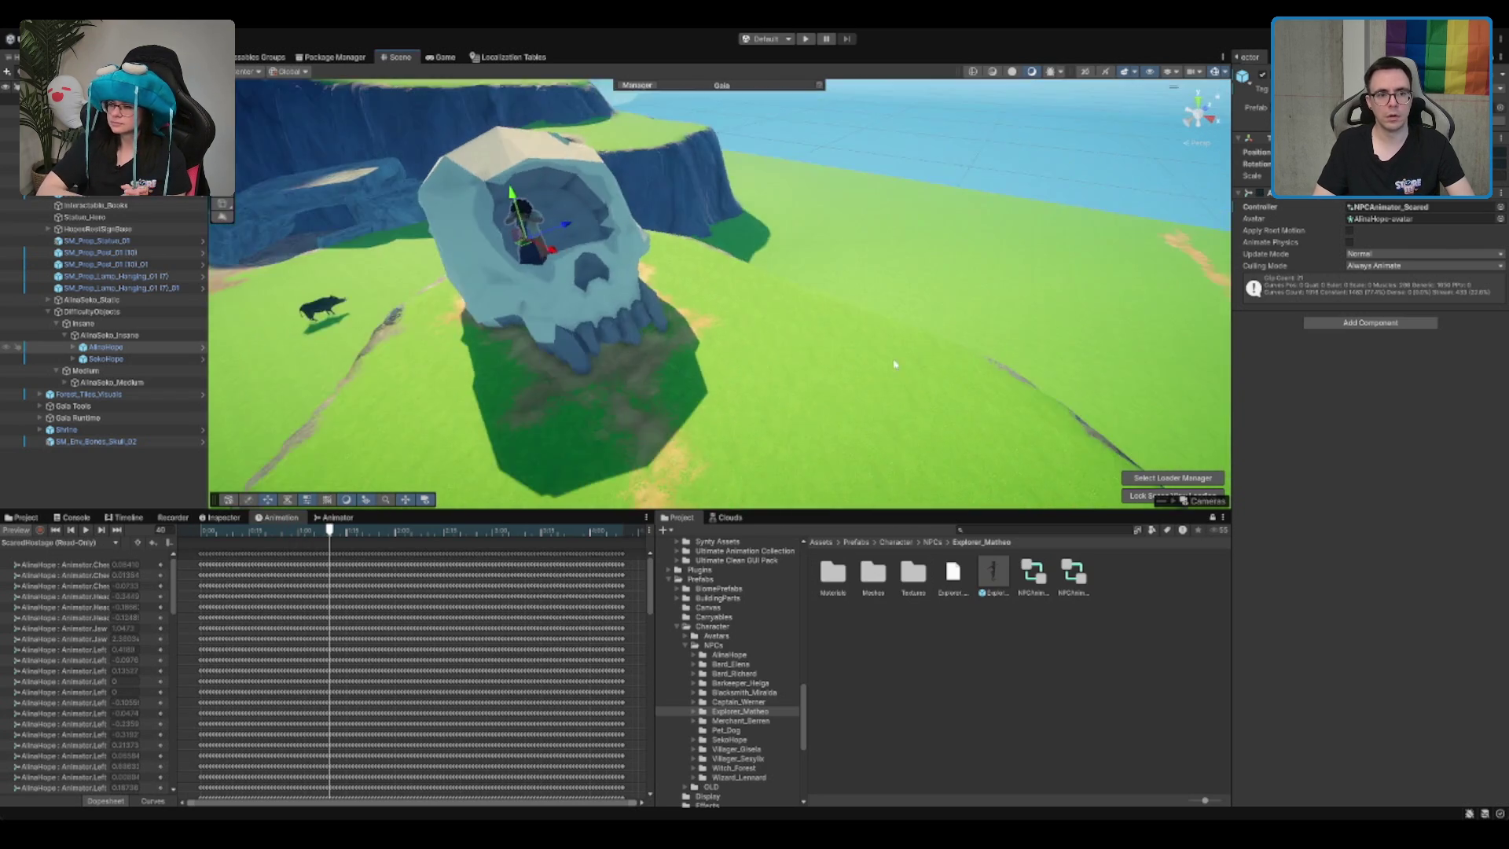
left_click_drag(895, 364, 891, 271)
Step: Move SekoHope from the path into the skull beside AlinaHope
left_click(799, 415)
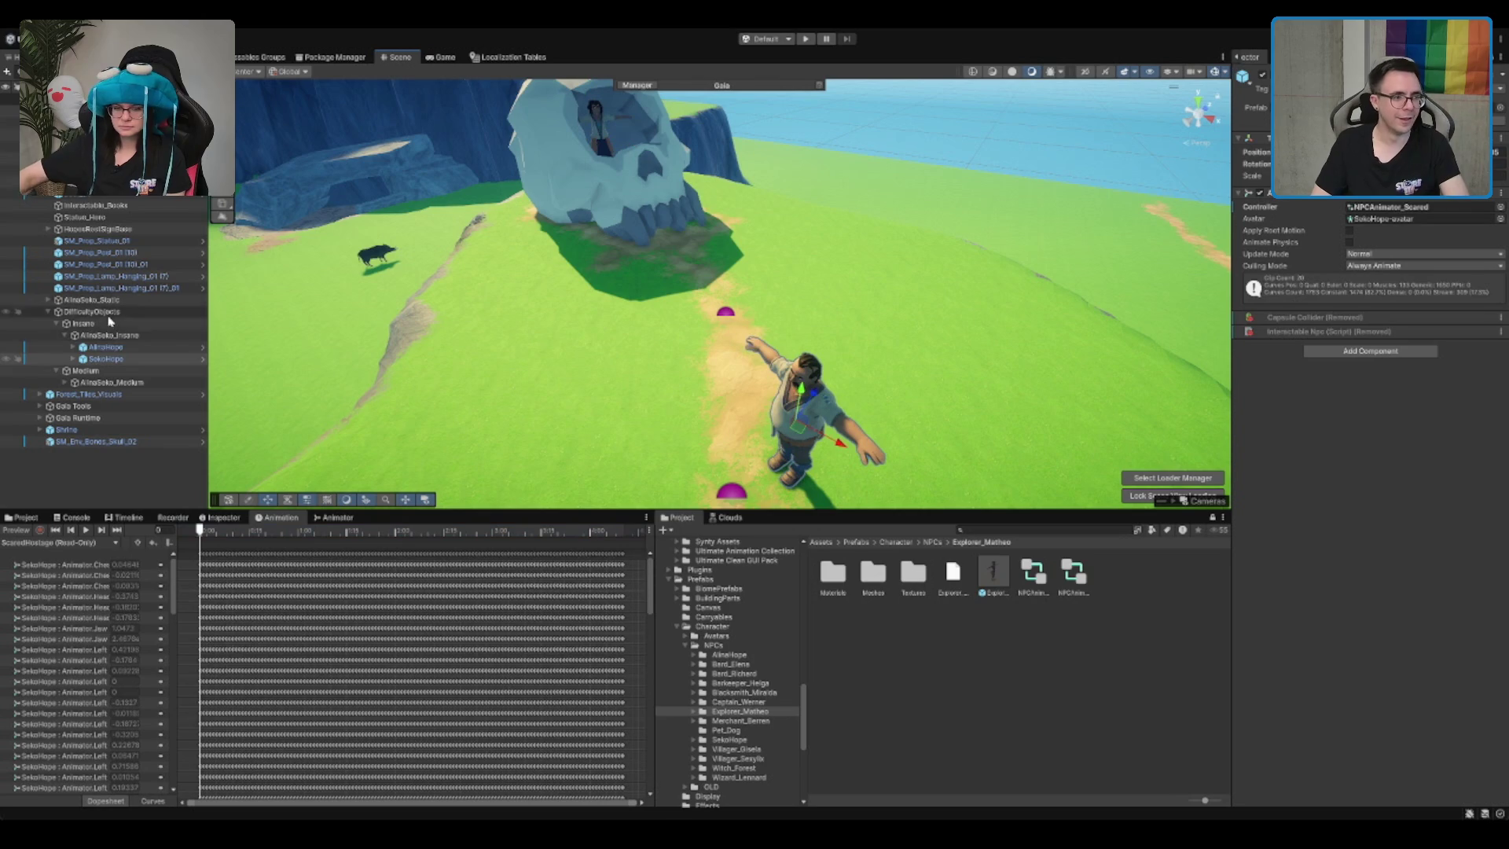
mouse_move(788, 418)
left_mouse_down()
mouse_move(716, 232)
mouse_move(629, 133)
mouse_move(621, 95)
left_mouse_up()
key("f")
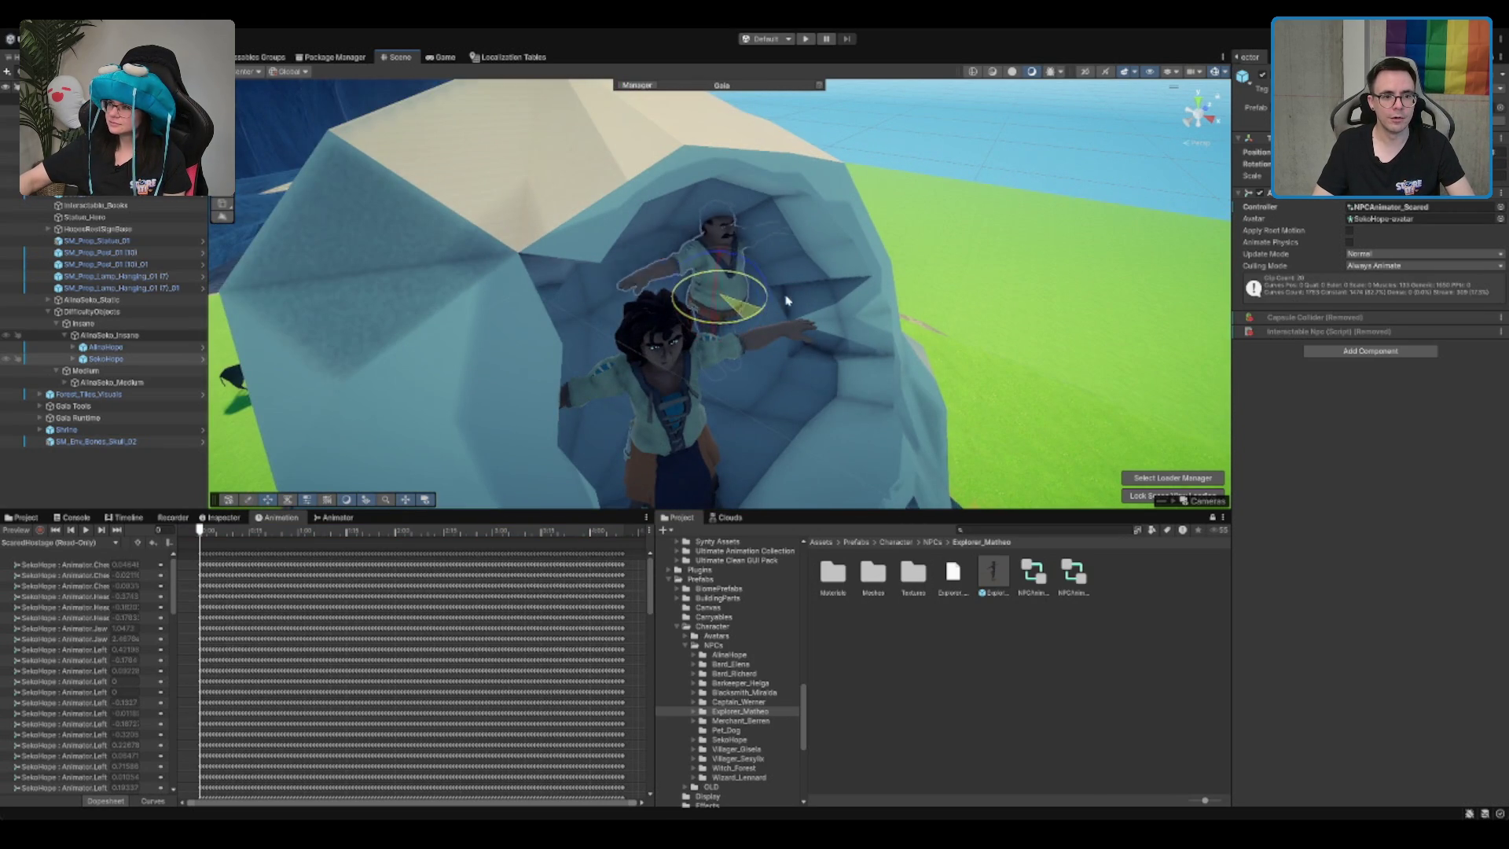
key("w")
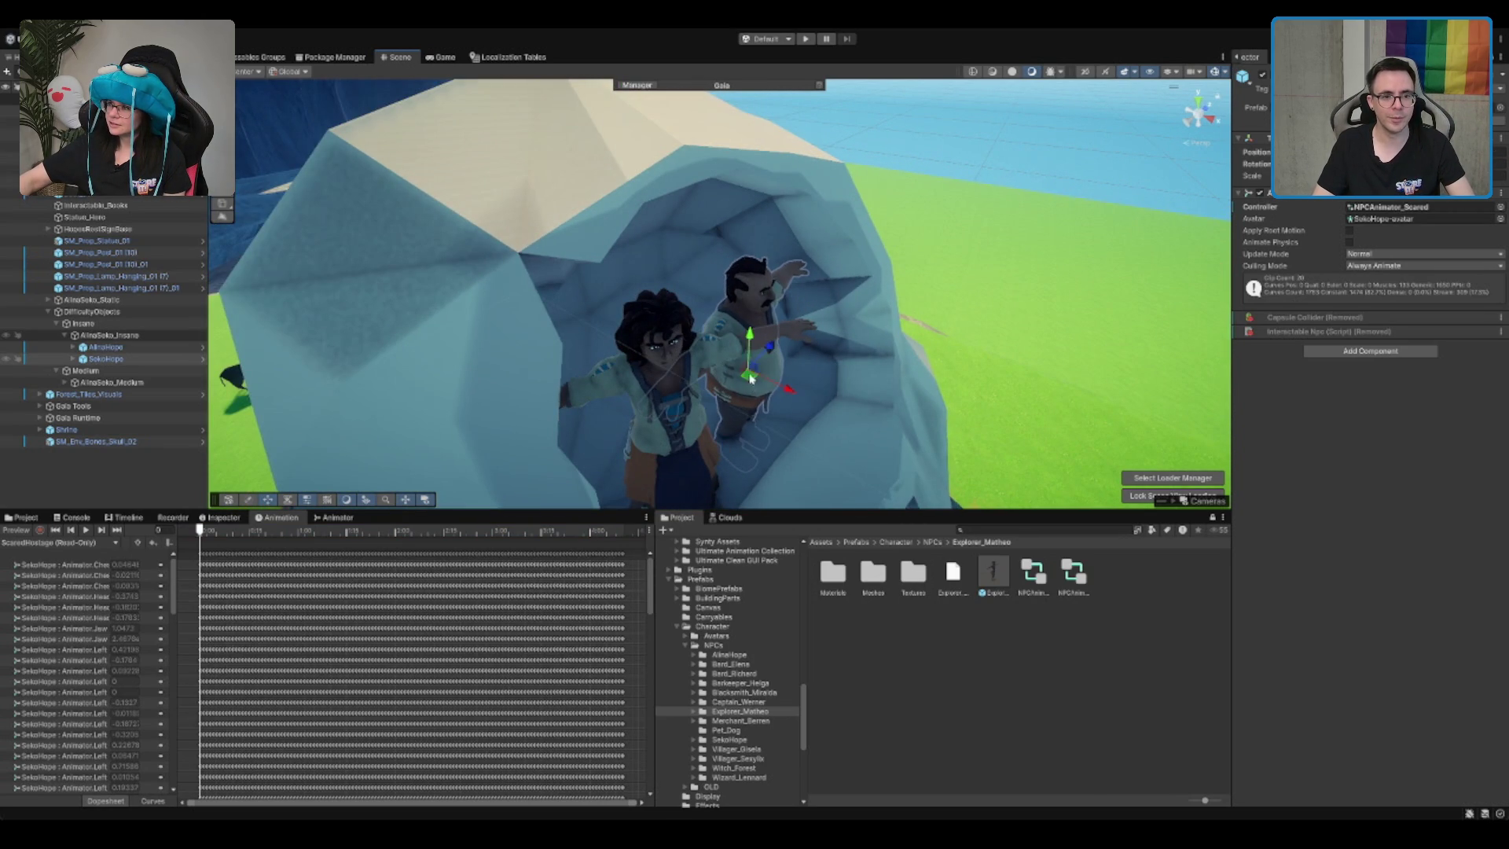
left_click(746, 376)
left_click(751, 329)
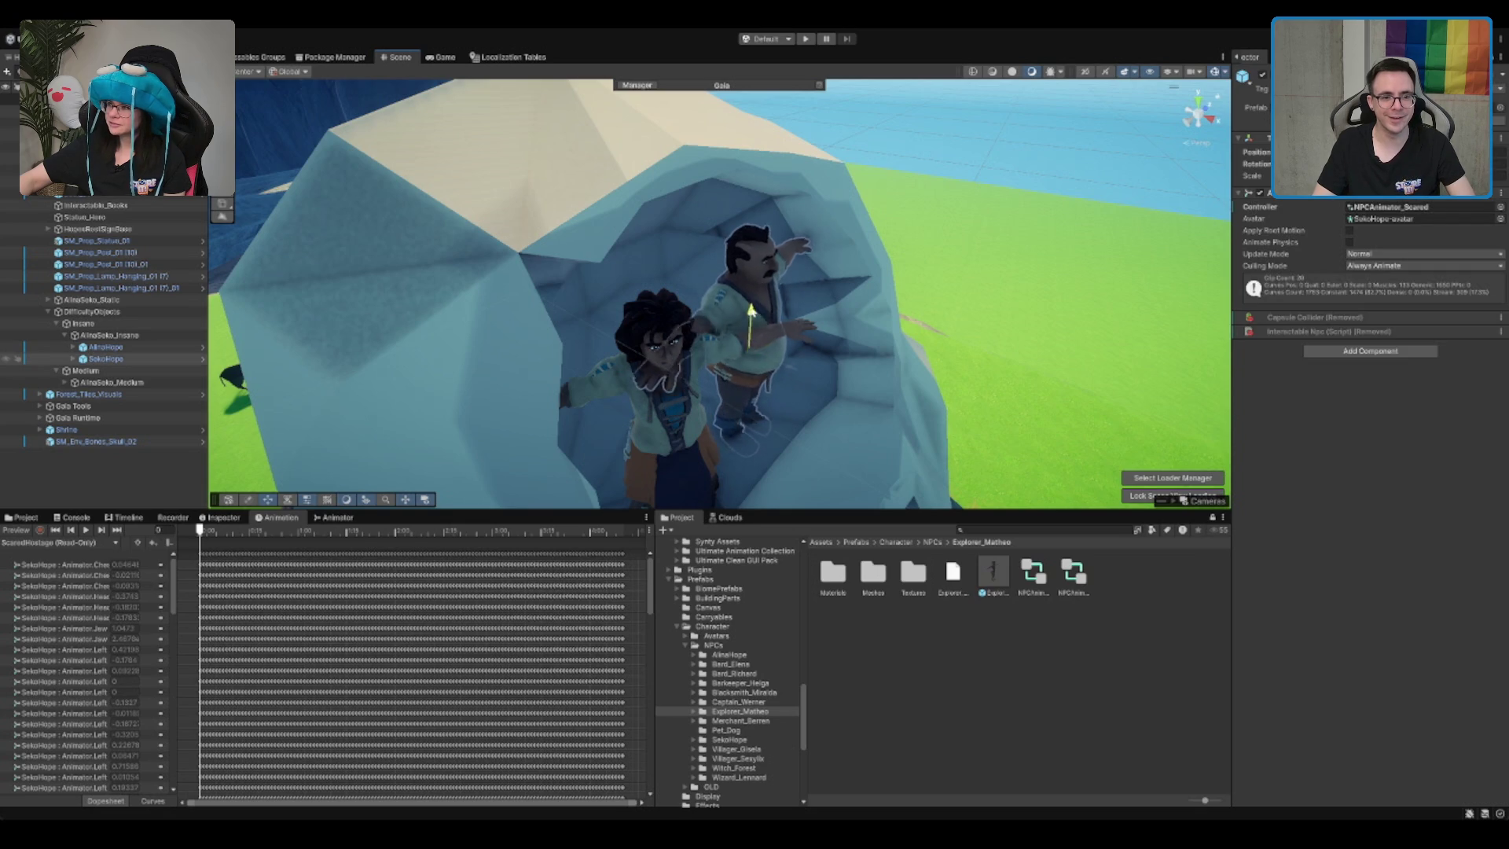
key("f")
left_click_drag(725, 268, 659, 278)
key("e")
key("w")
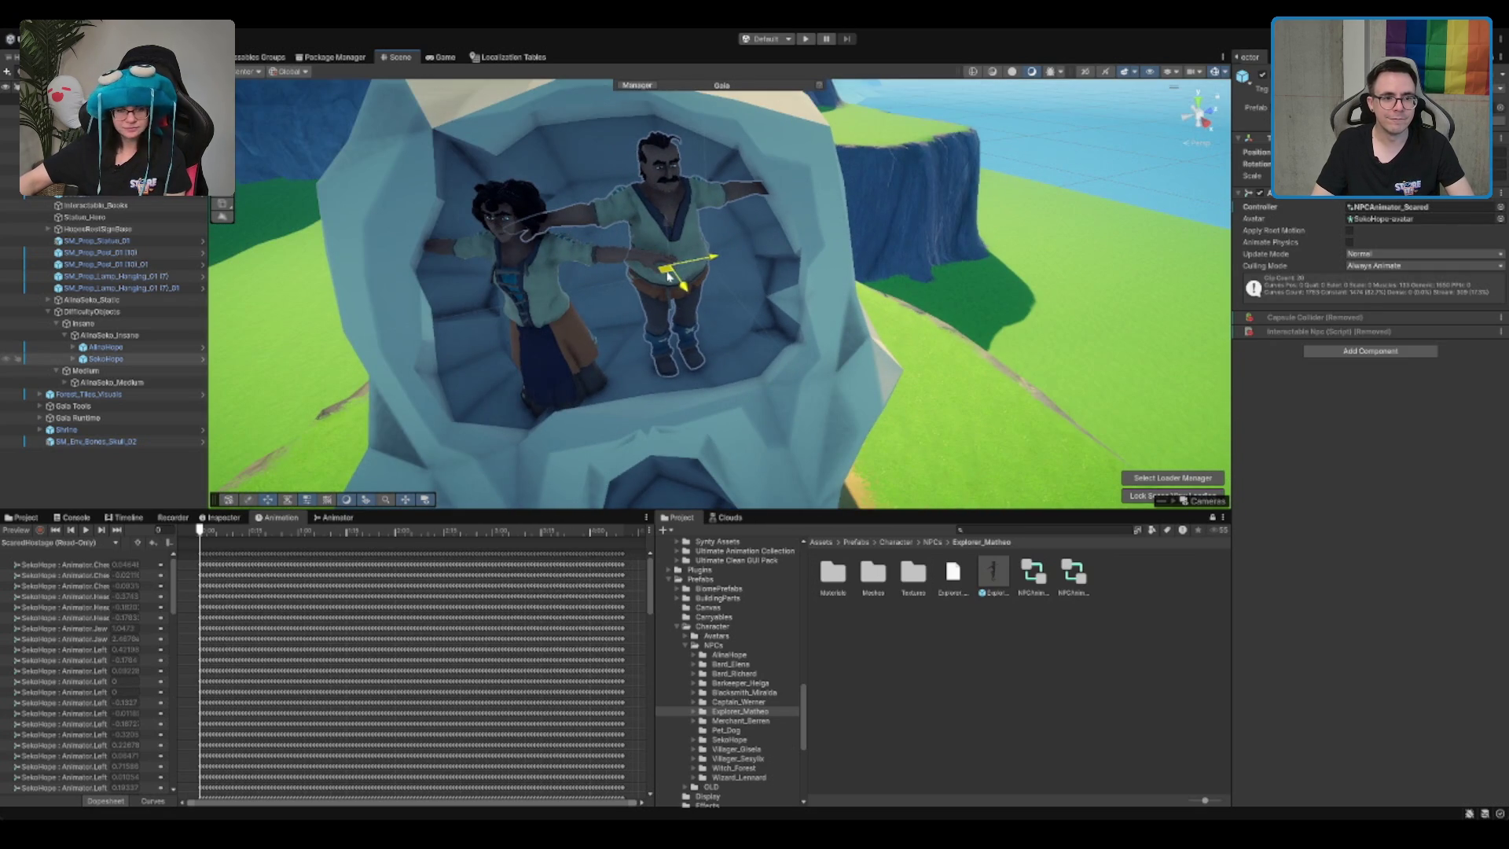
Step: Play SekoHope's scared animation preview and zoom out over the cliffside
left_click(86, 530)
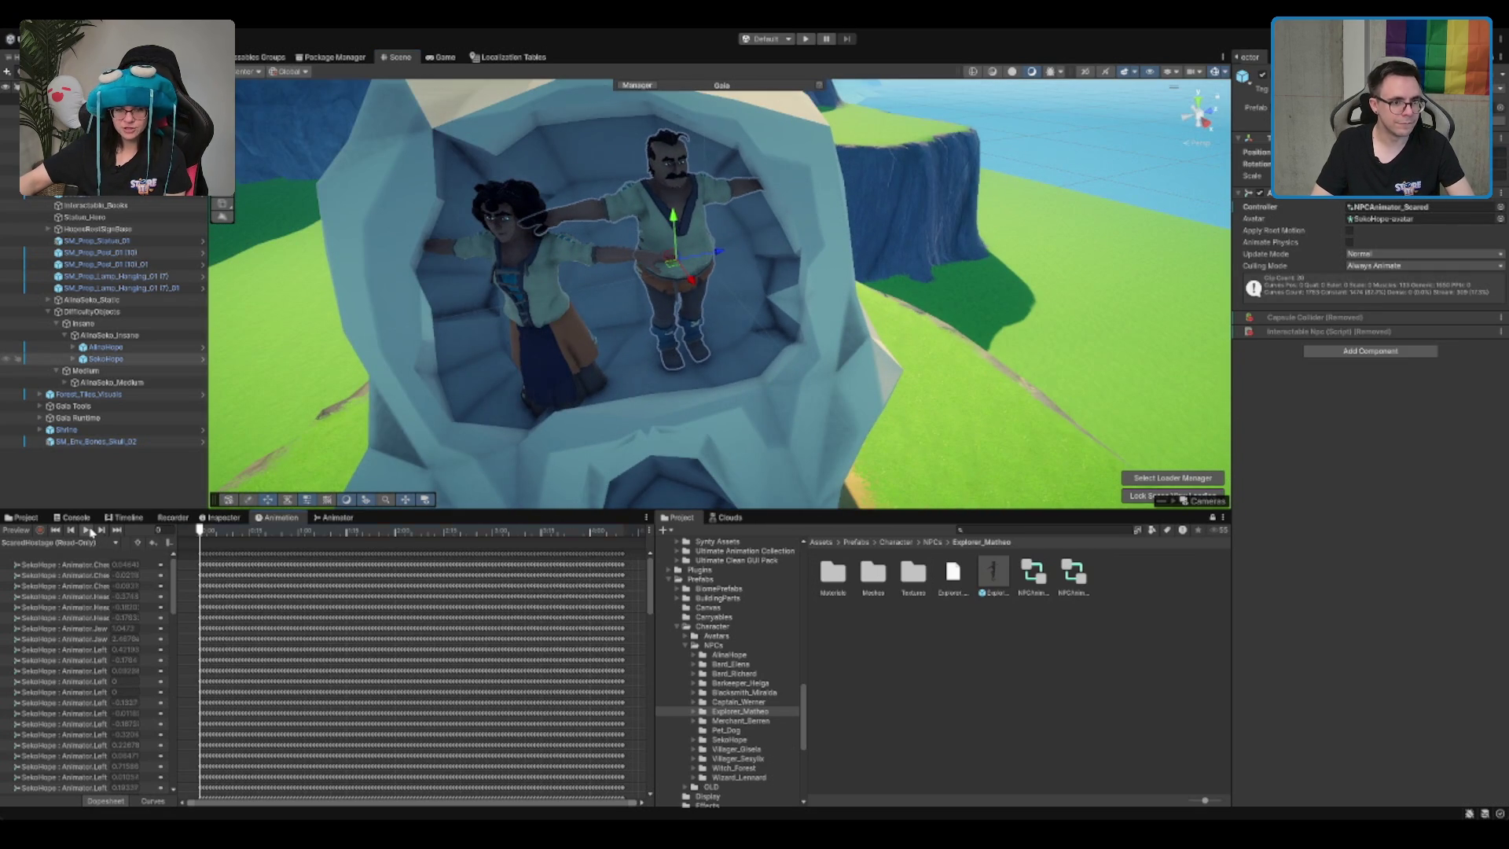
mouse_move(833, 251)
left_mouse_down()
mouse_move(895, 229)
mouse_move(891, 257)
left_mouse_up()
scroll(896, 229, "down", 5)
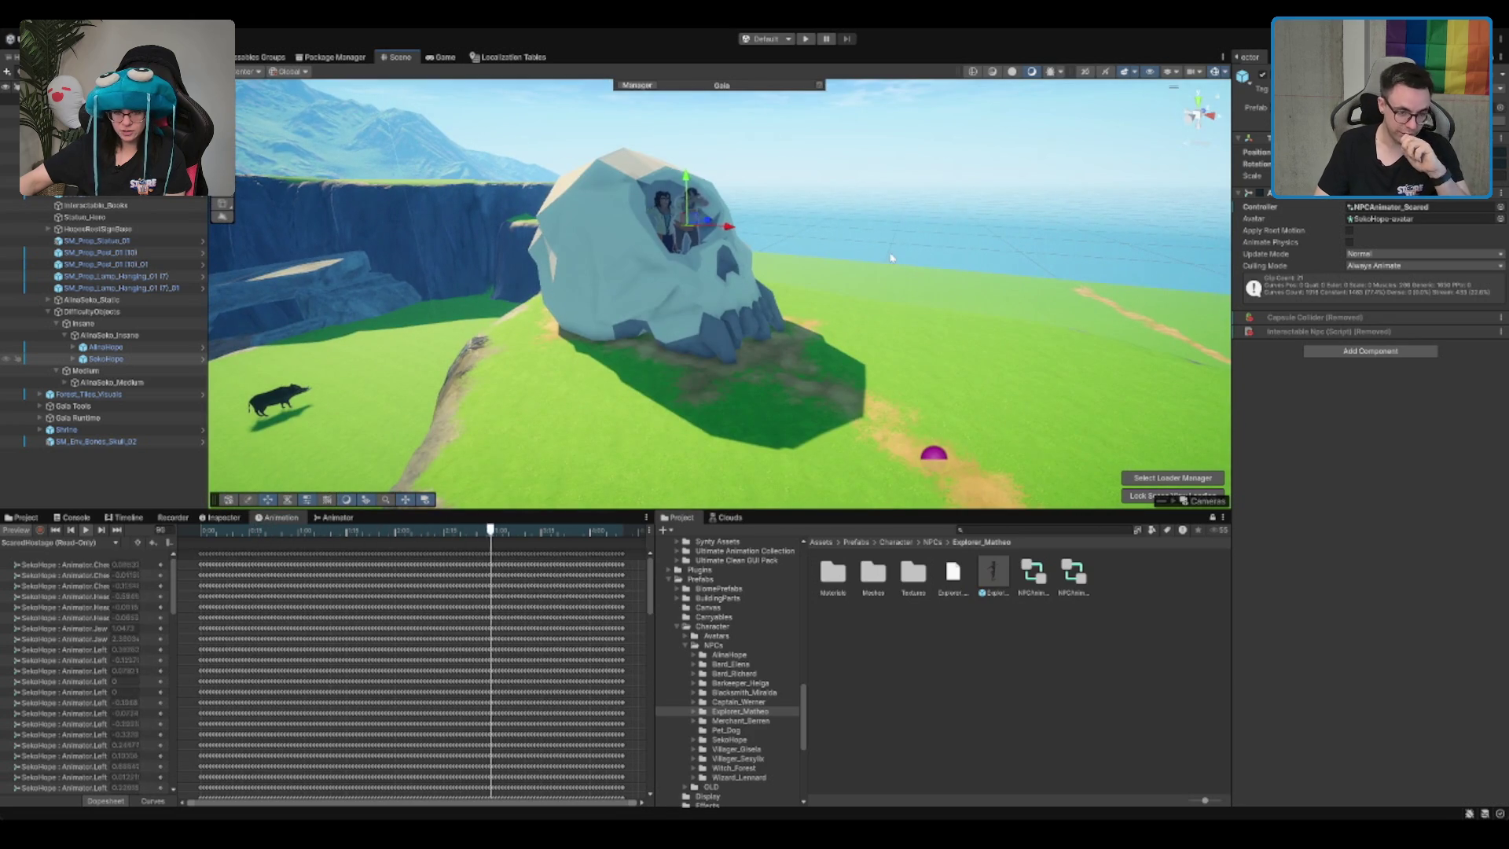
scroll(891, 257, "down", 10)
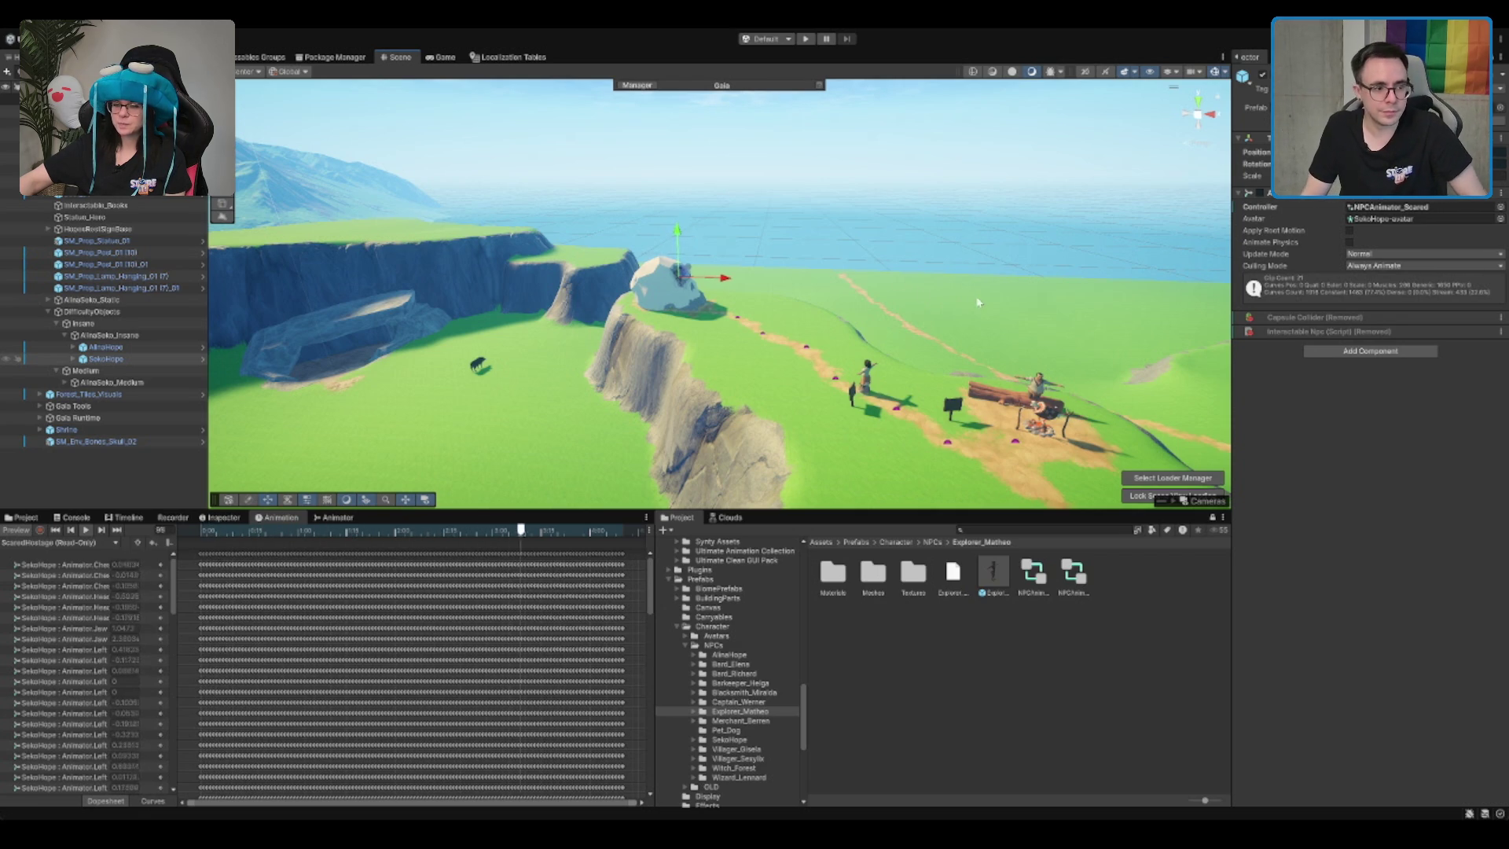
Step: Select AlinaSeko_Insane, keep its name, collapse it and frame the skull rock
left_click(125, 335)
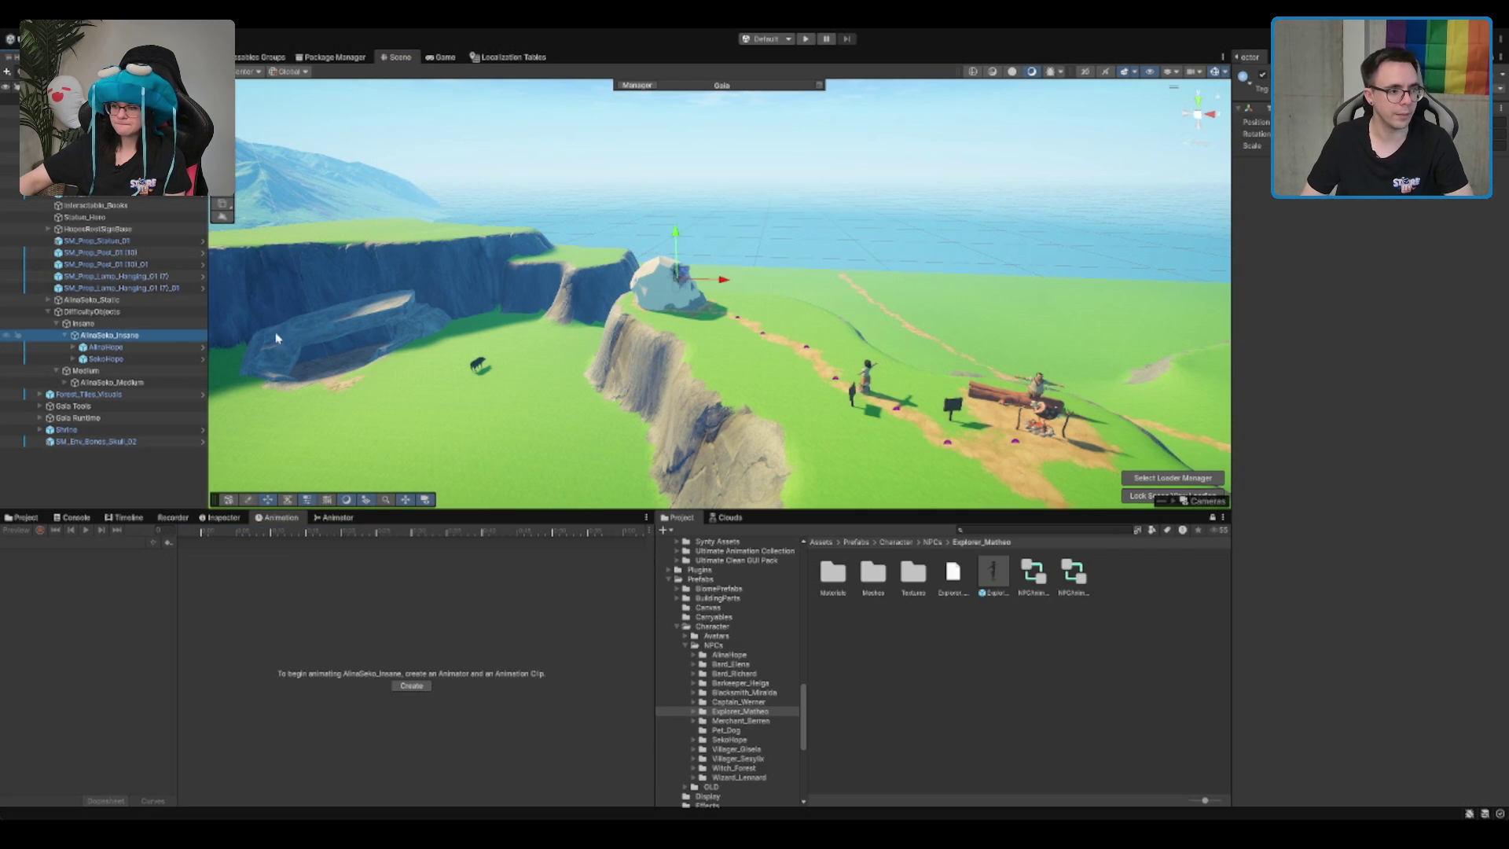
left_click(126, 336)
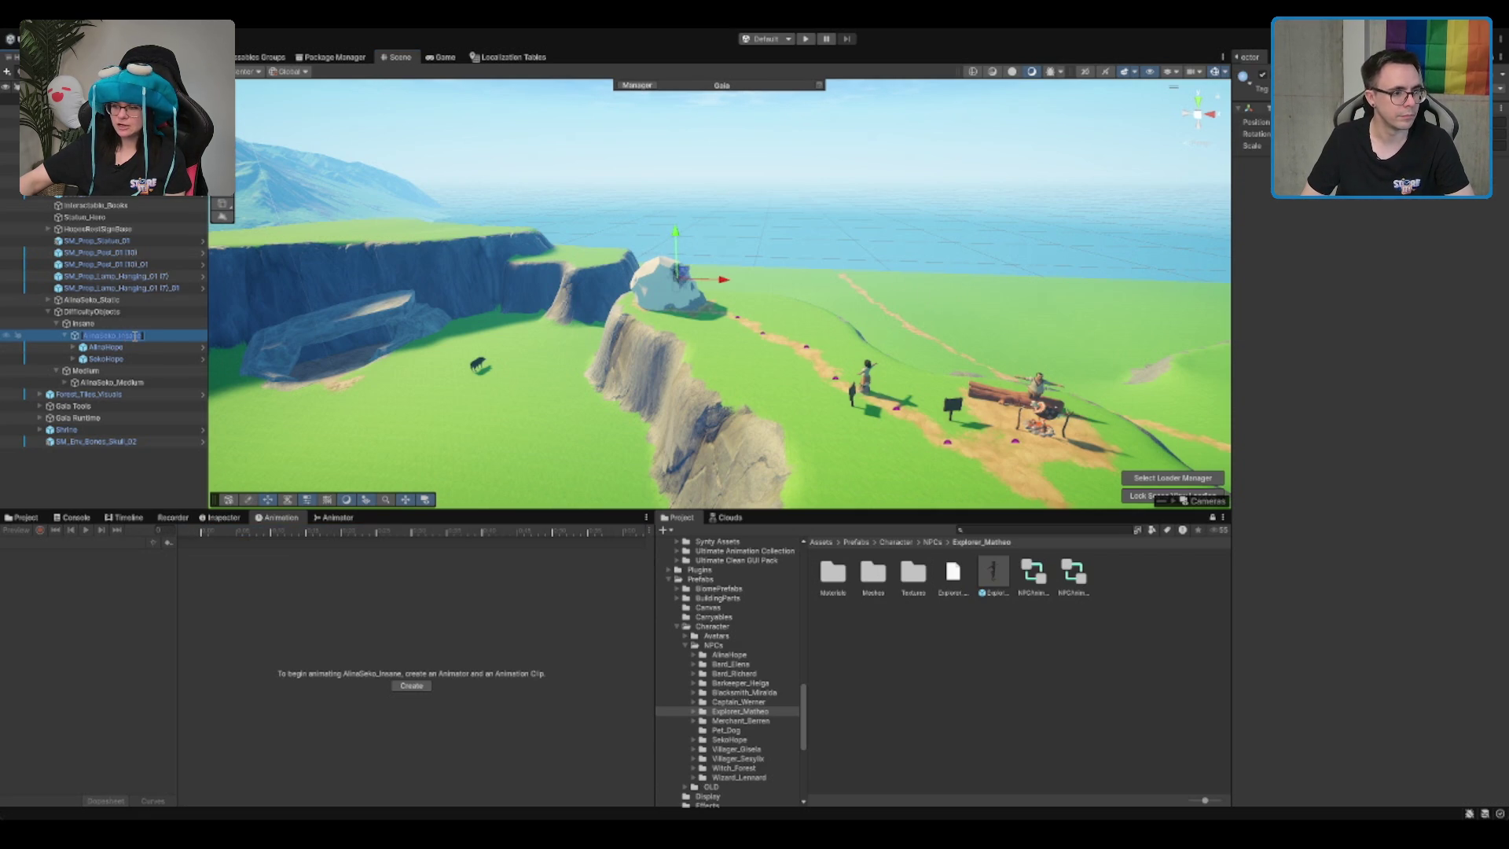
key("Return")
key("Left")
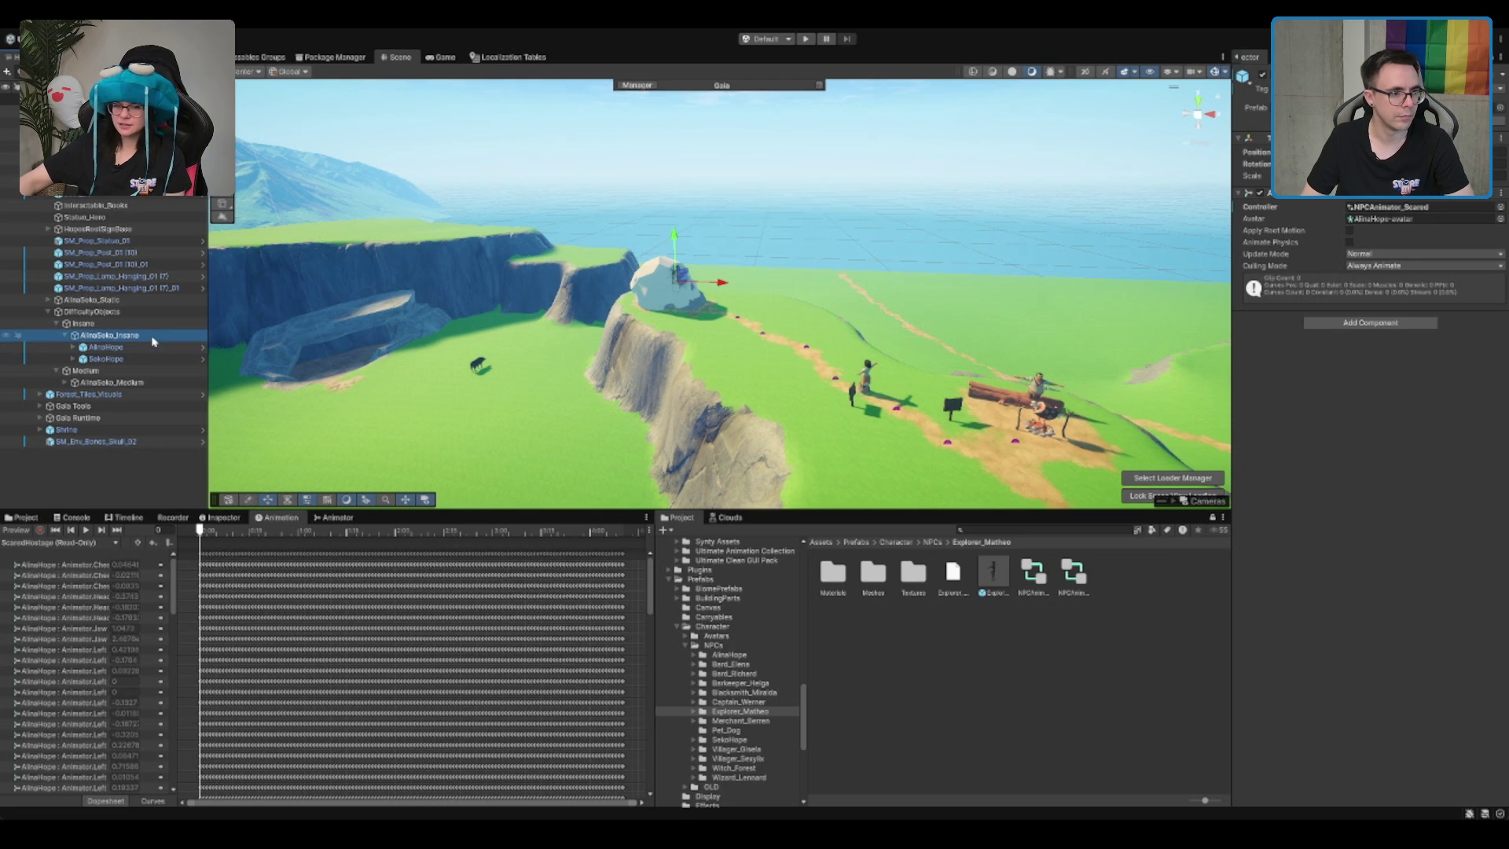
key("f")
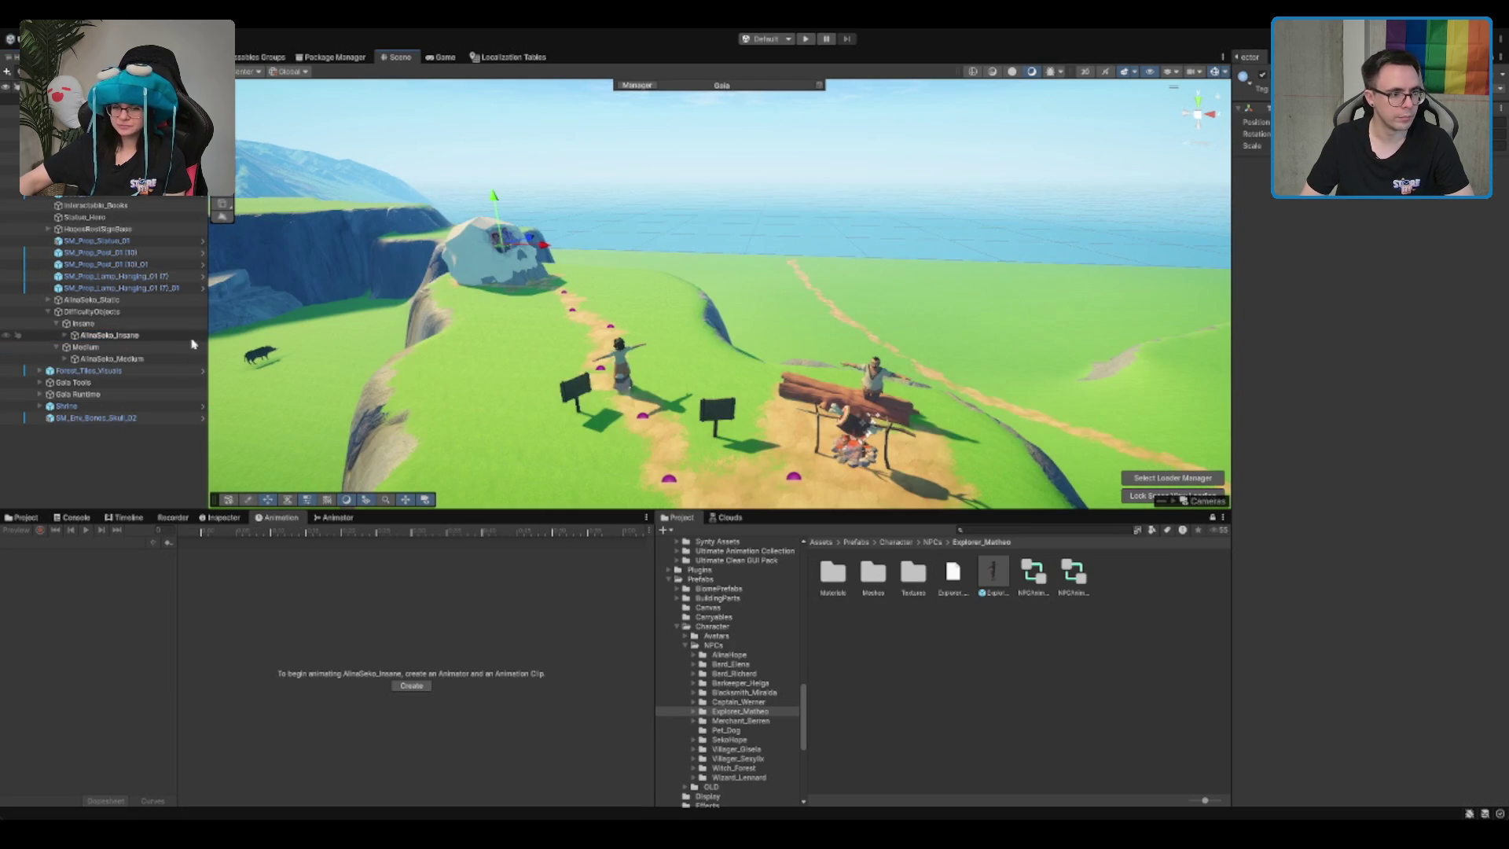
Step: Parent SM_Env_Bones_Skull_02 under AlinaSeko_Insane, undoing the accidental move under AlinaSeko_Medium
double_click(125, 336)
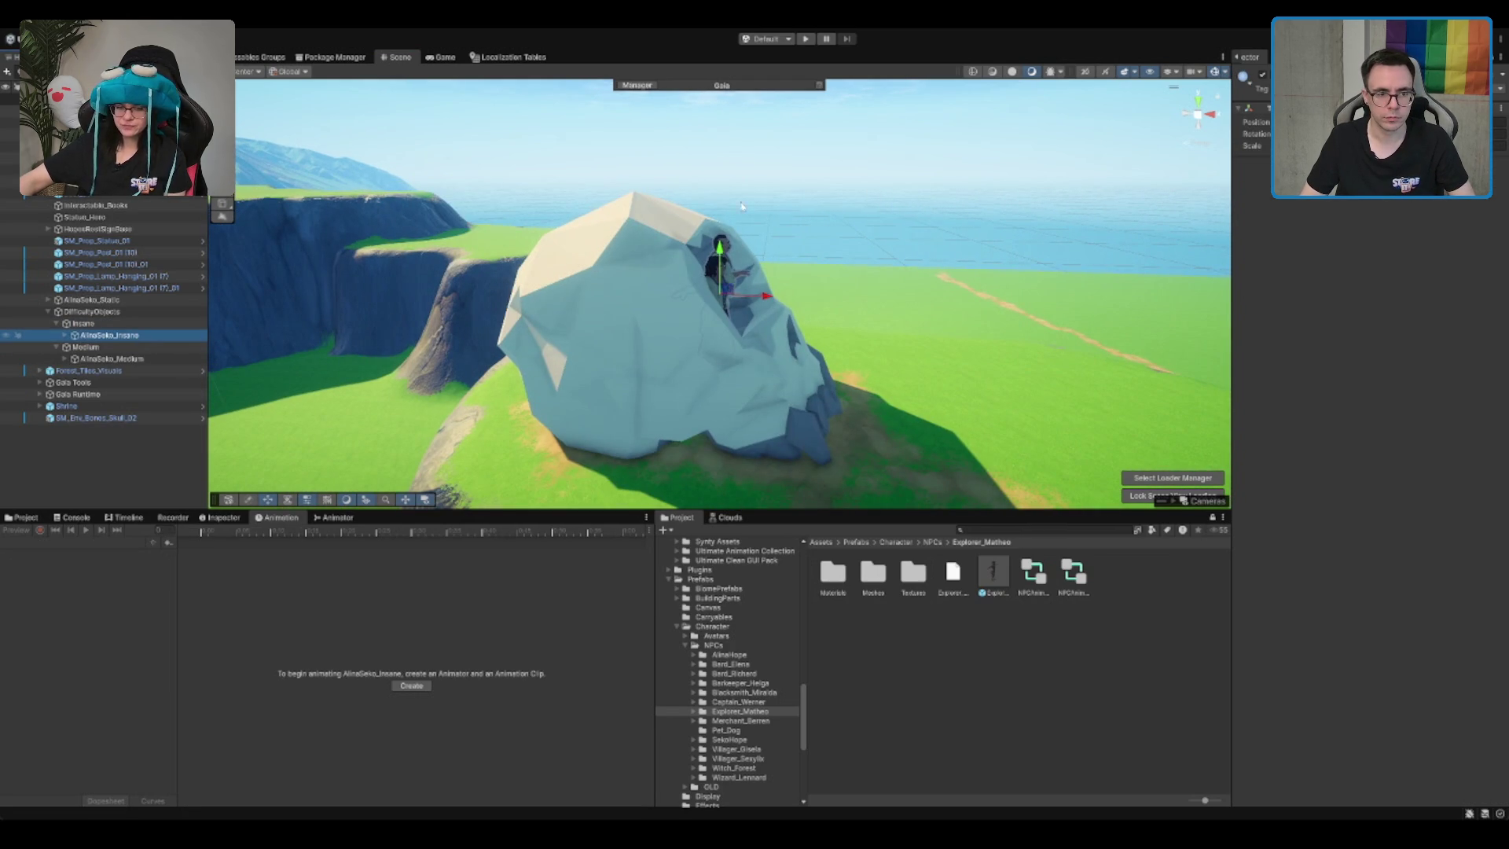
left_click(565, 341)
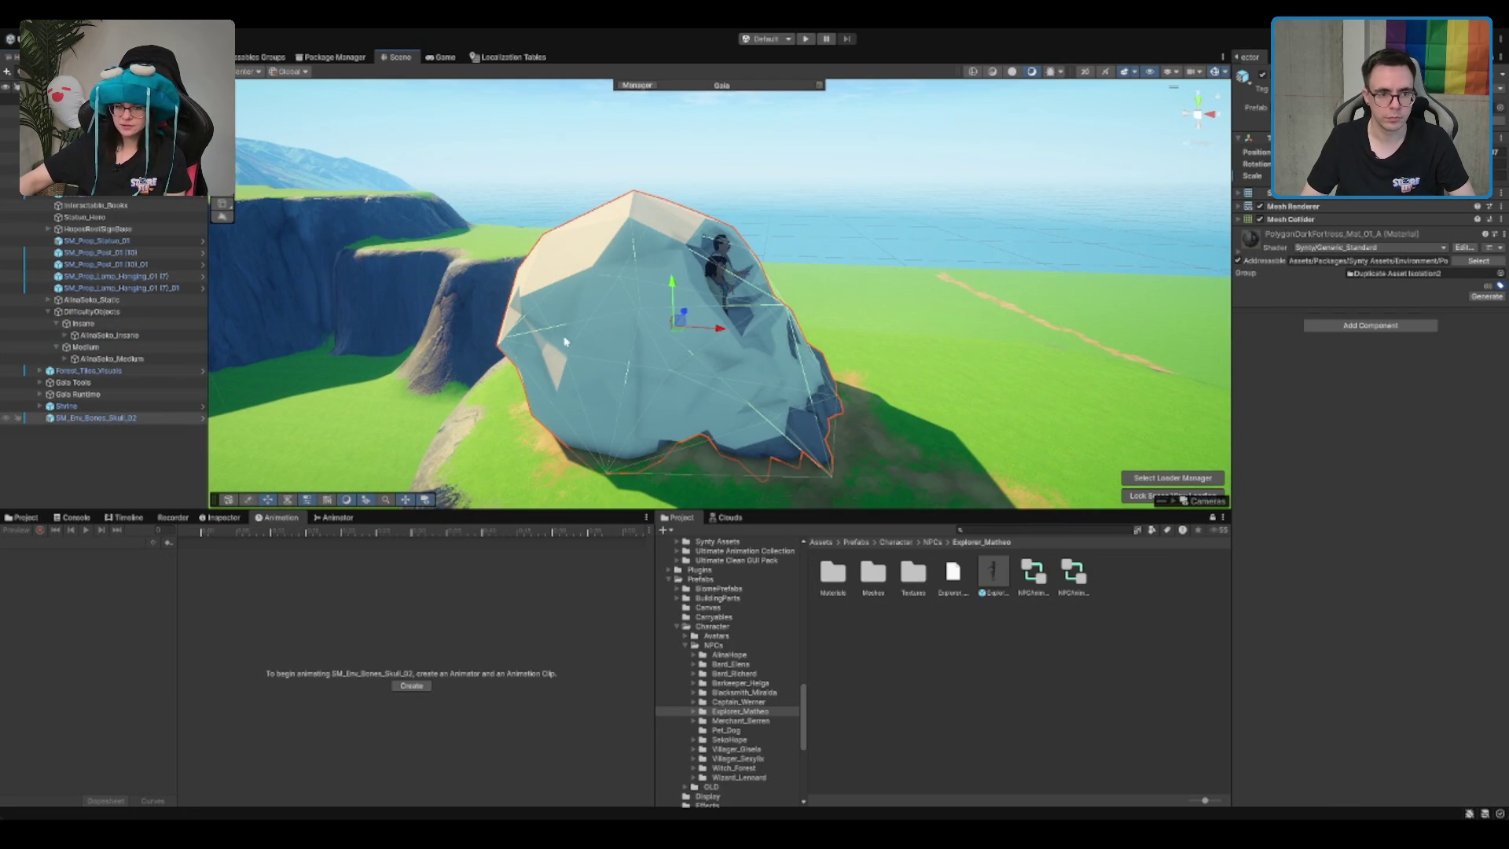
left_click(121, 419)
left_click_drag(121, 418, 126, 336)
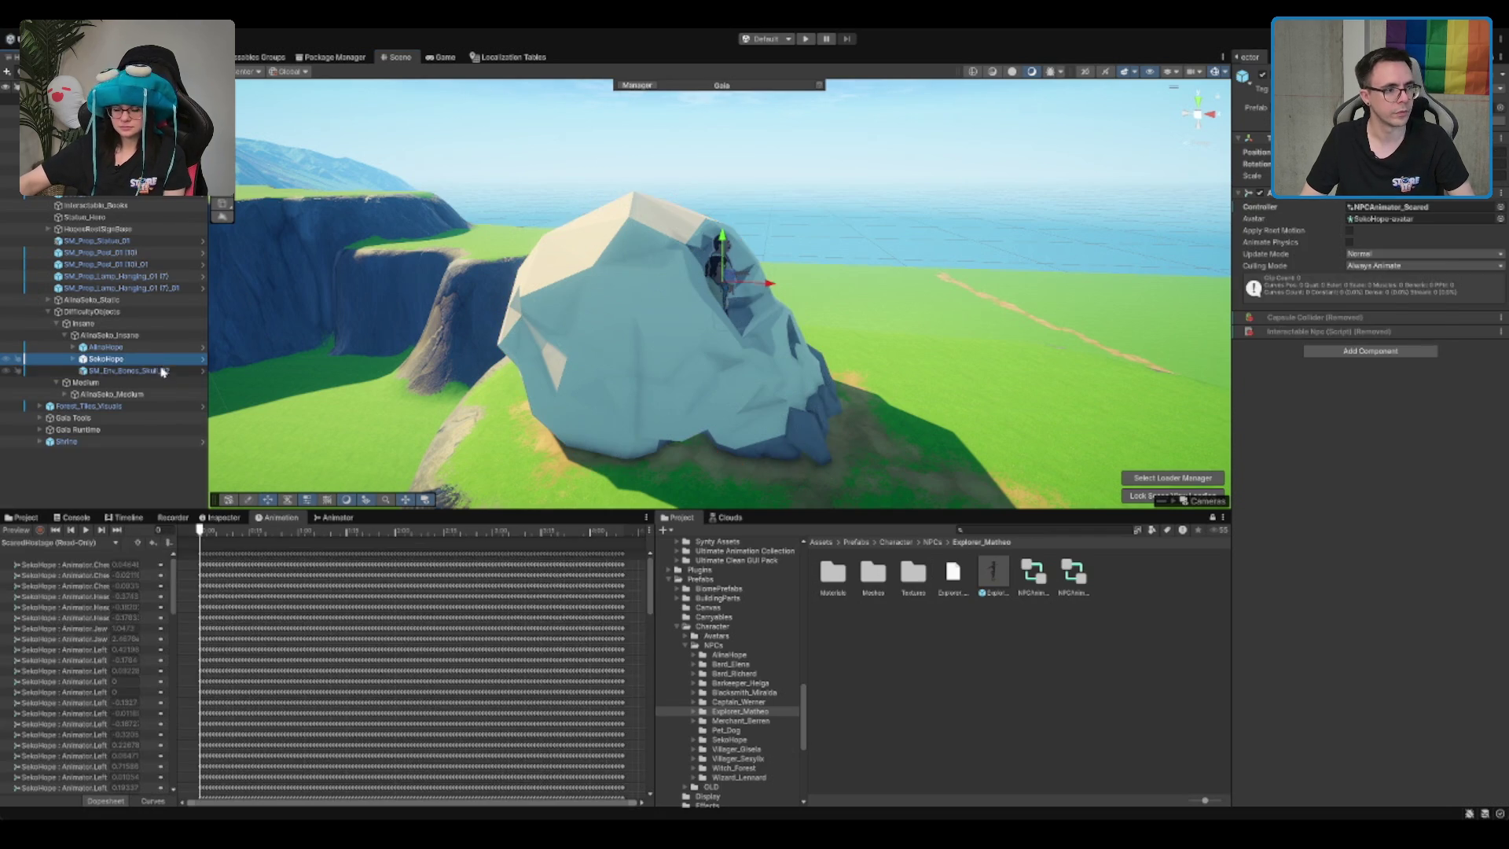
left_click_drag(155, 371, 143, 402)
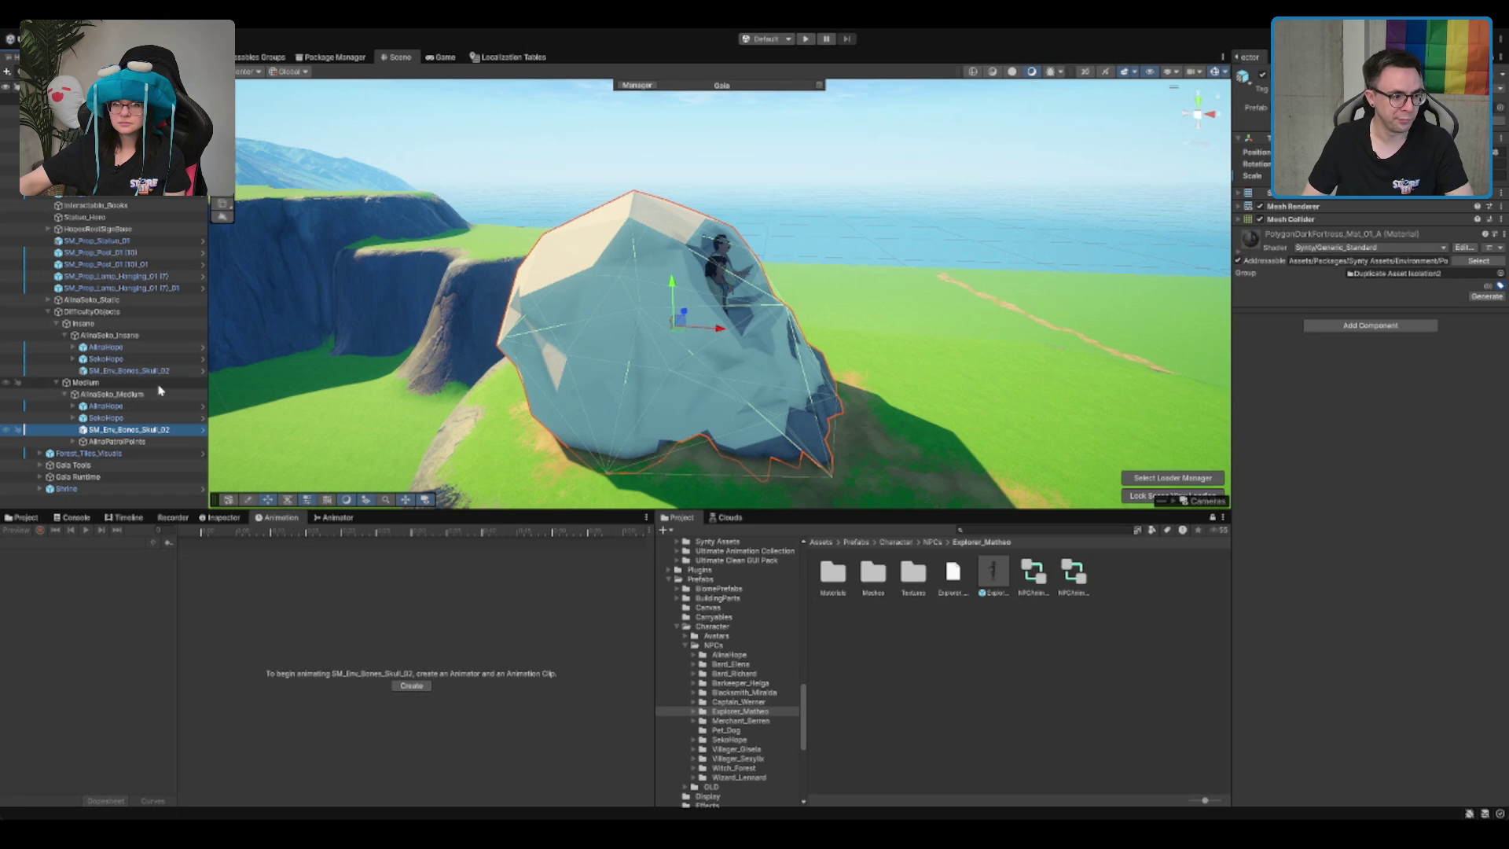
key("ctrl+z")
key("ctrl+z")
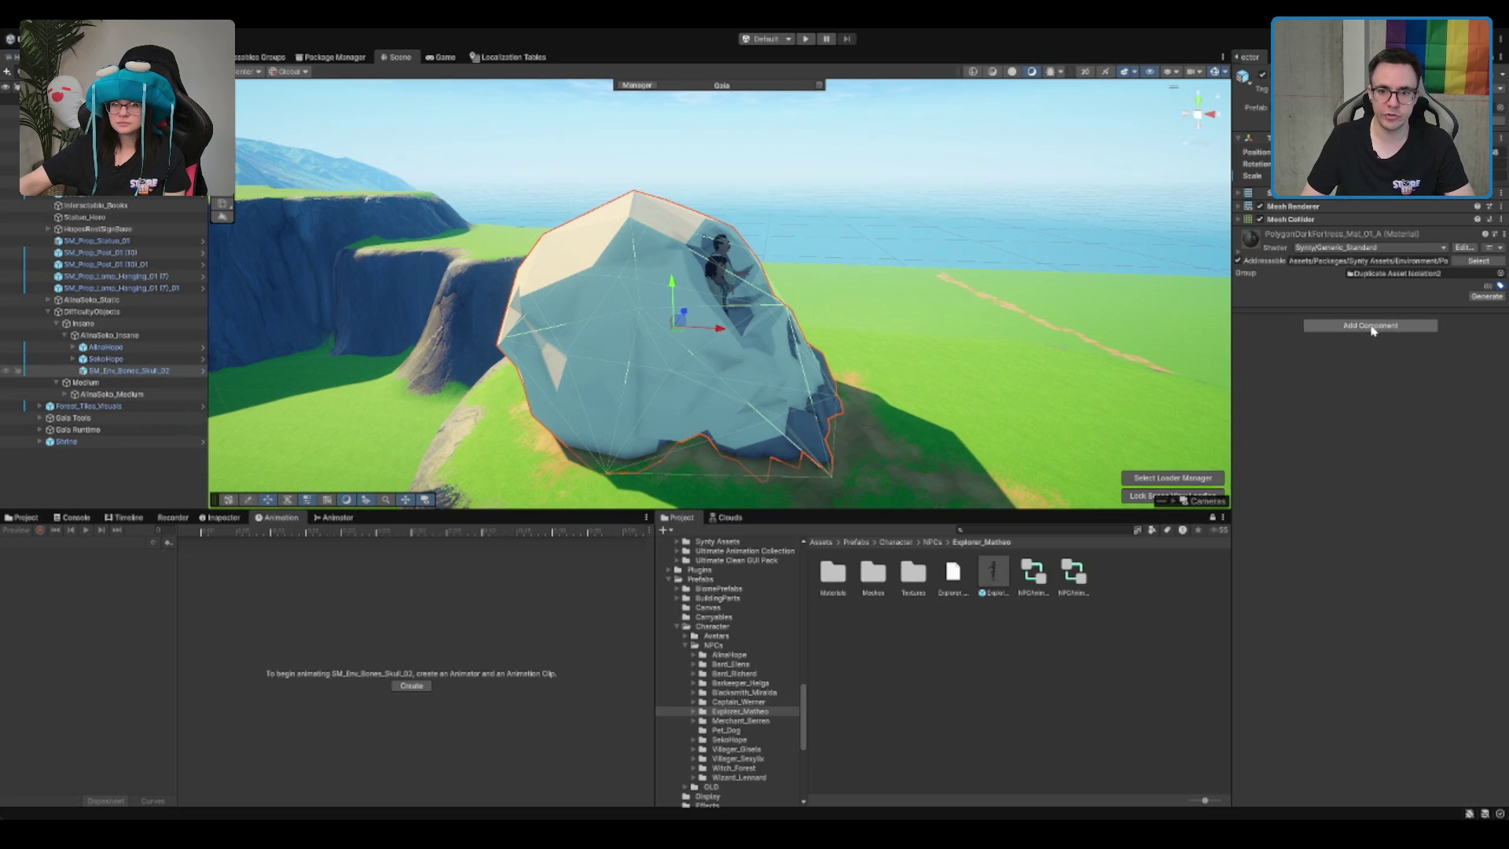
left_click(1374, 221)
Step: Add an Interactable Dialogue component to the skull and rename it Skull_HopeFamily
left_click(1382, 221)
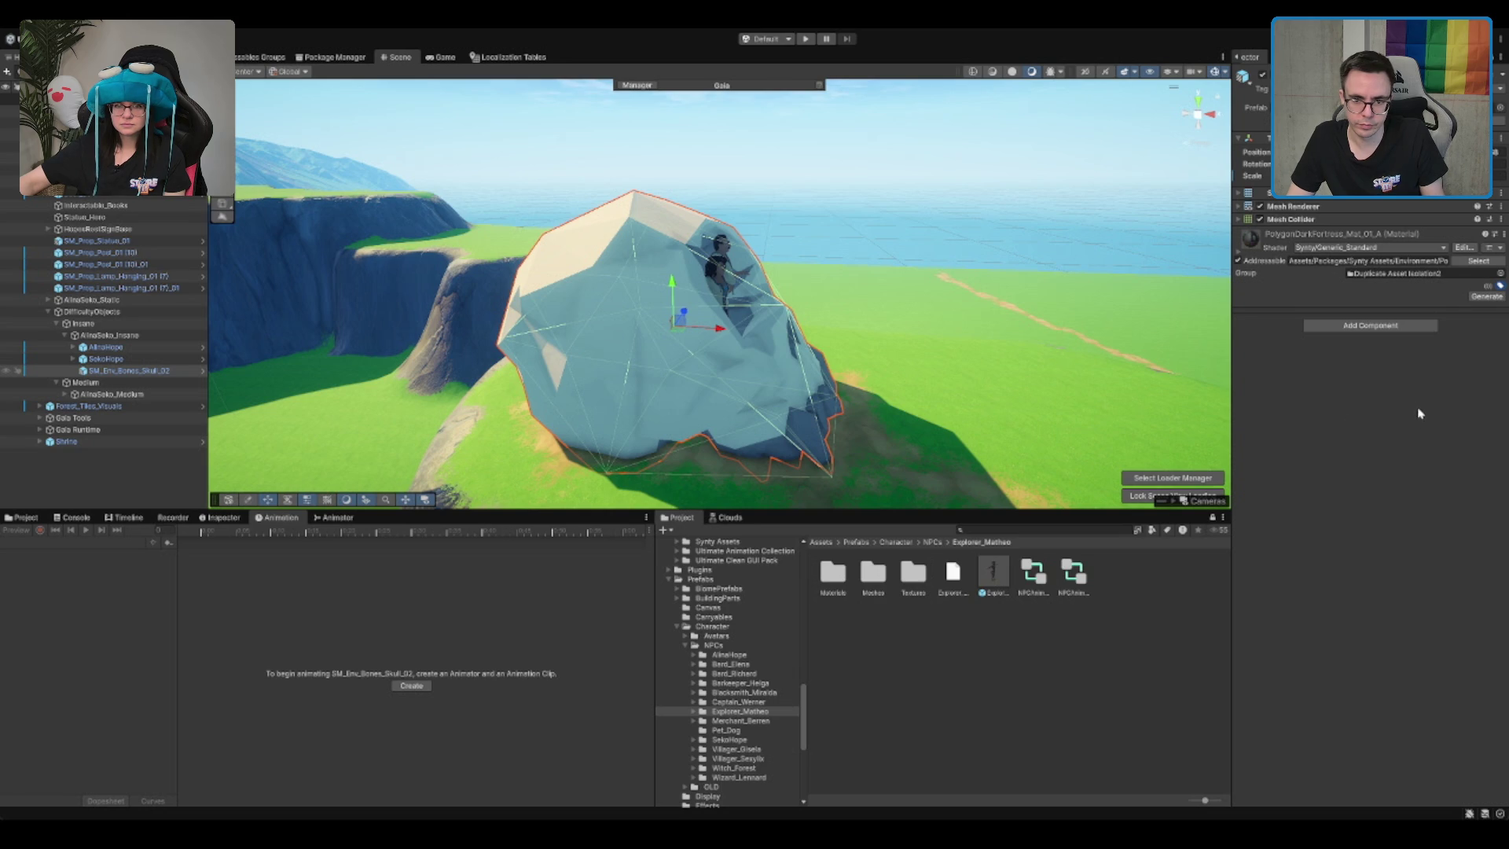
key("ctrl+z")
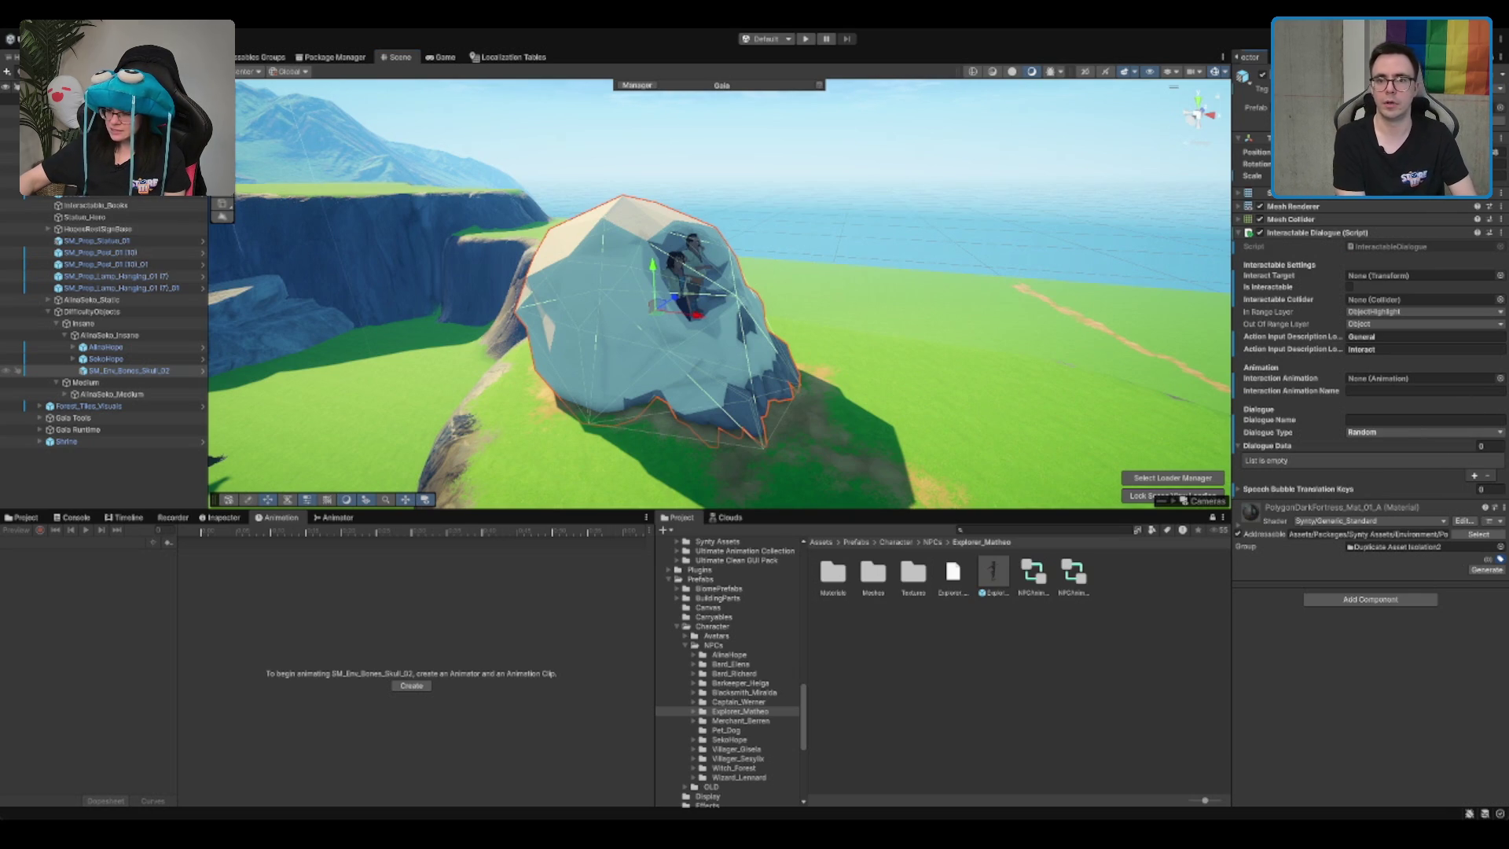
type("Skull_HopeFamily")
key("Return")
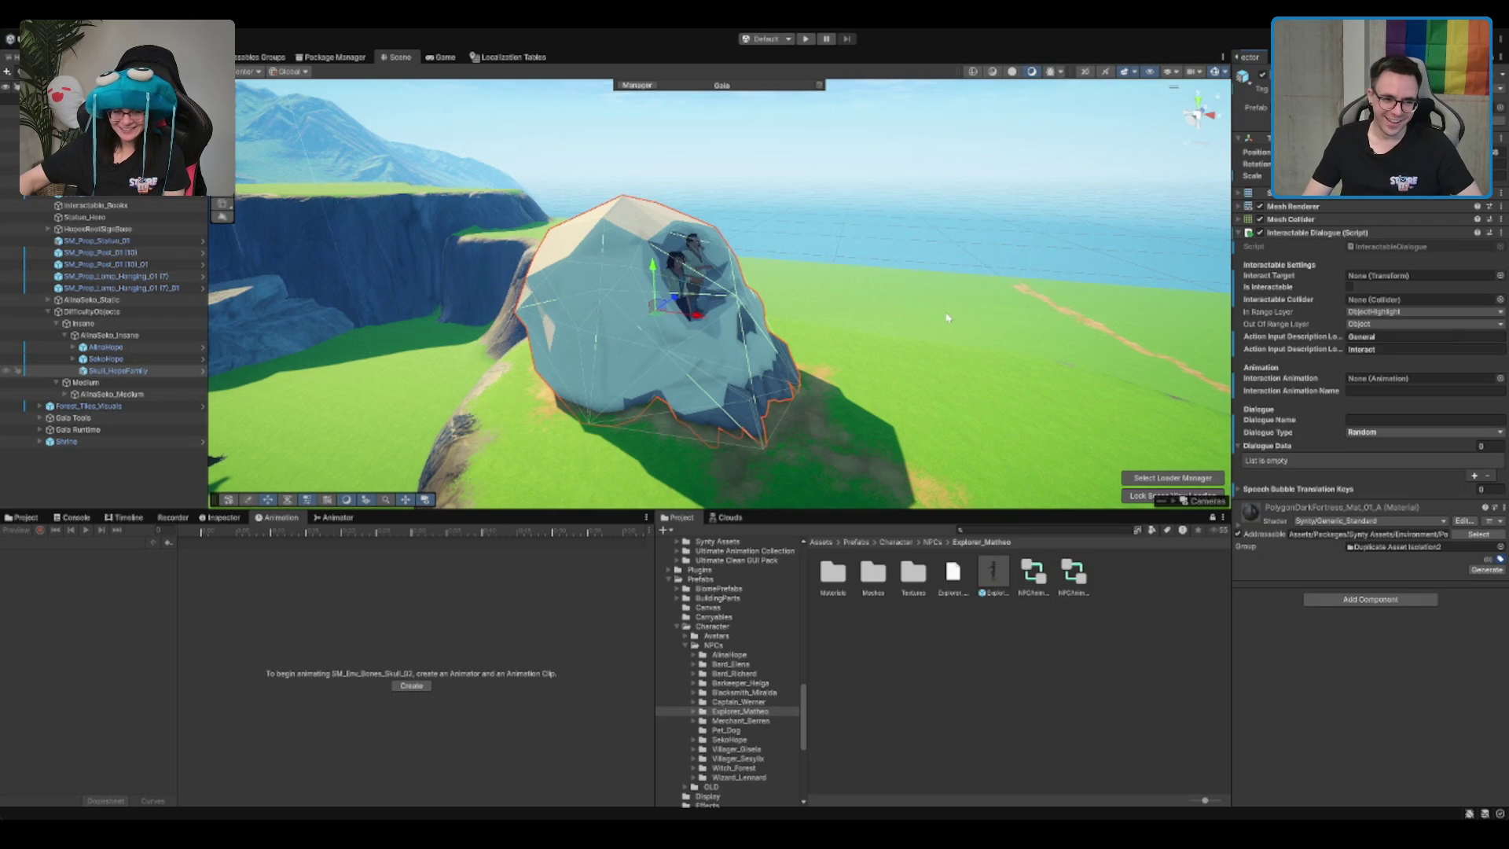
Step: Add a Dialogue Data entry with translation key SkullHope_01
left_click_drag(947, 317, 976, 339)
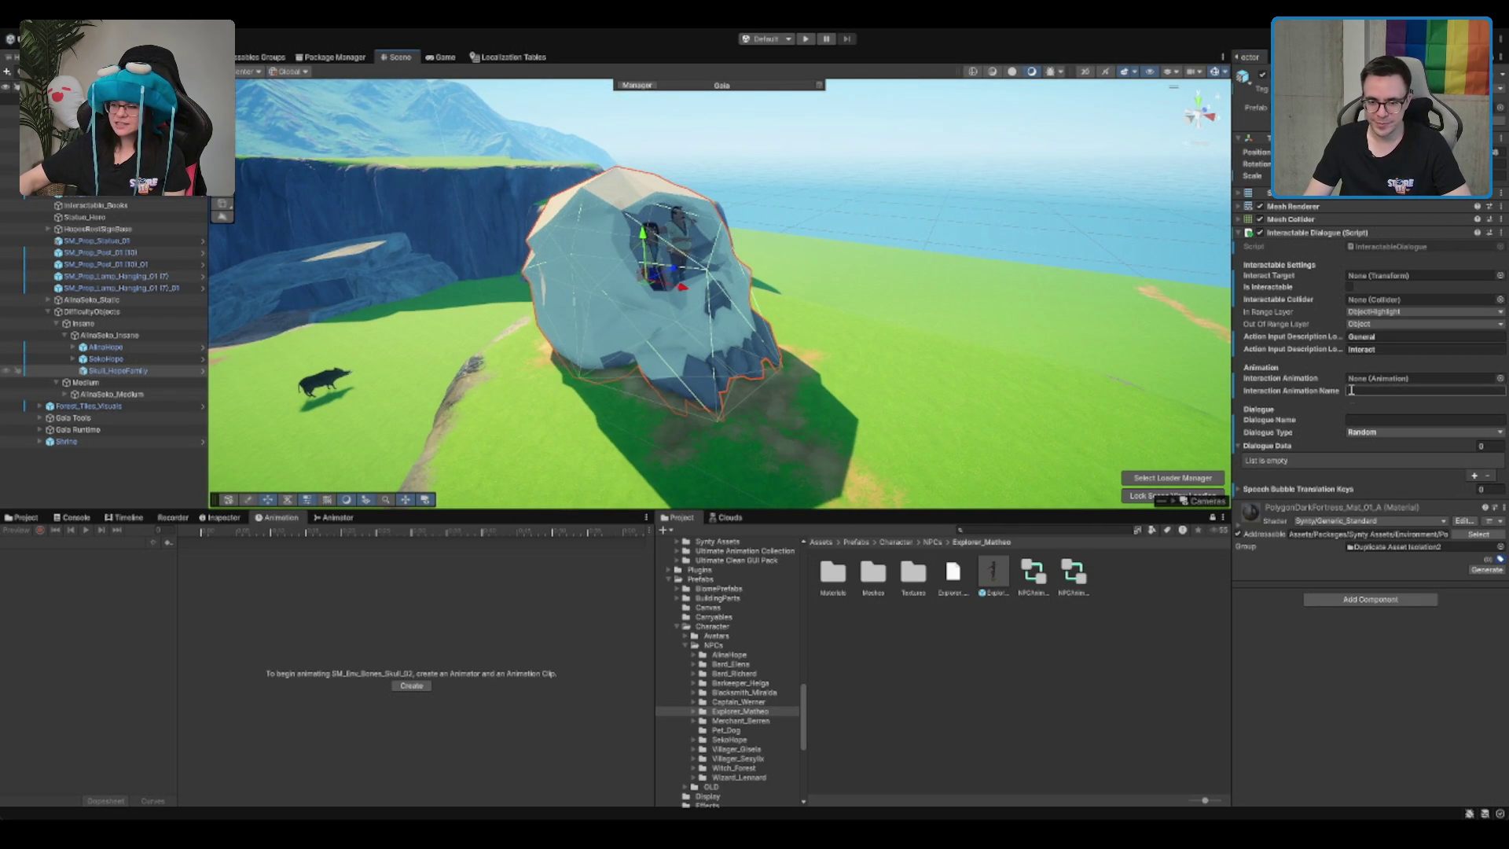
left_click(1474, 475)
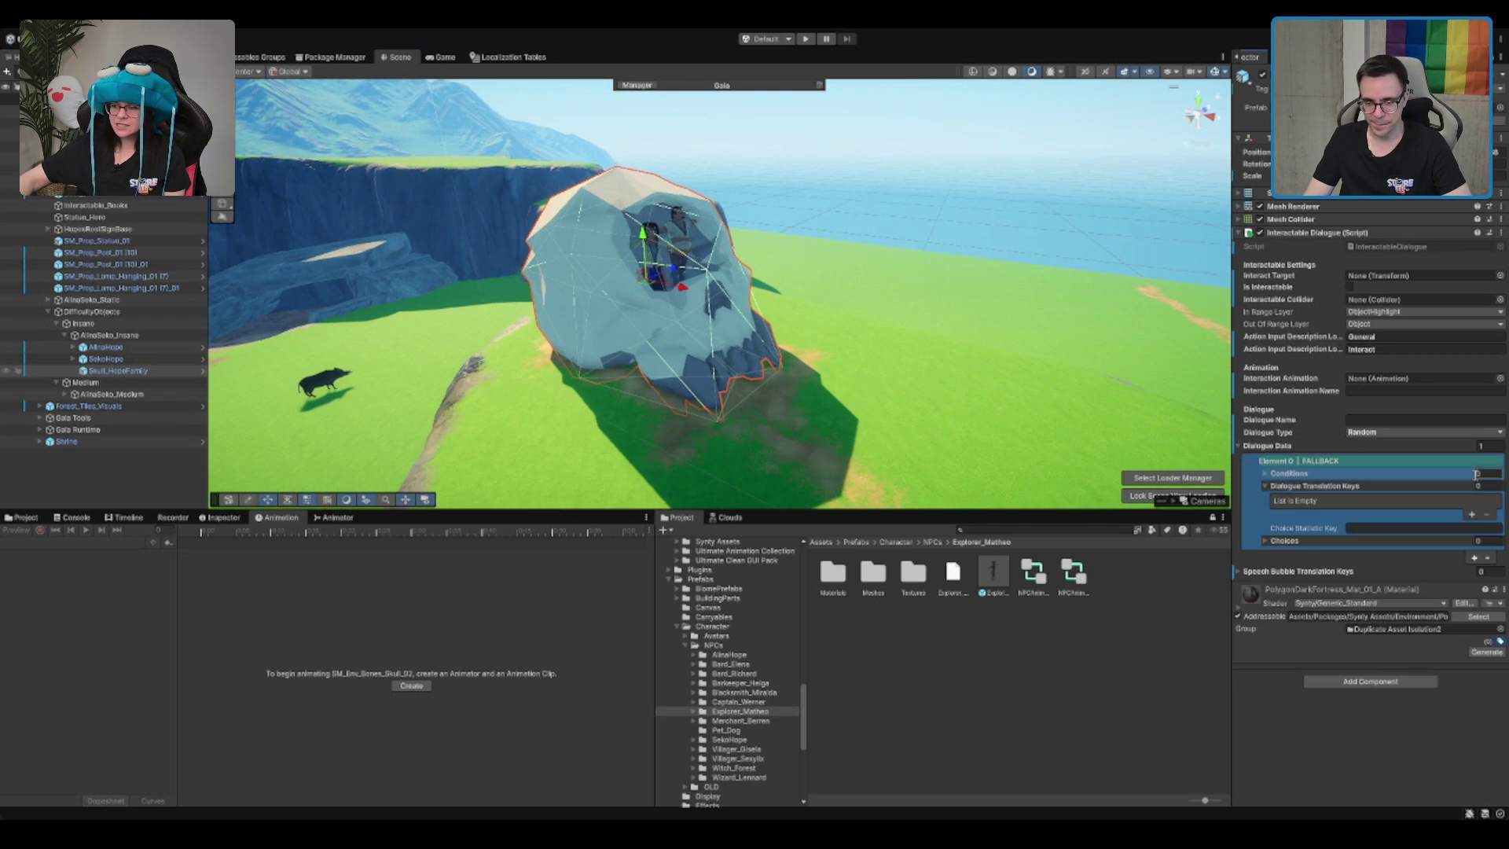
left_click(1469, 513)
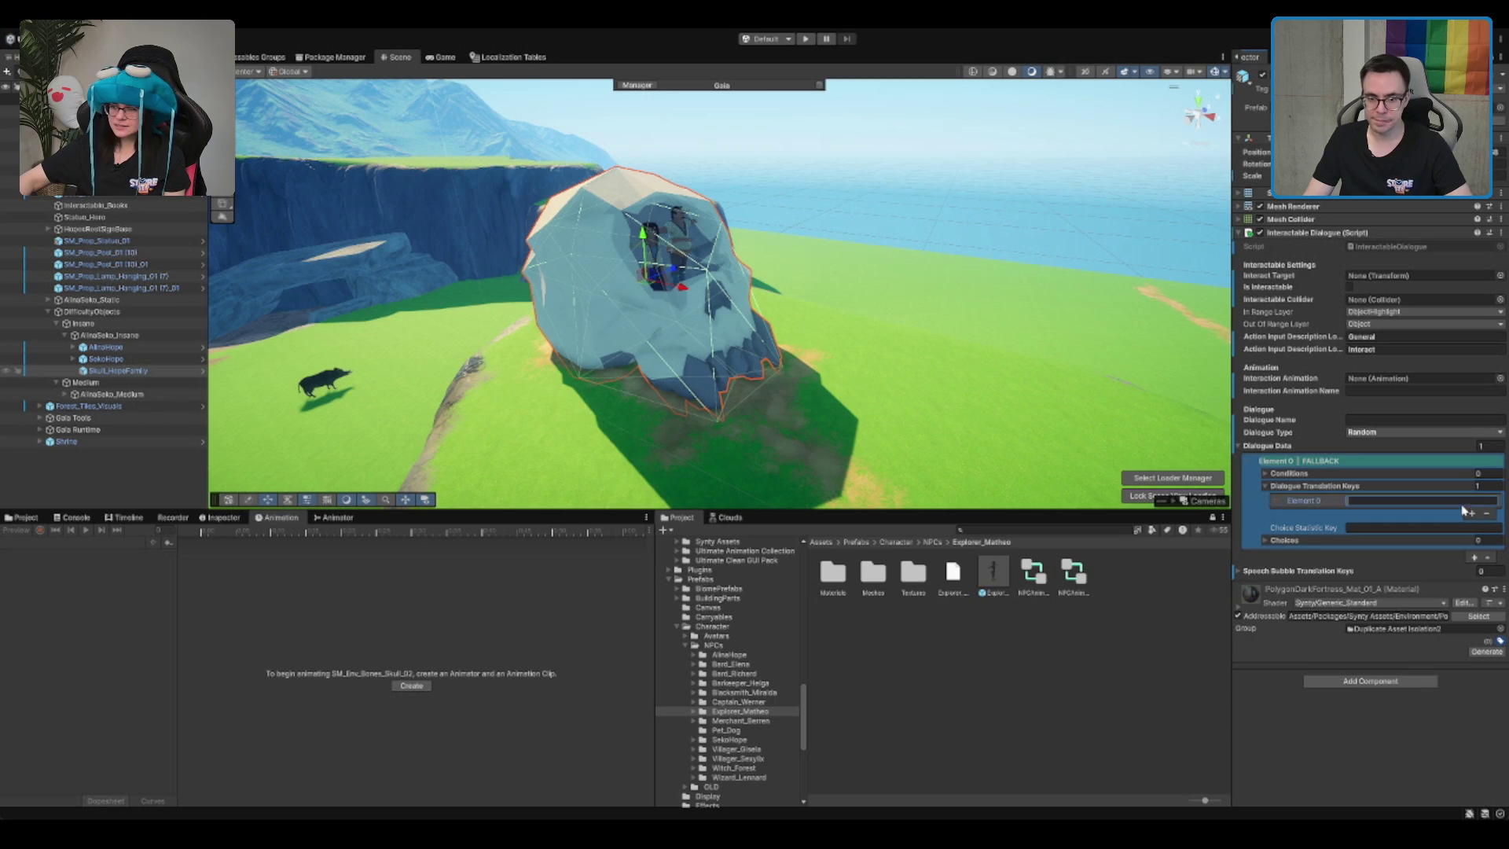
left_click(1401, 505)
type("SkullHope_01")
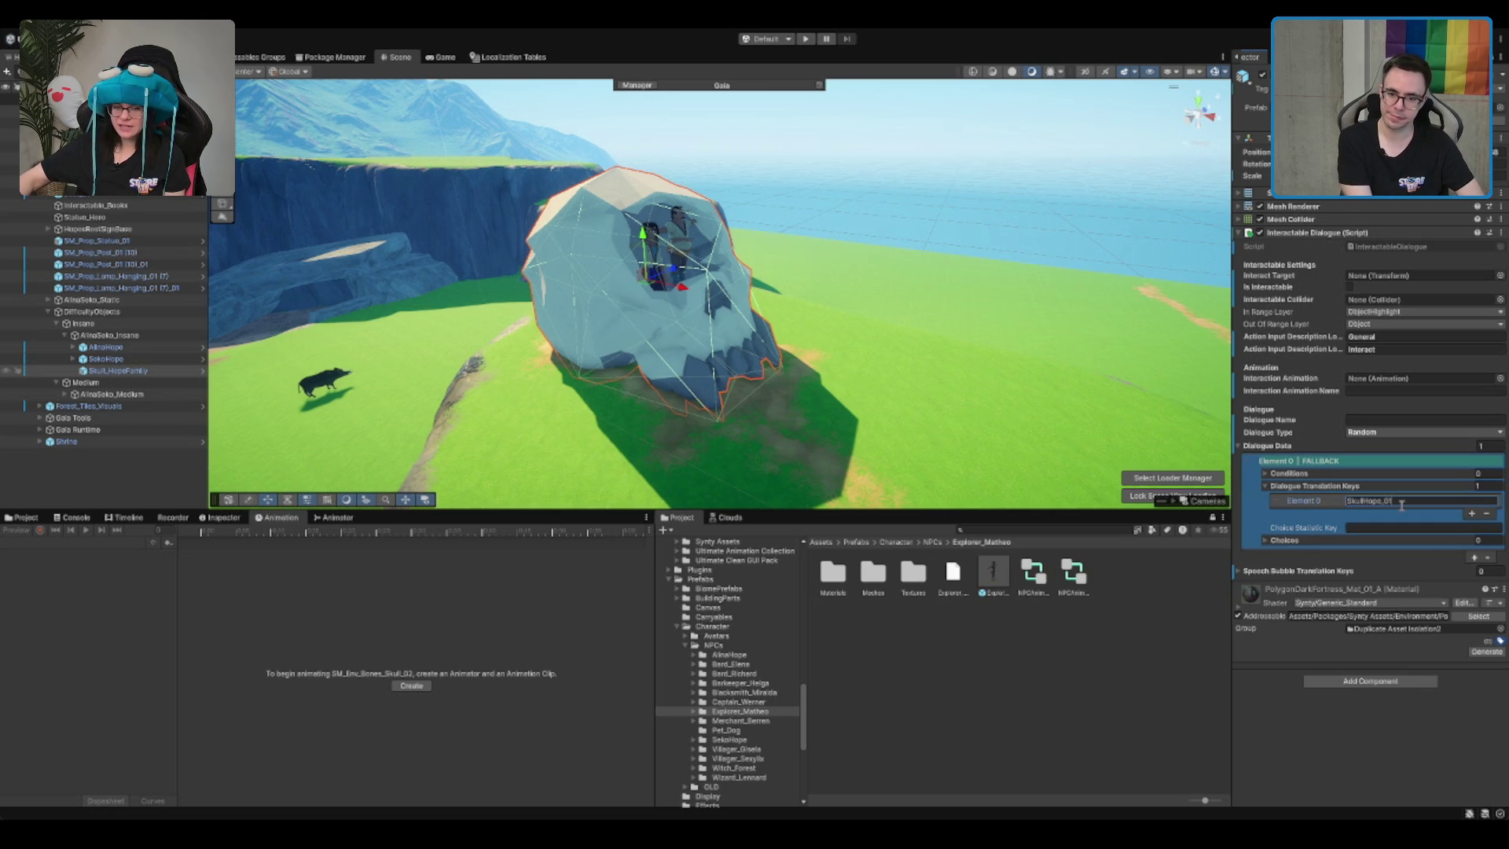
key("ctrl+a")
key("ctrl+c")
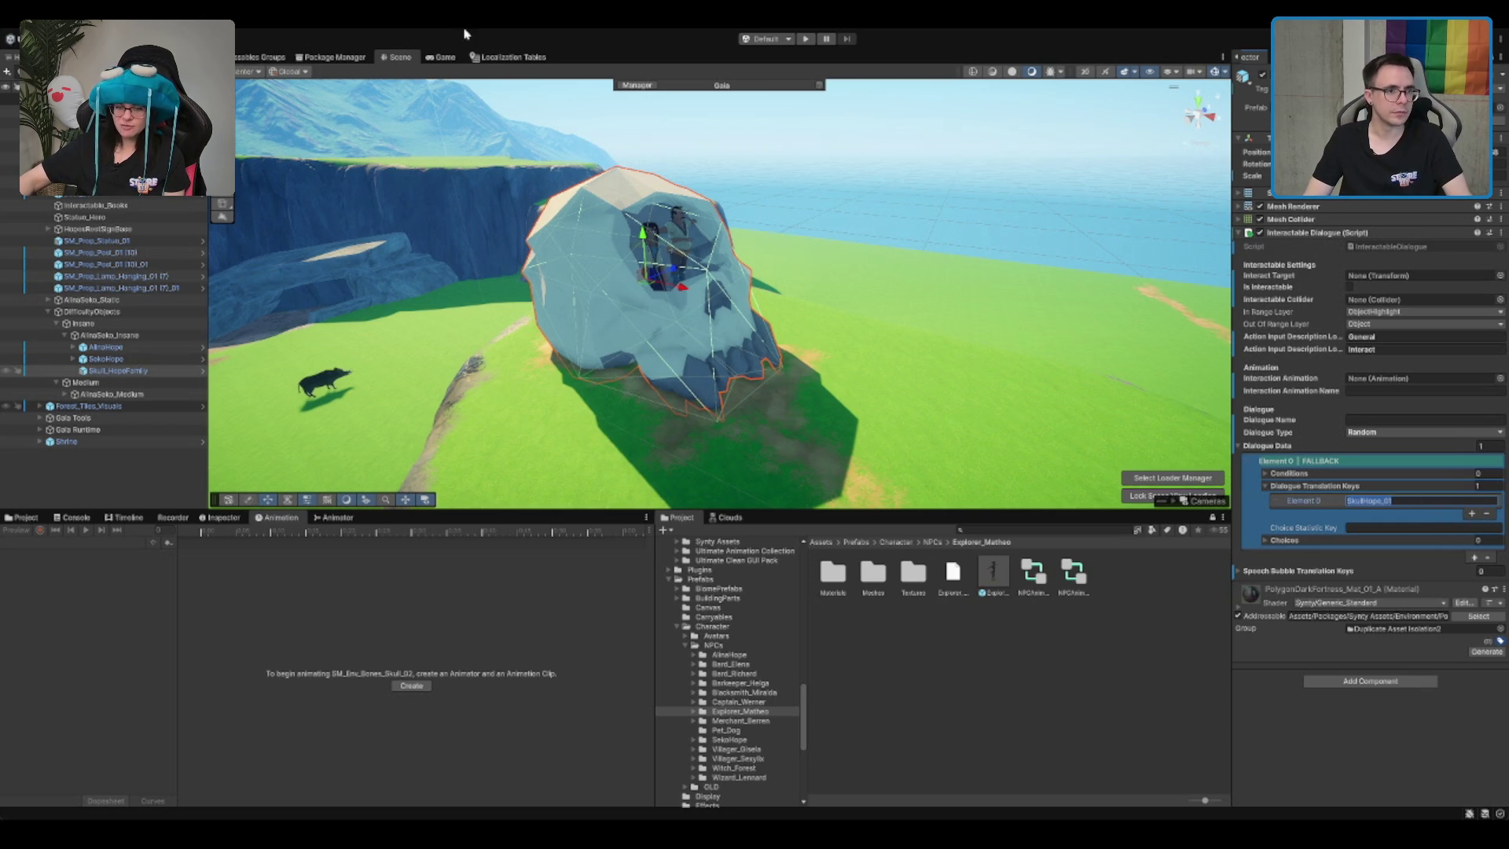
Step: Add a new SkullHope_01 key to the Dialogues string table
left_click(256, 57)
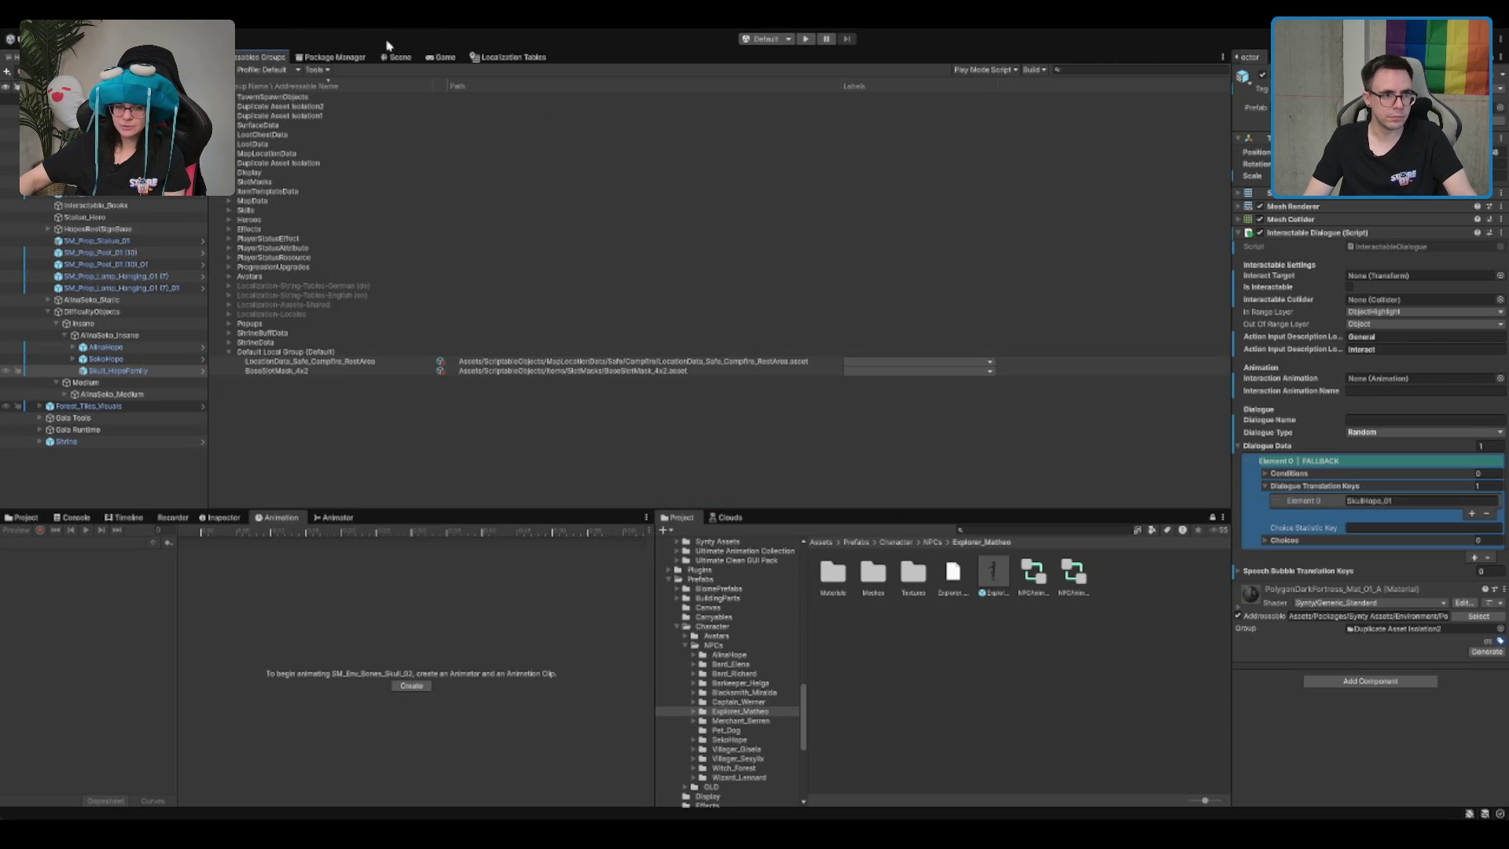
left_click(334, 57)
left_click(483, 59)
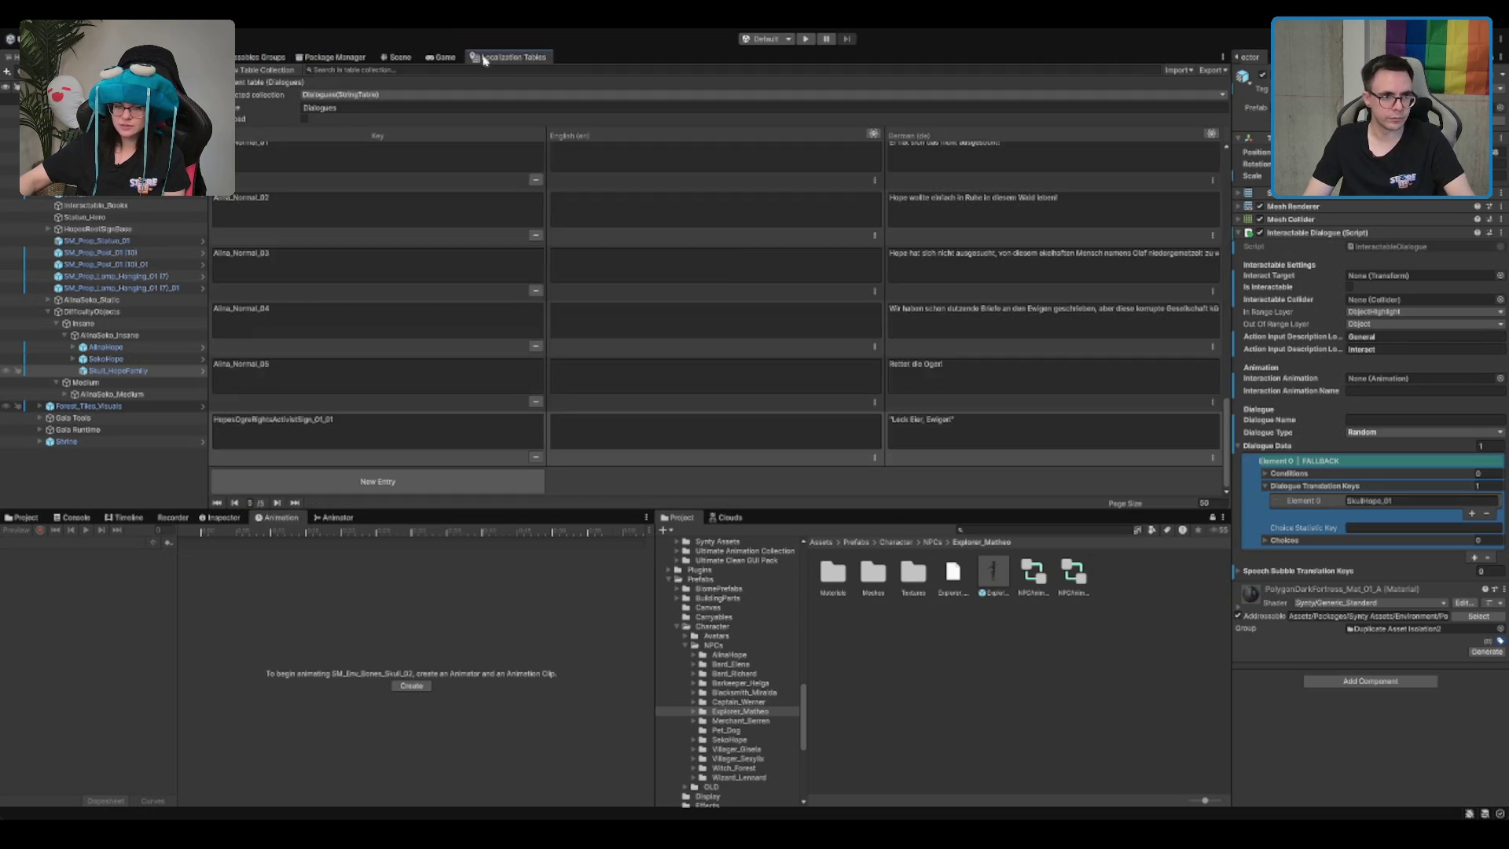
left_click(440, 57)
left_click(507, 57)
left_click(415, 475)
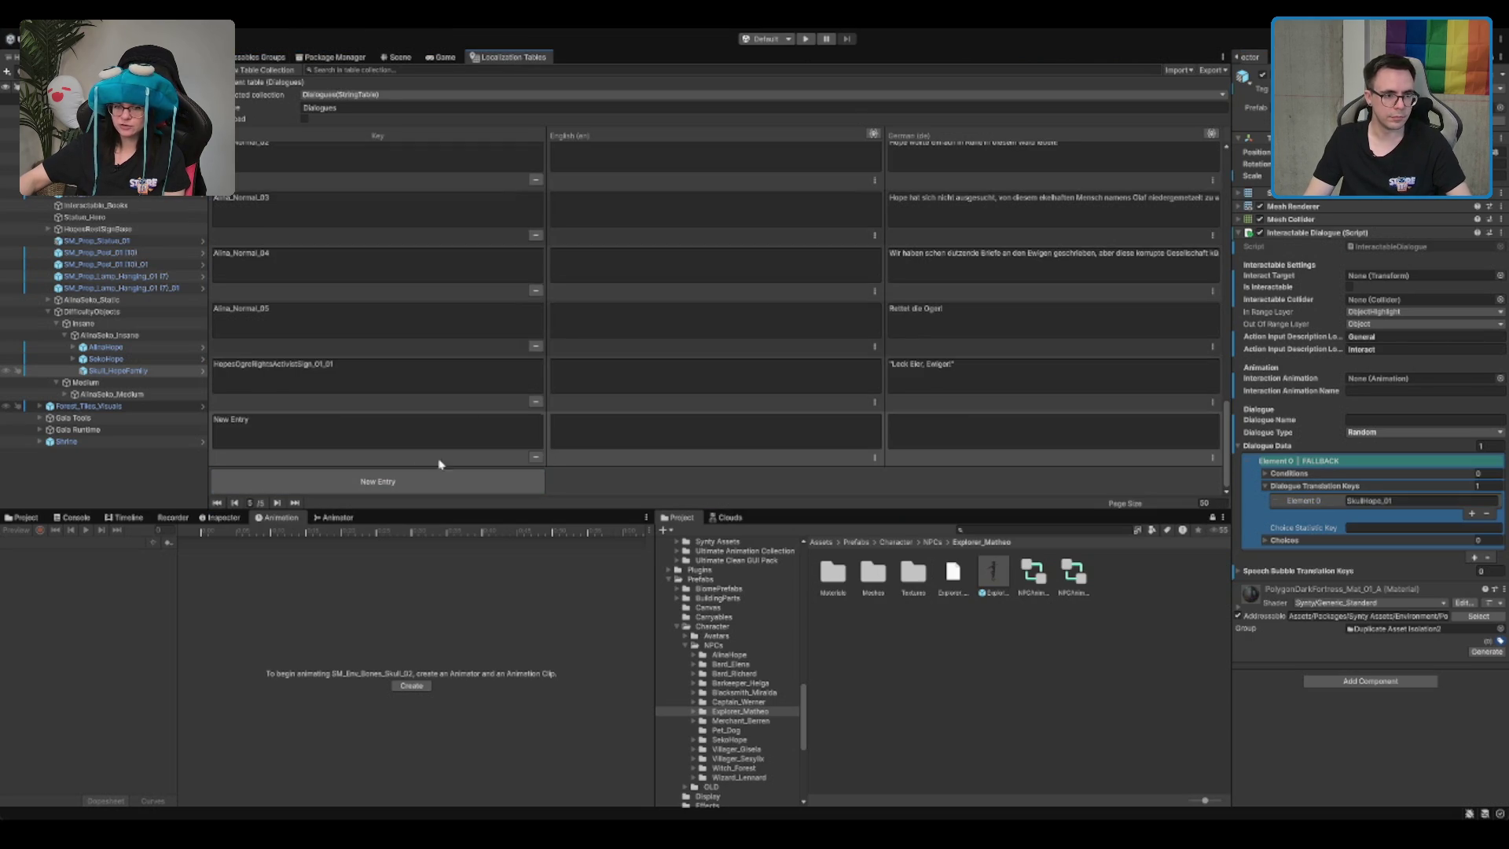
left_click(469, 435)
key("ctrl+v")
Step: Write the German line ending 'Die Goblins werden uns hier nicht finden!' and return to the scene
left_click(991, 441)
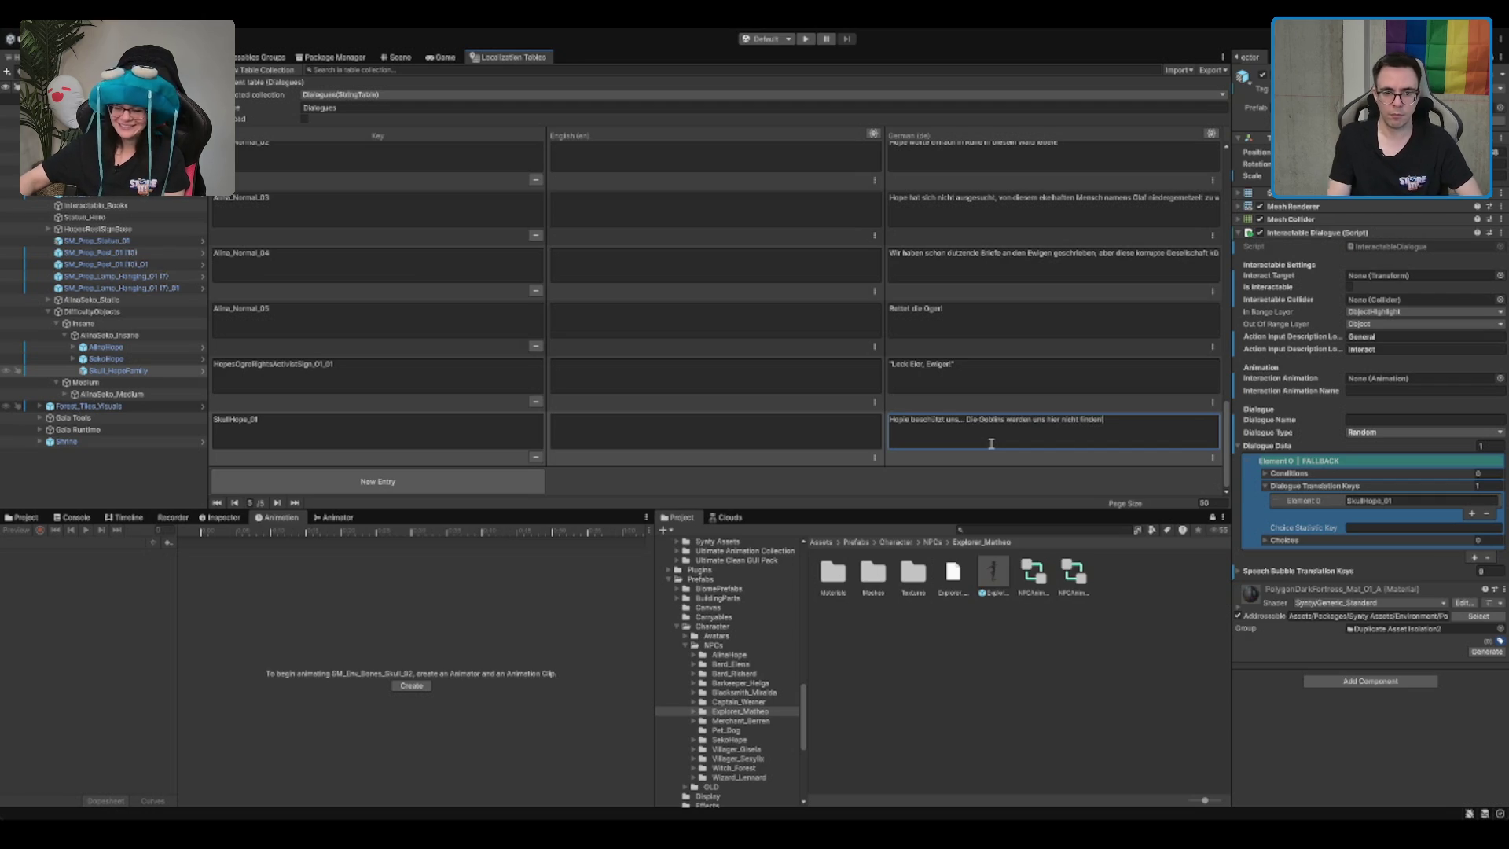
left_click(1039, 729)
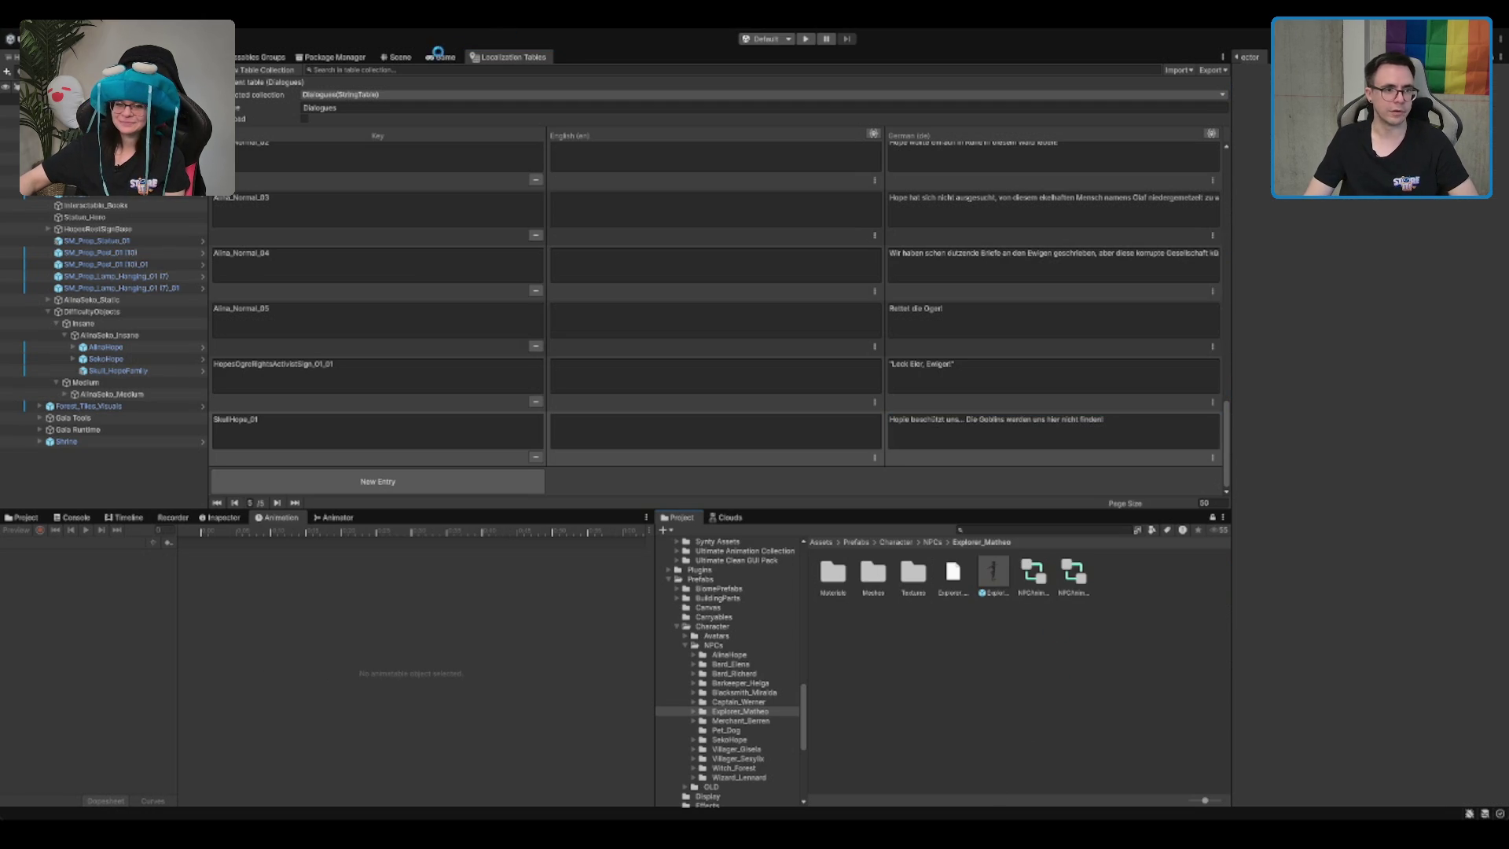
left_click(391, 57)
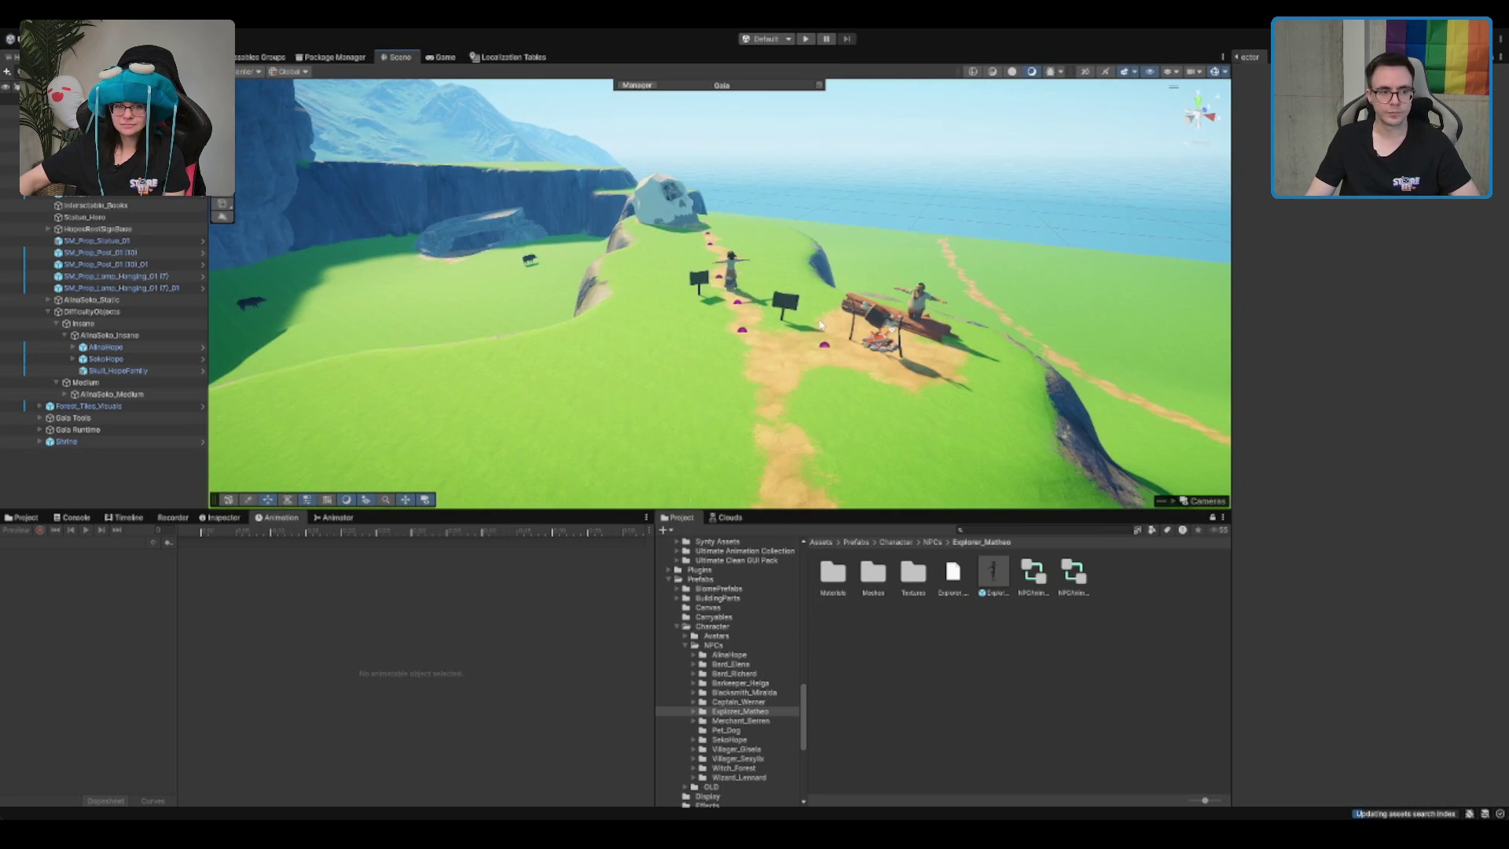
Step: Hide and reshow the Medium difficulty objects, and inspect the rotisserie prop at the campfire
left_click(108, 346)
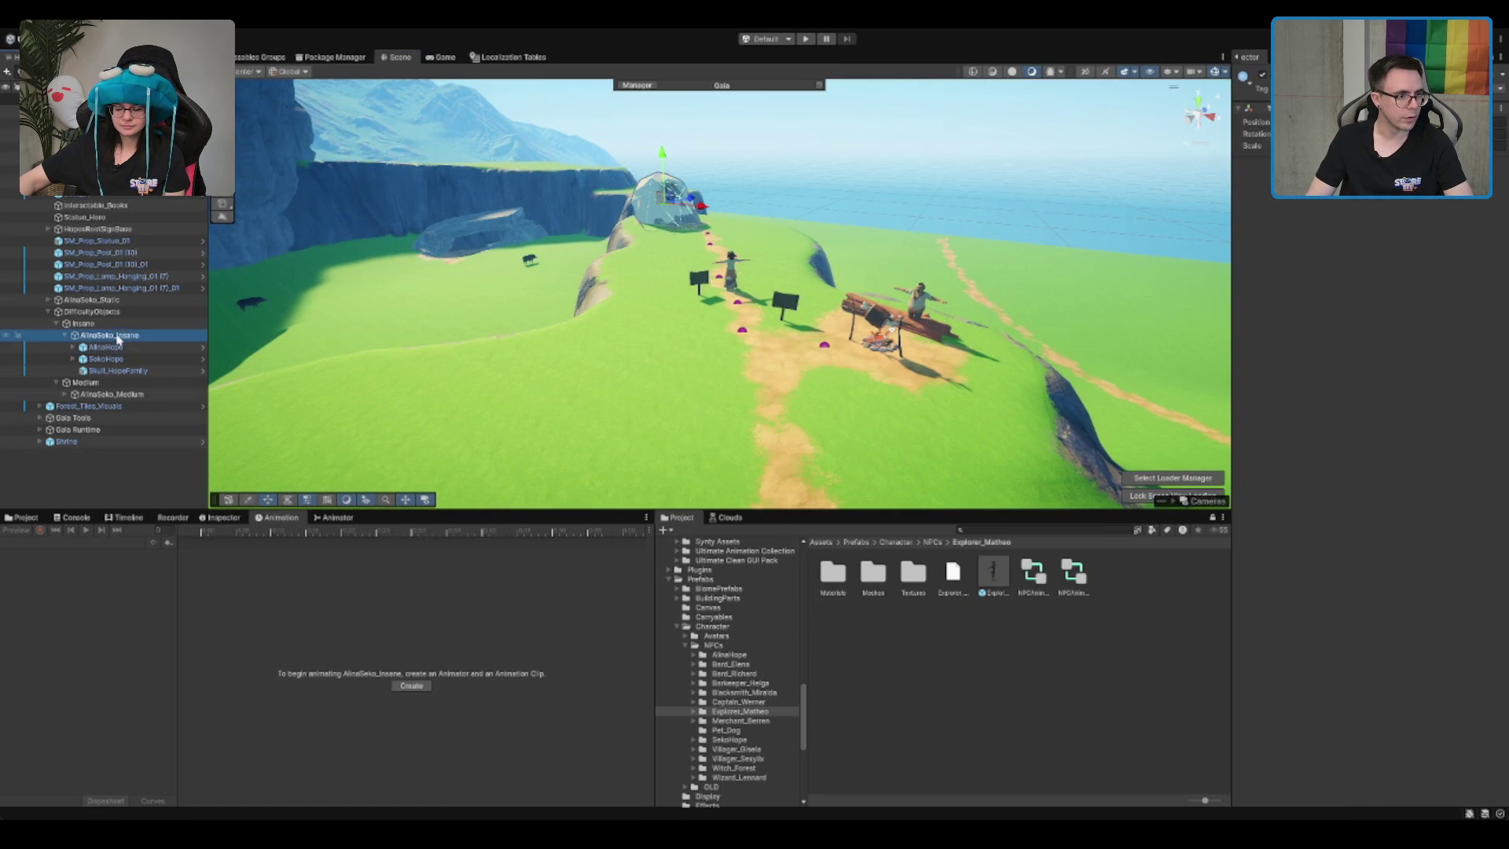
key("Left")
key("Left")
key("Left")
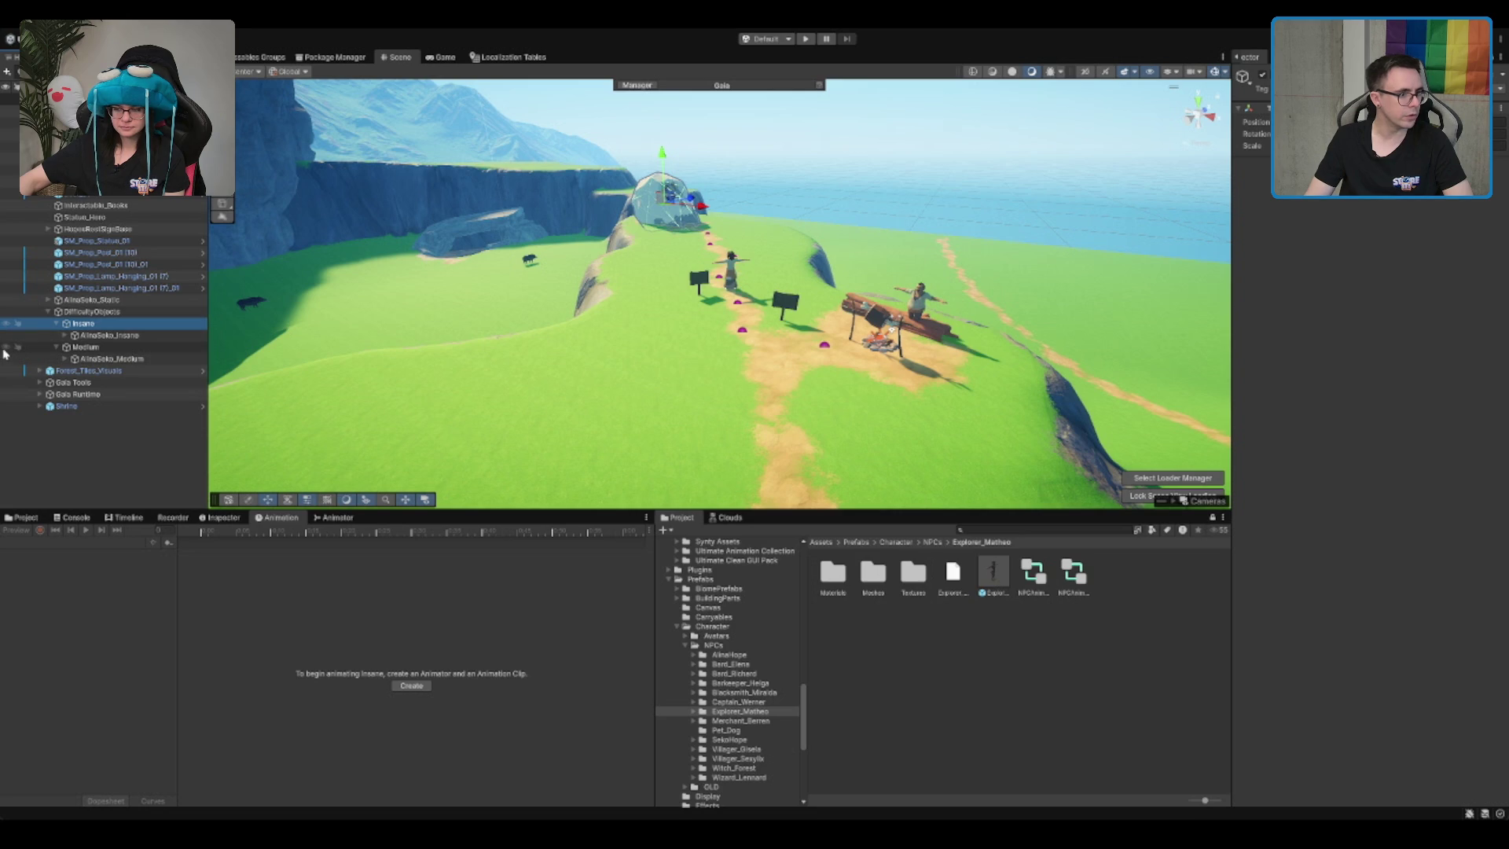
left_click(6, 349)
left_click(5, 348)
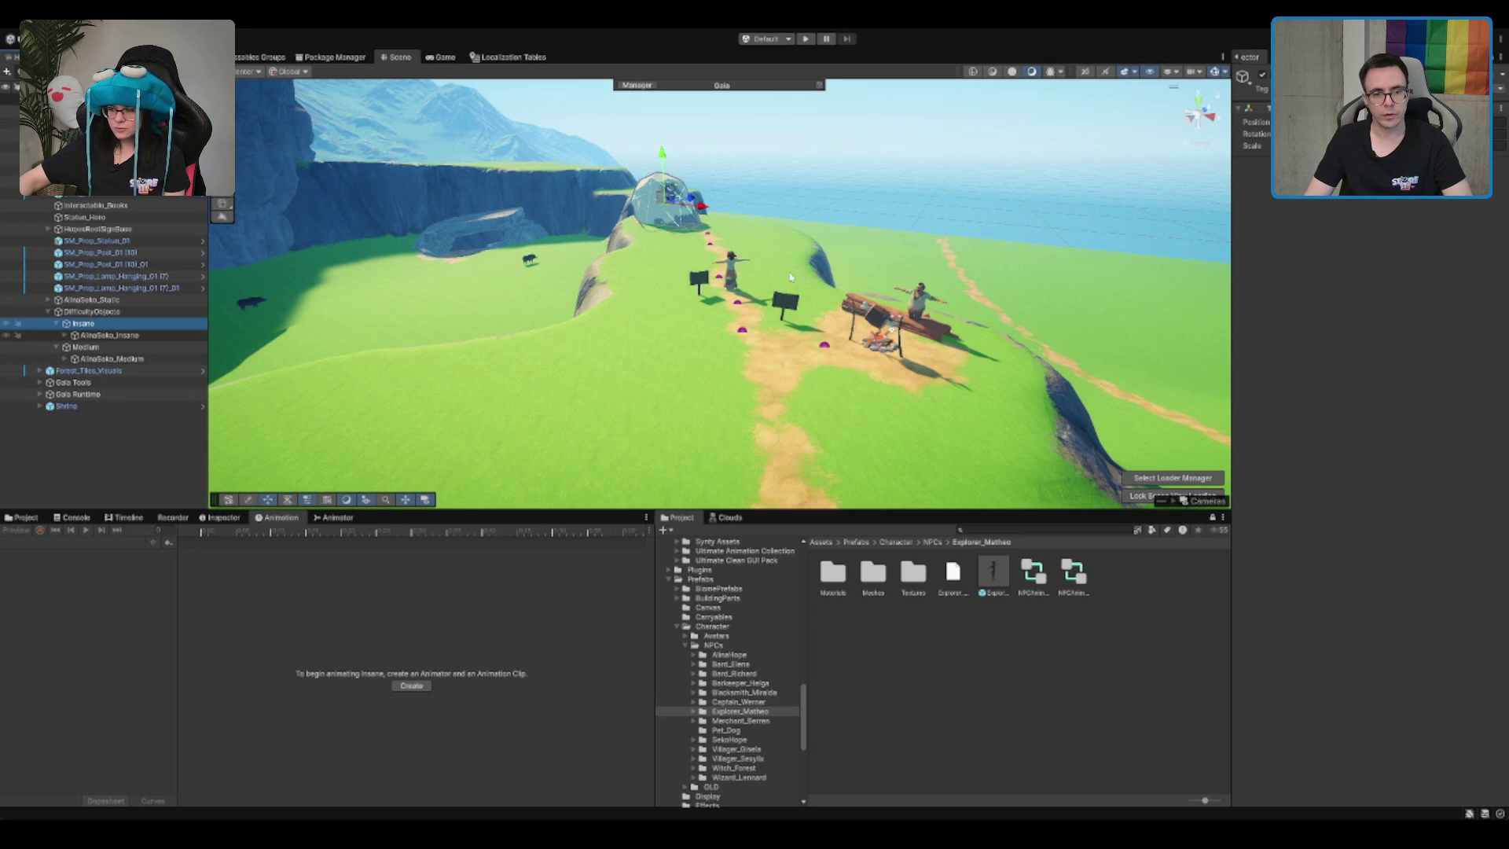
scroll(831, 285, "down", 3)
scroll(829, 285, "up", 2)
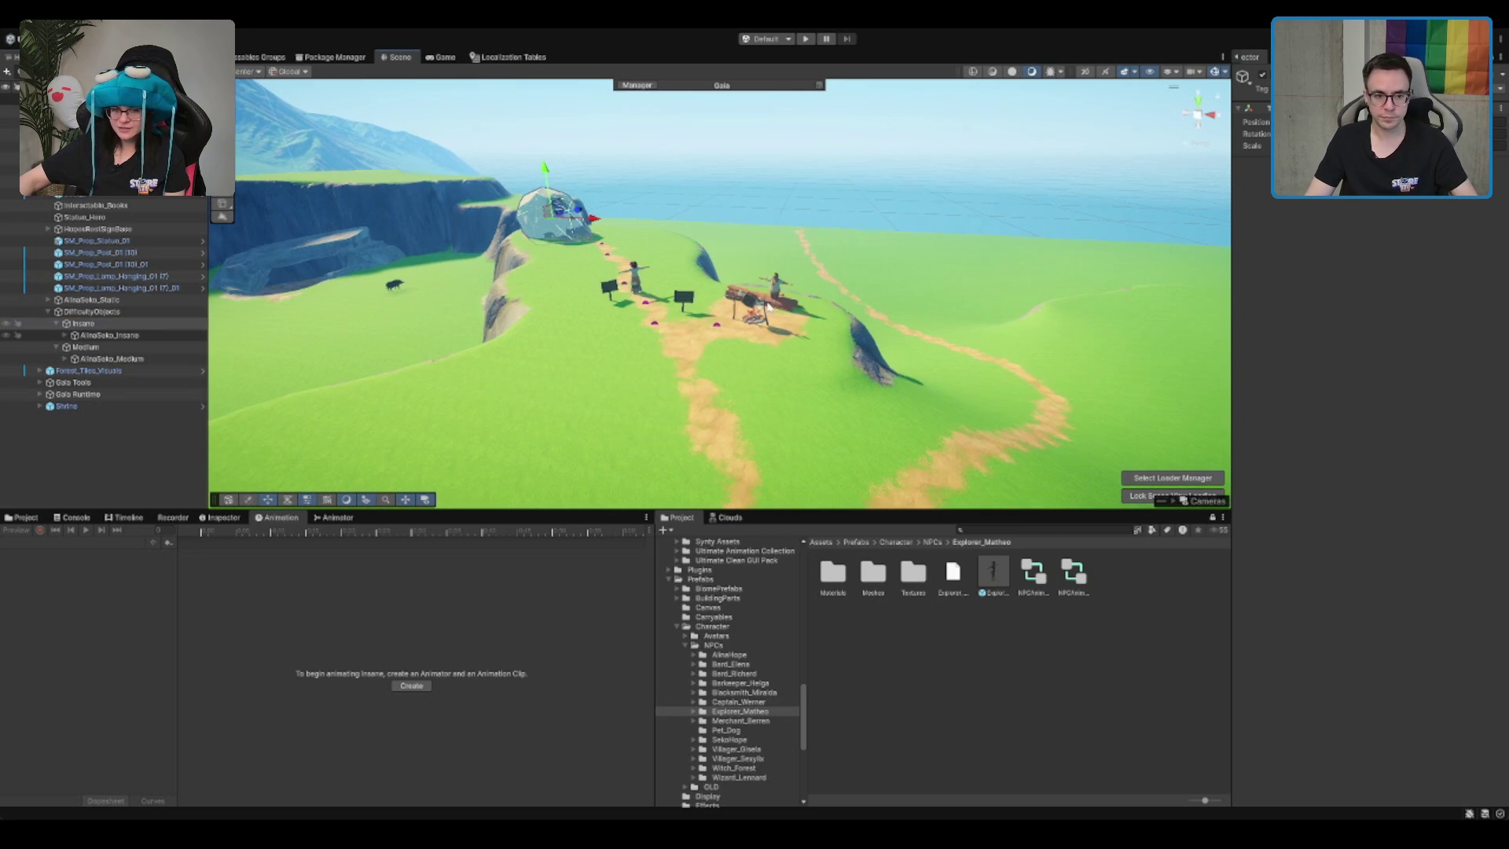
left_click(754, 301)
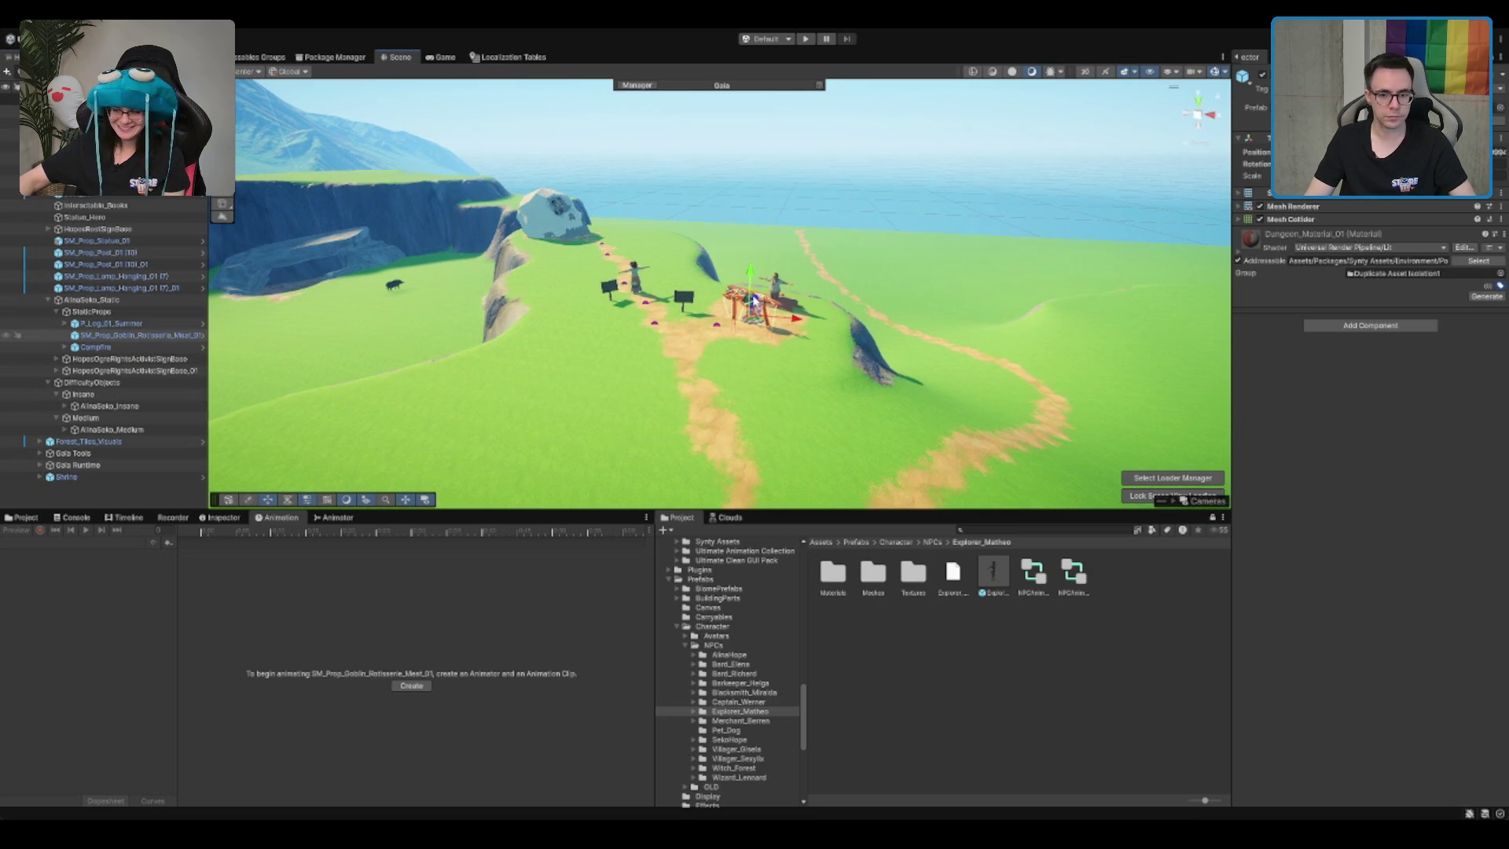
scroll(868, 305, "down", 2)
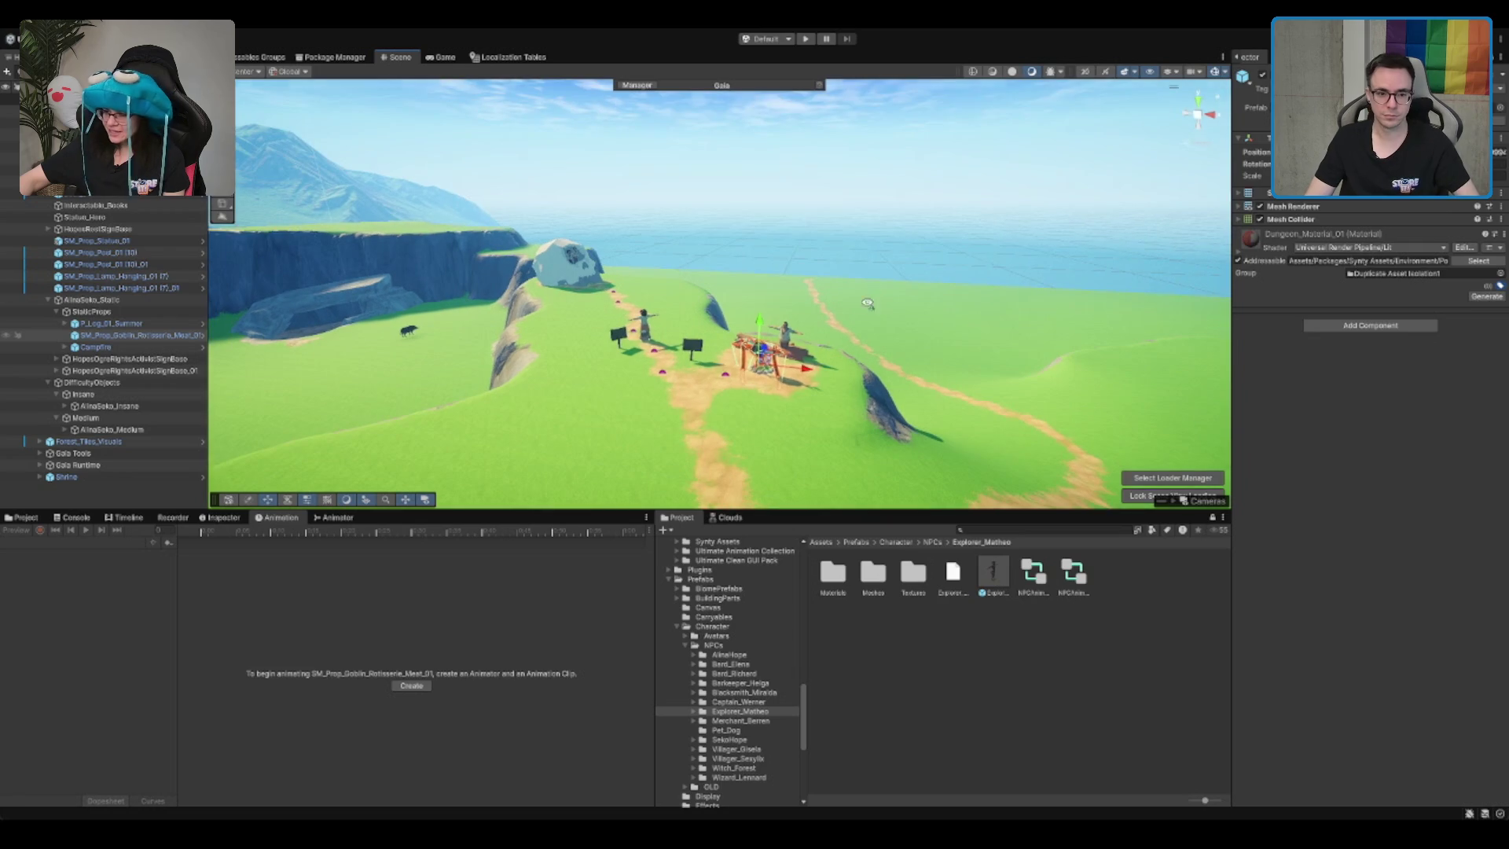
left_click(868, 245)
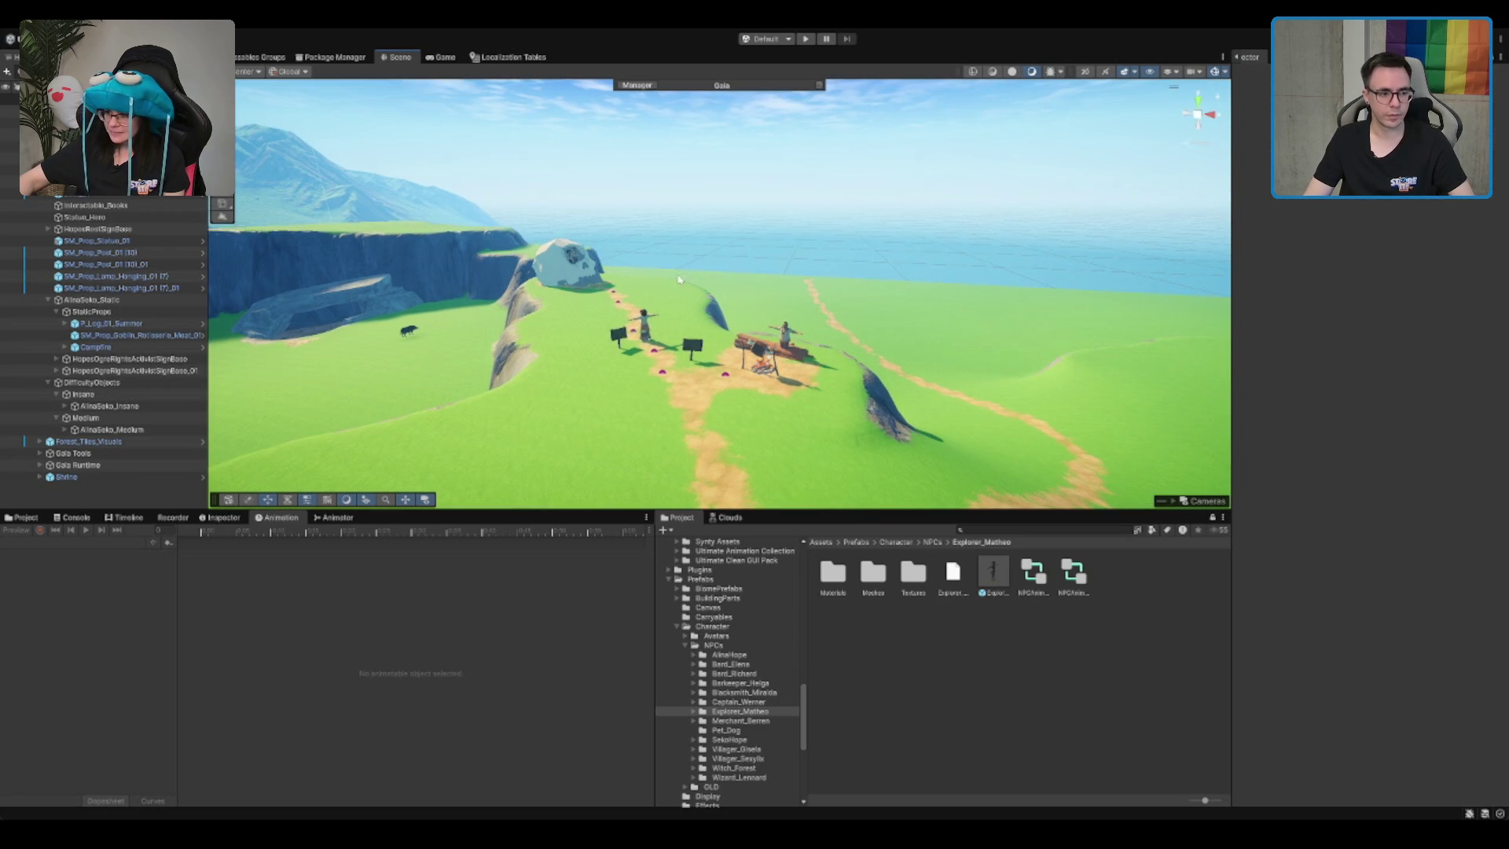
Step: Collapse the Insane, Medium and StaticProps groups back up to DifficultyObjects
left_click(149, 391)
key("Left")
key("Down")
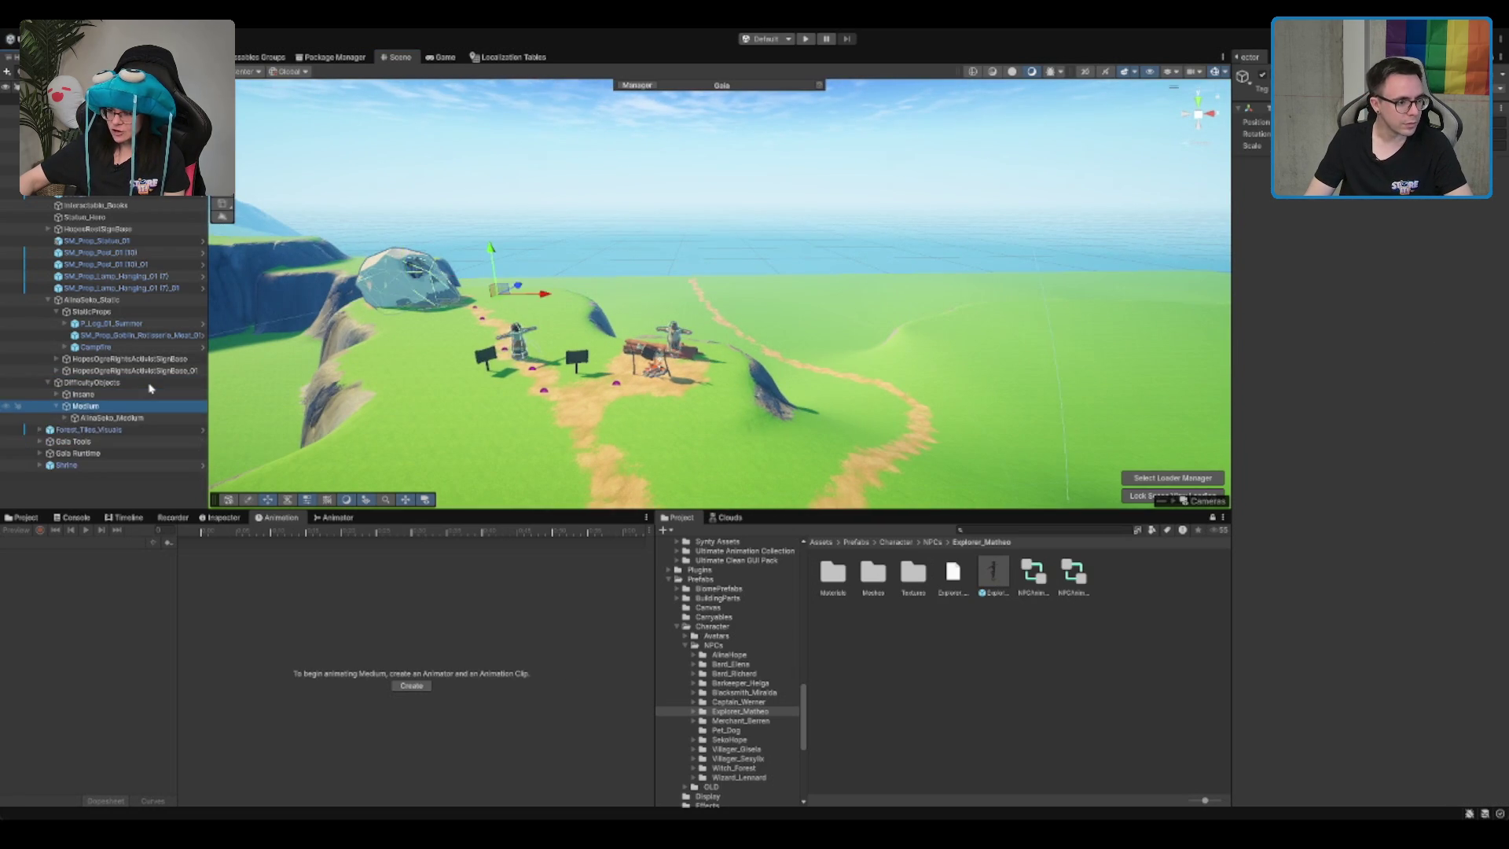
key("Left")
left_click(129, 358)
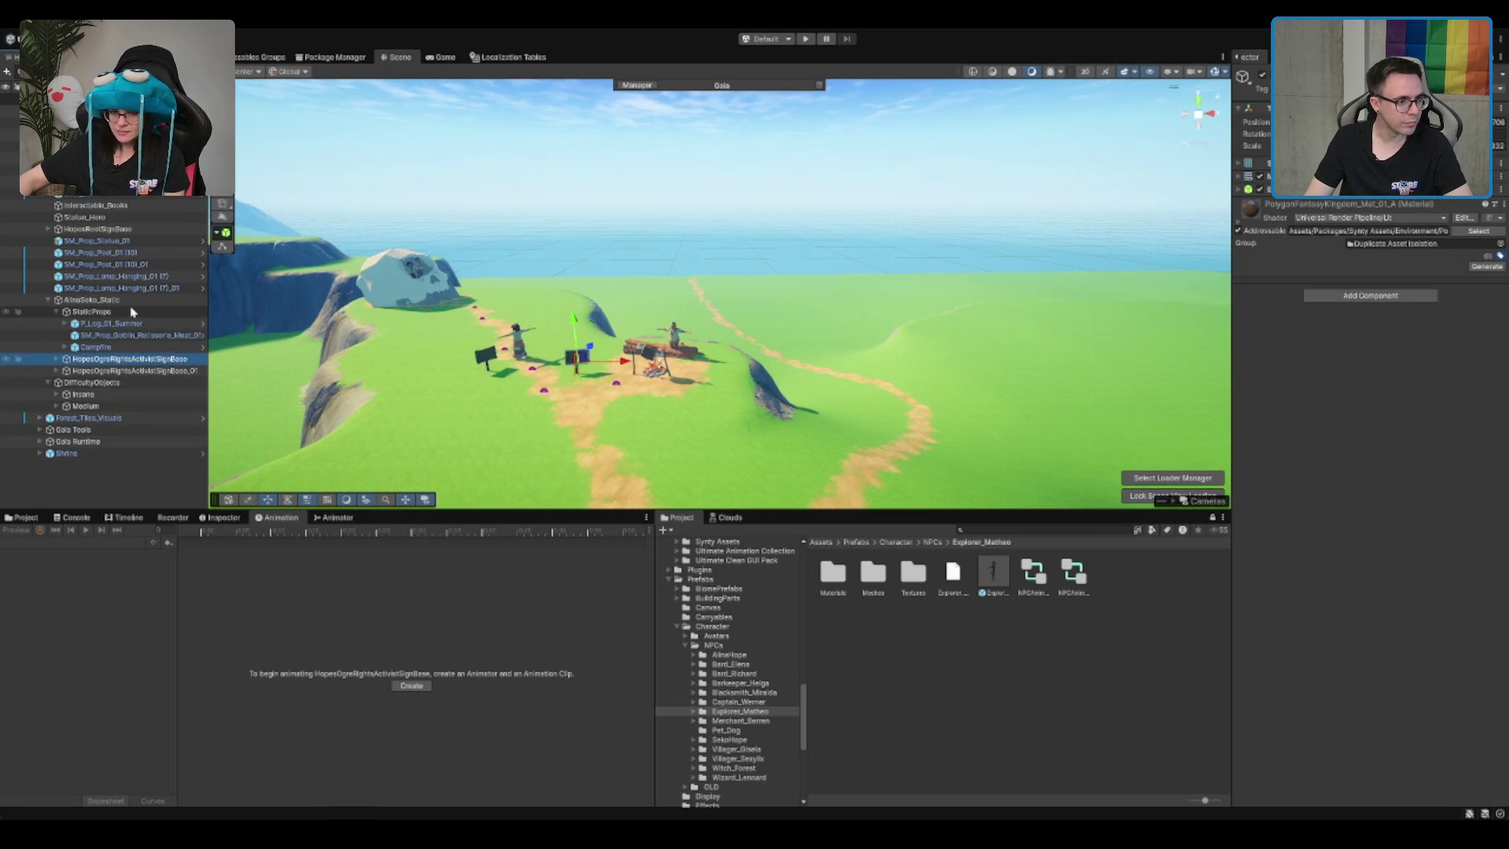
left_click(132, 312)
key("Left")
key("Left")
key("Left")
key("Down")
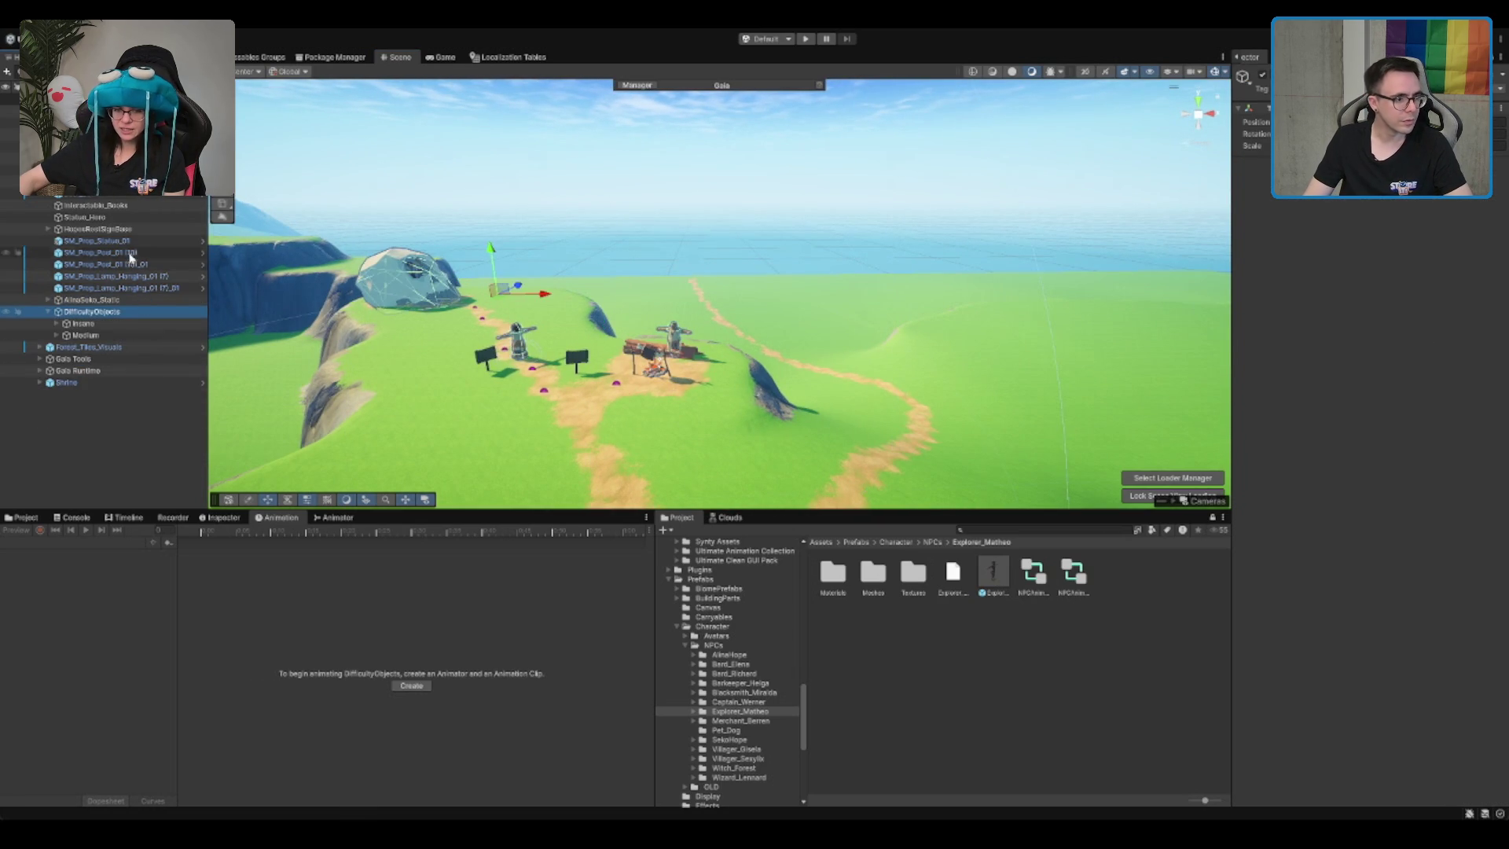
Step: On MapTile, set Cull Data to 2 entries, then empty it back to 0
left_click(103, 111)
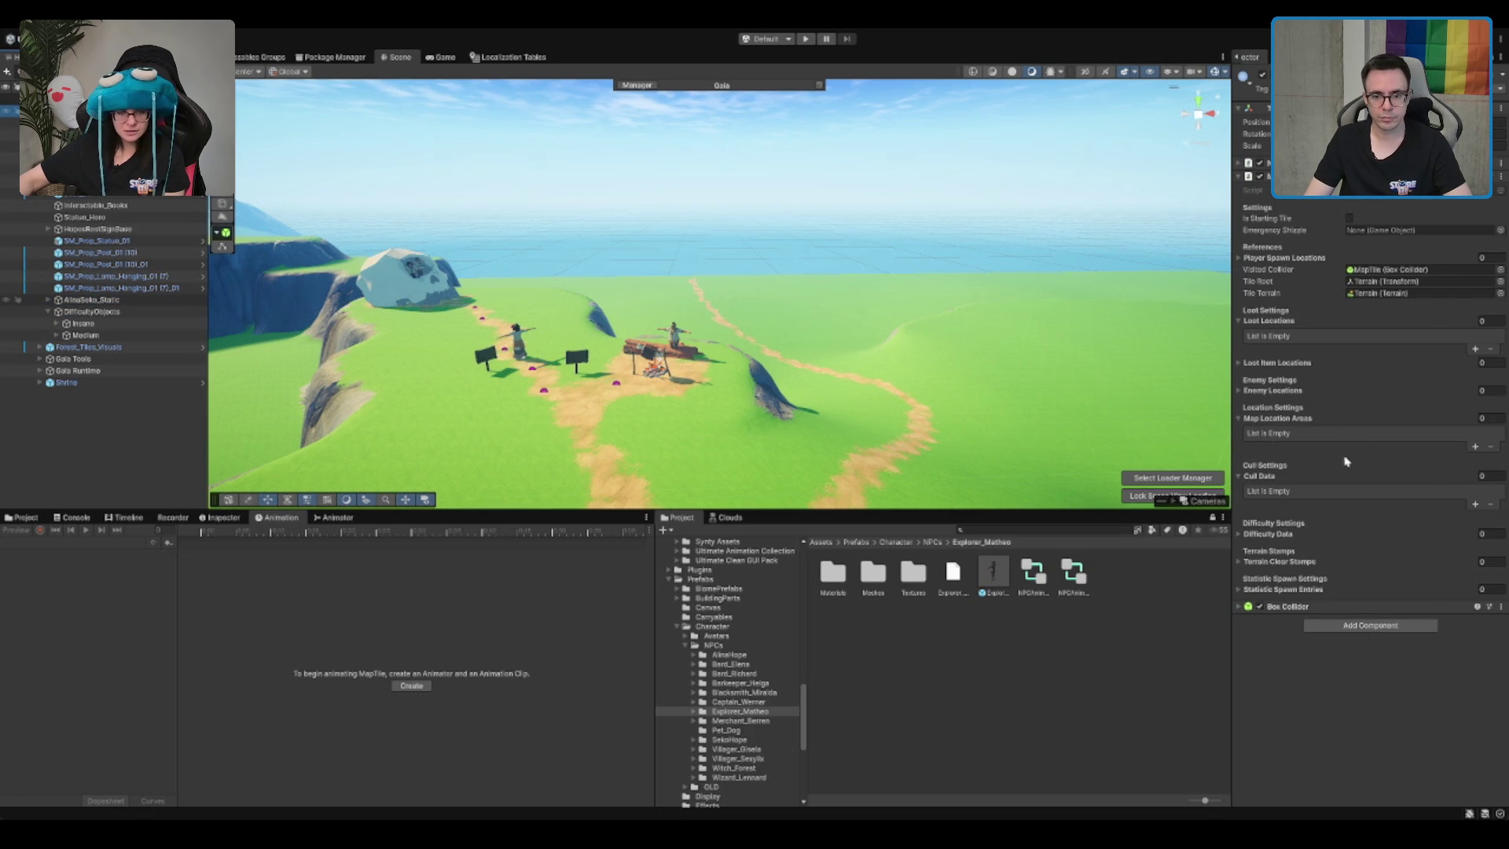
type("2")
key("Return")
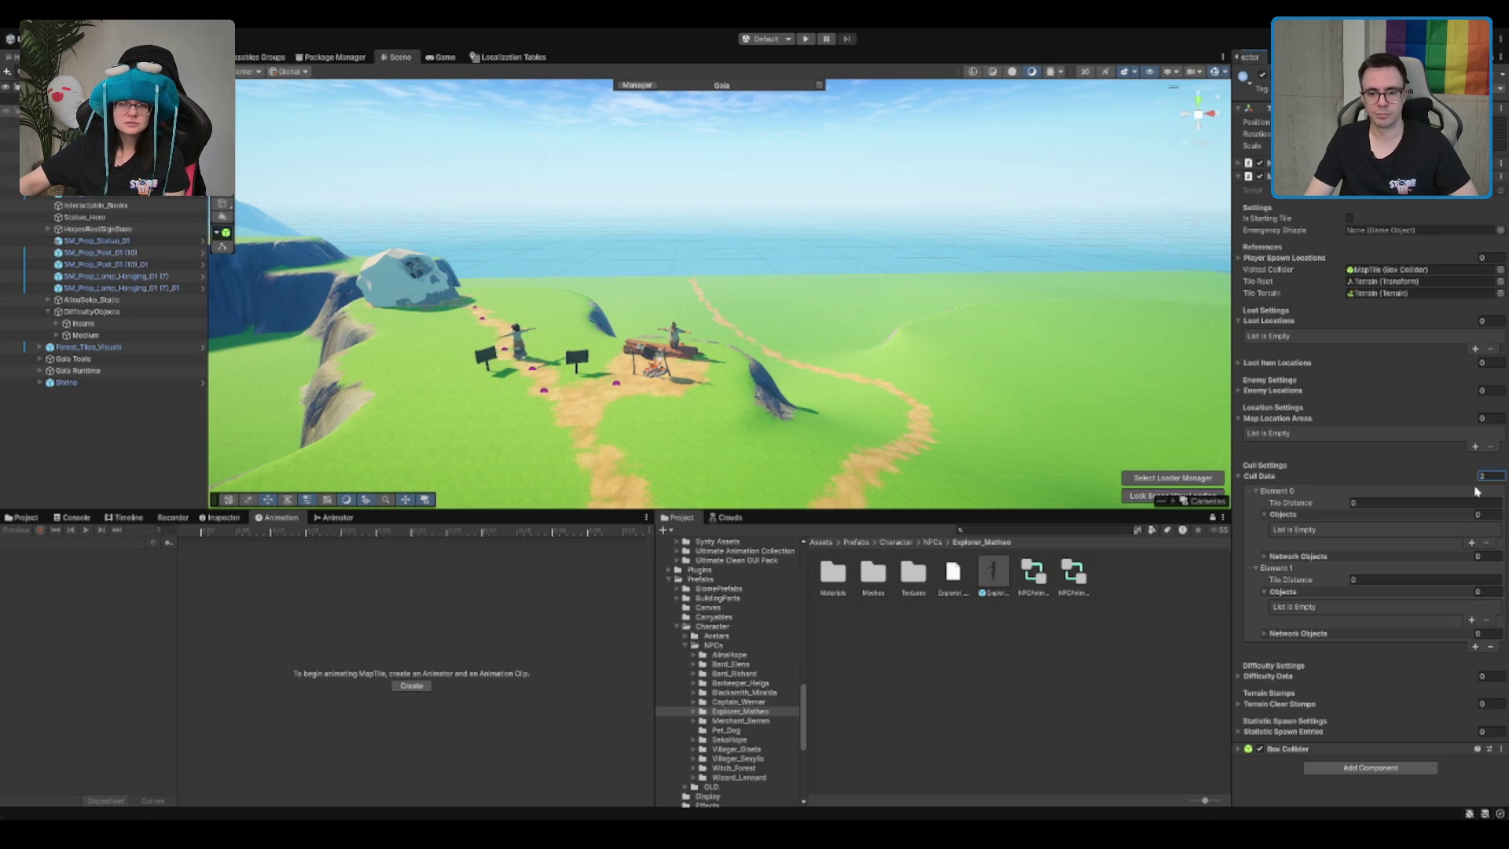
left_click(1378, 505)
left_click(1485, 475)
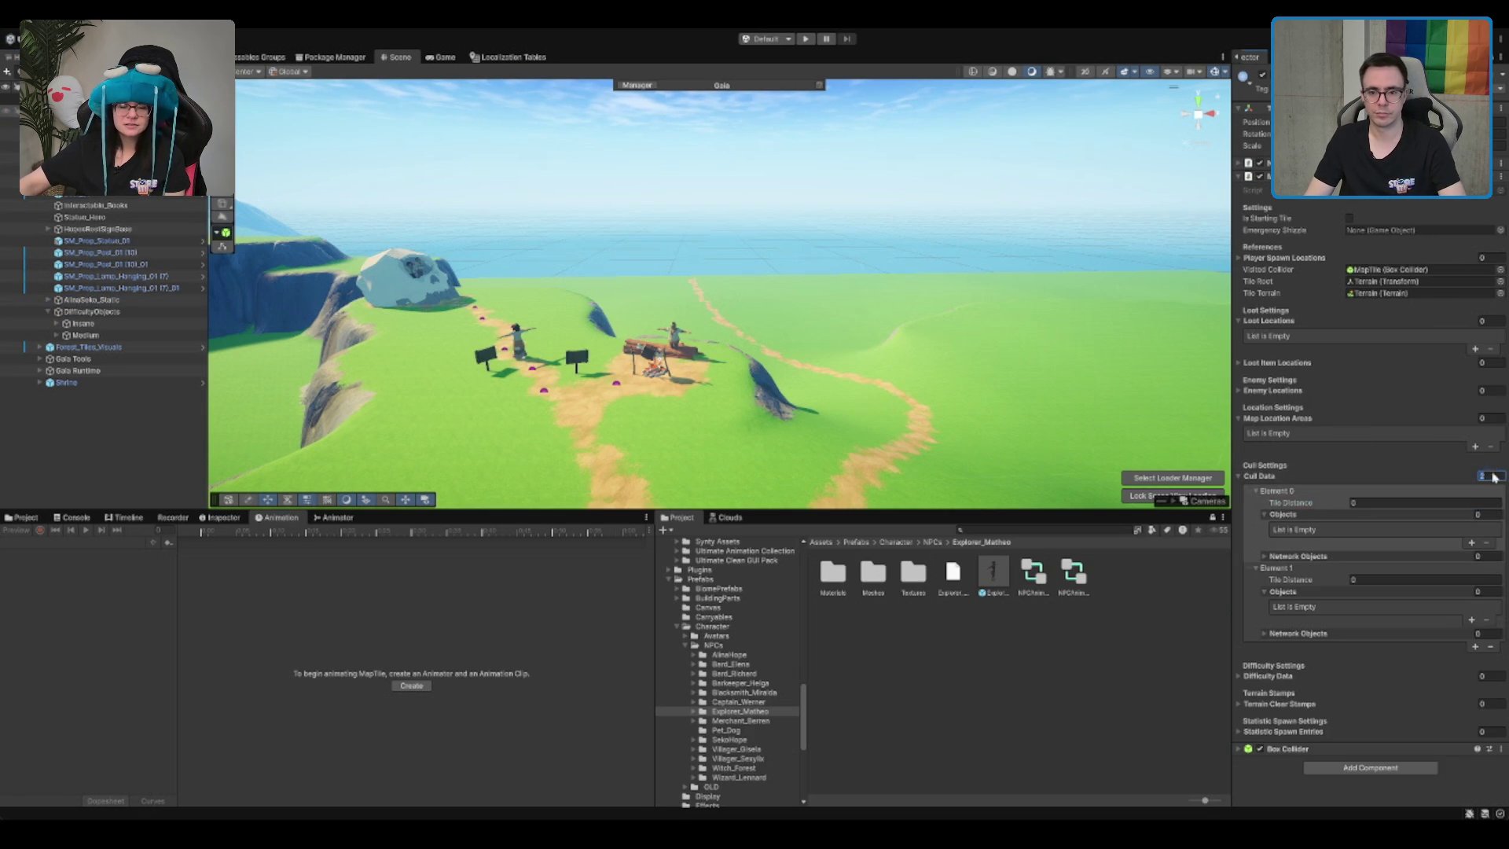
type("0")
key("Return")
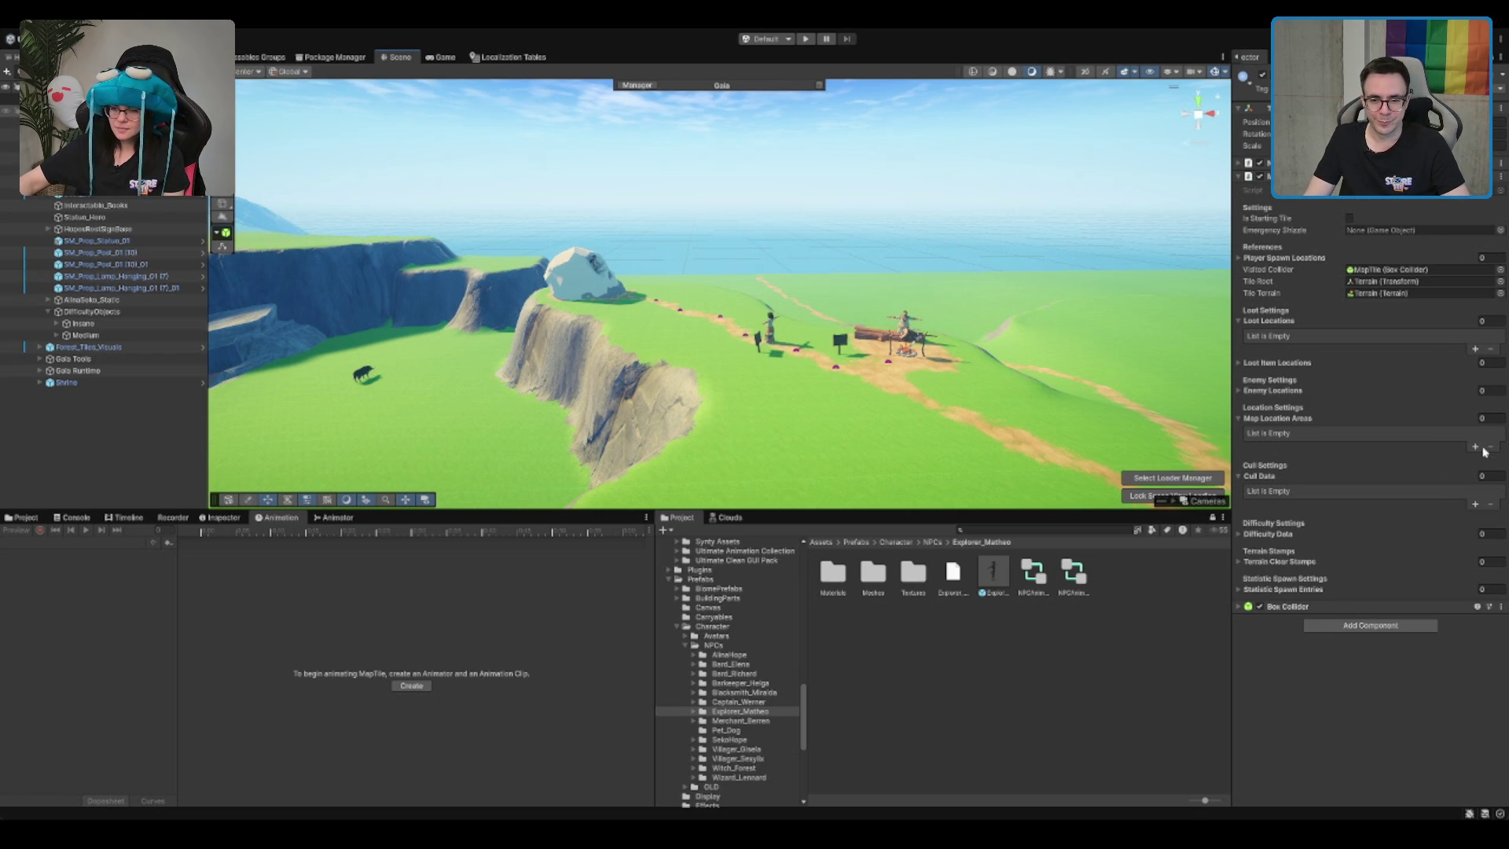
Step: Collapse the other lists and create two Difficulty Data elements with difficulty and object slots
left_click(1297, 416)
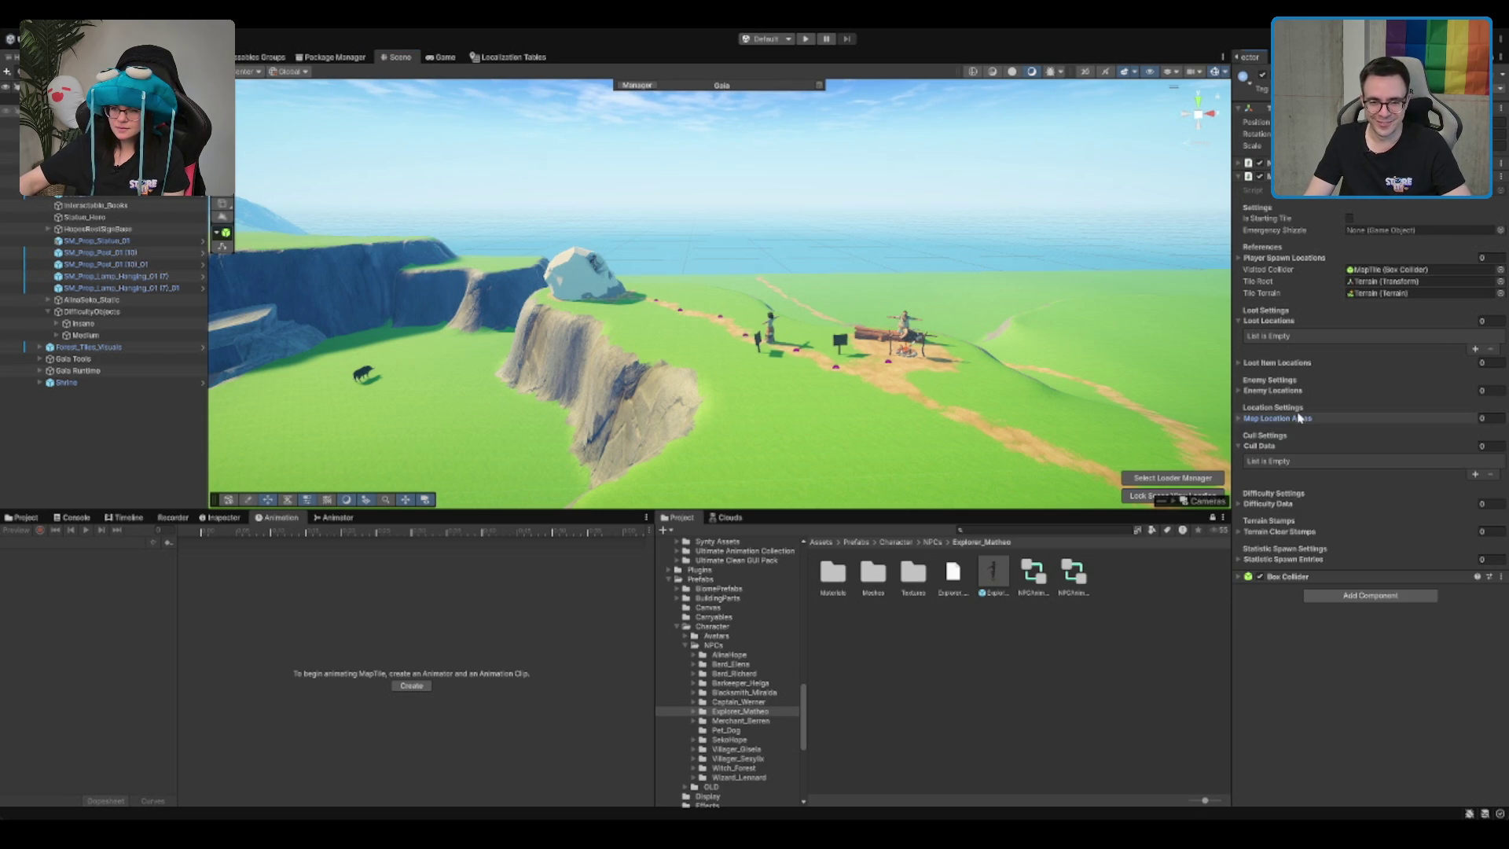
left_click(1268, 320)
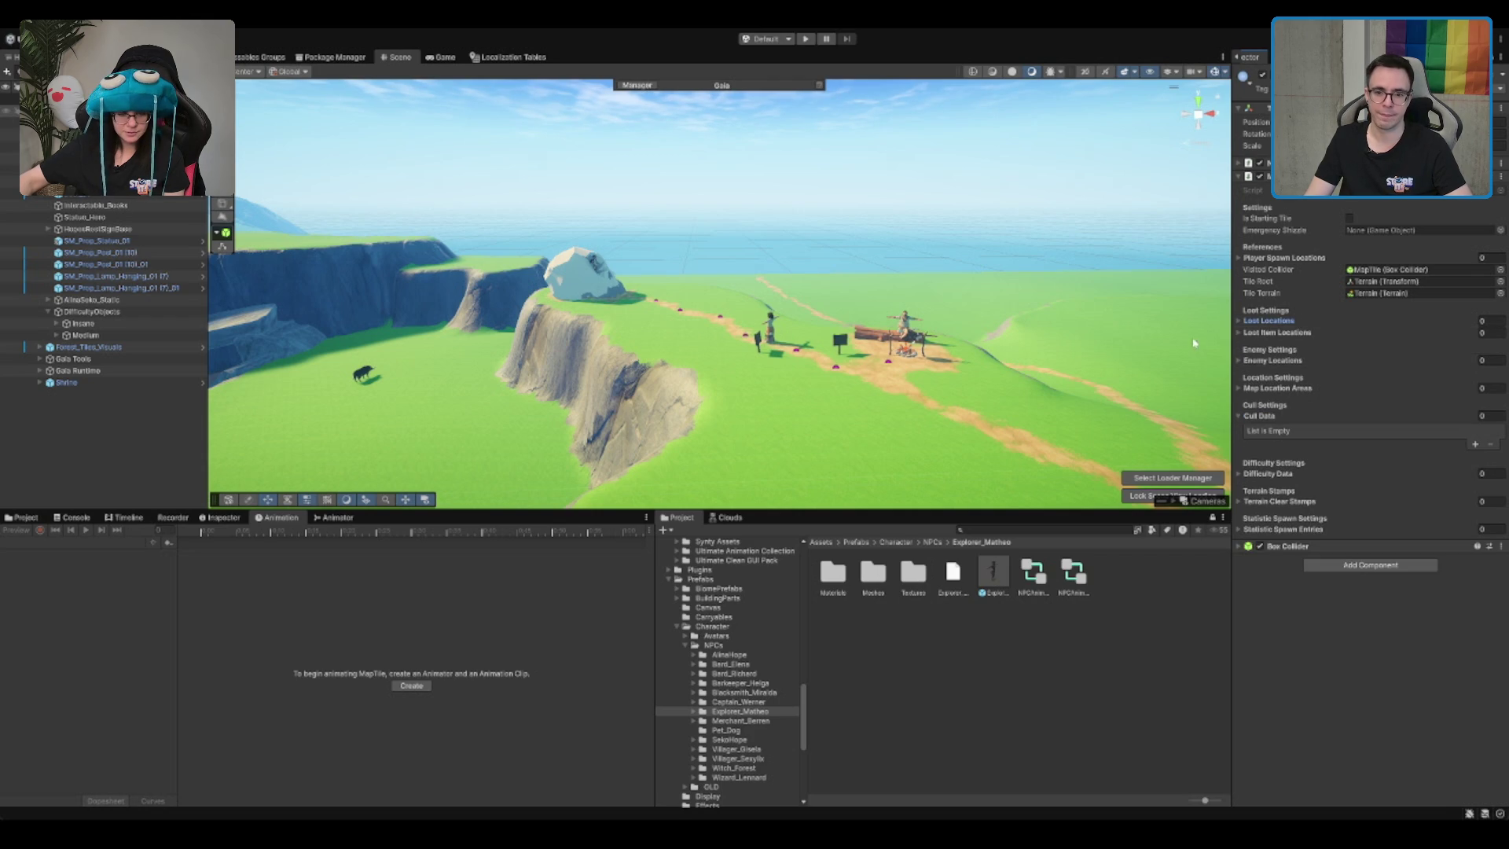
left_click(1295, 414)
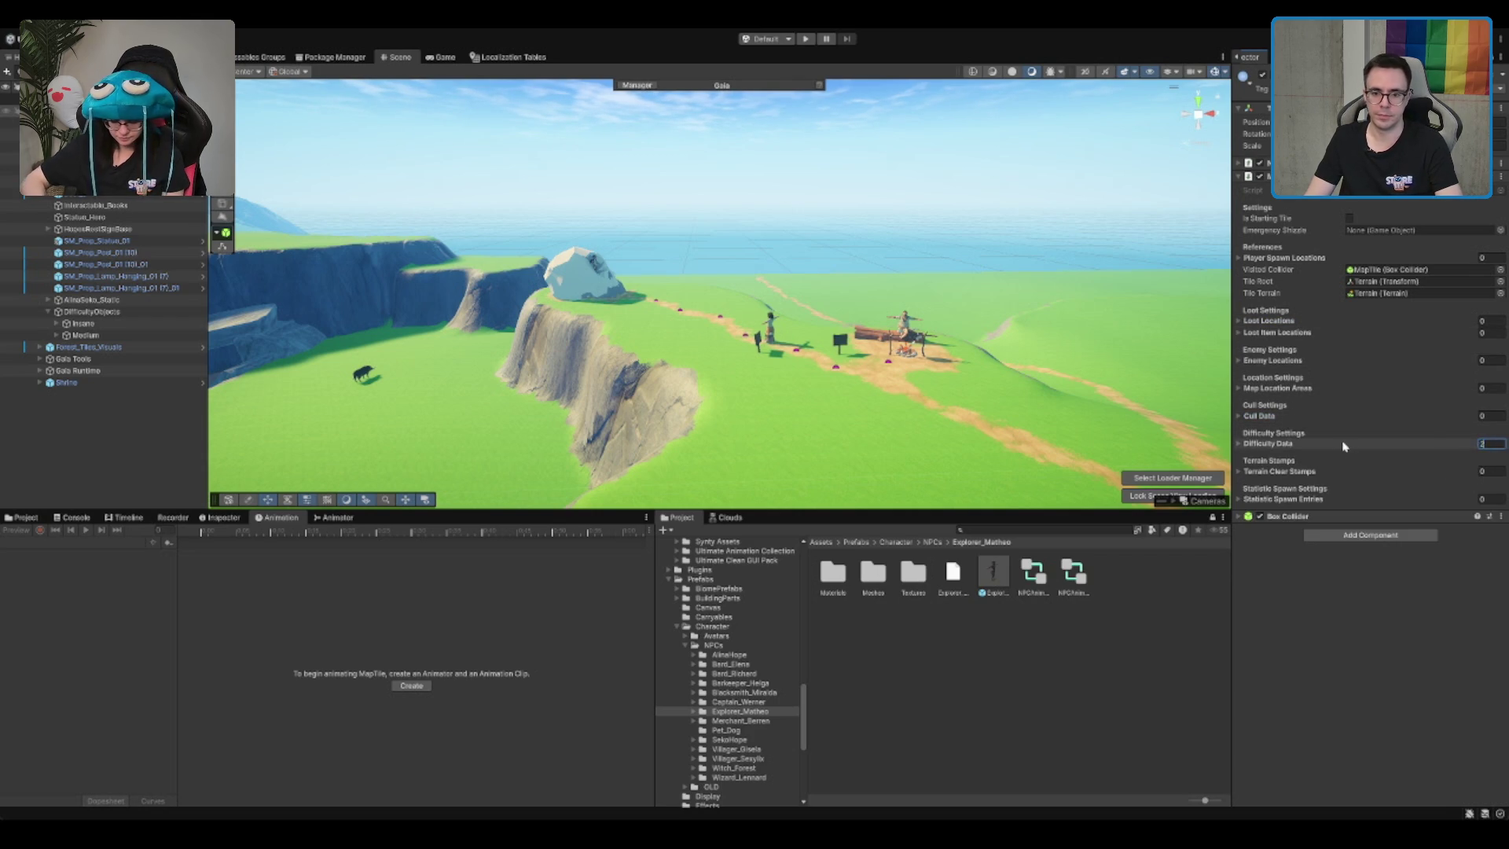
left_click(1343, 445)
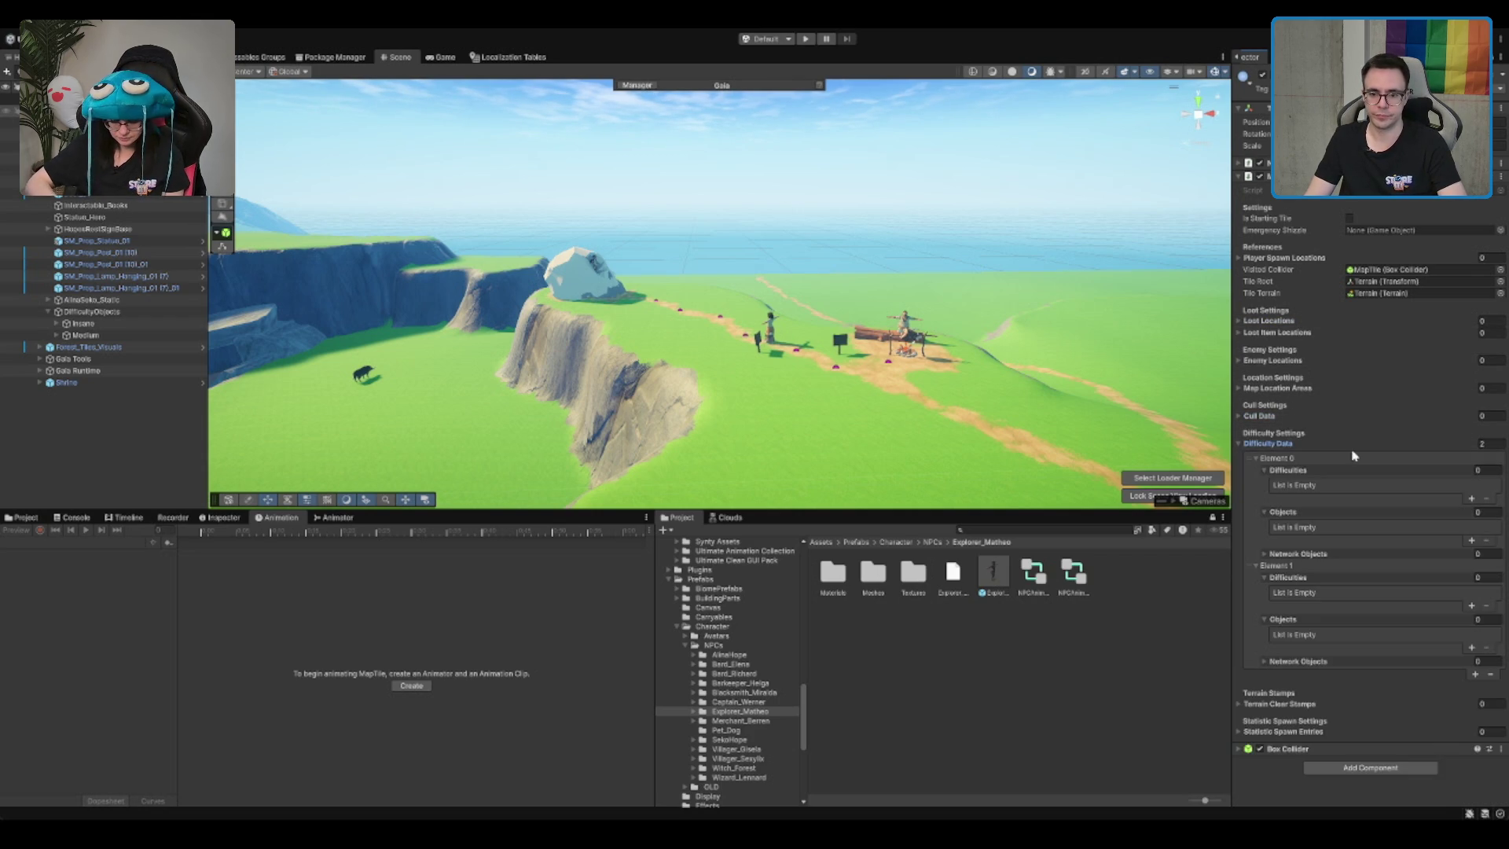
left_click(1489, 443)
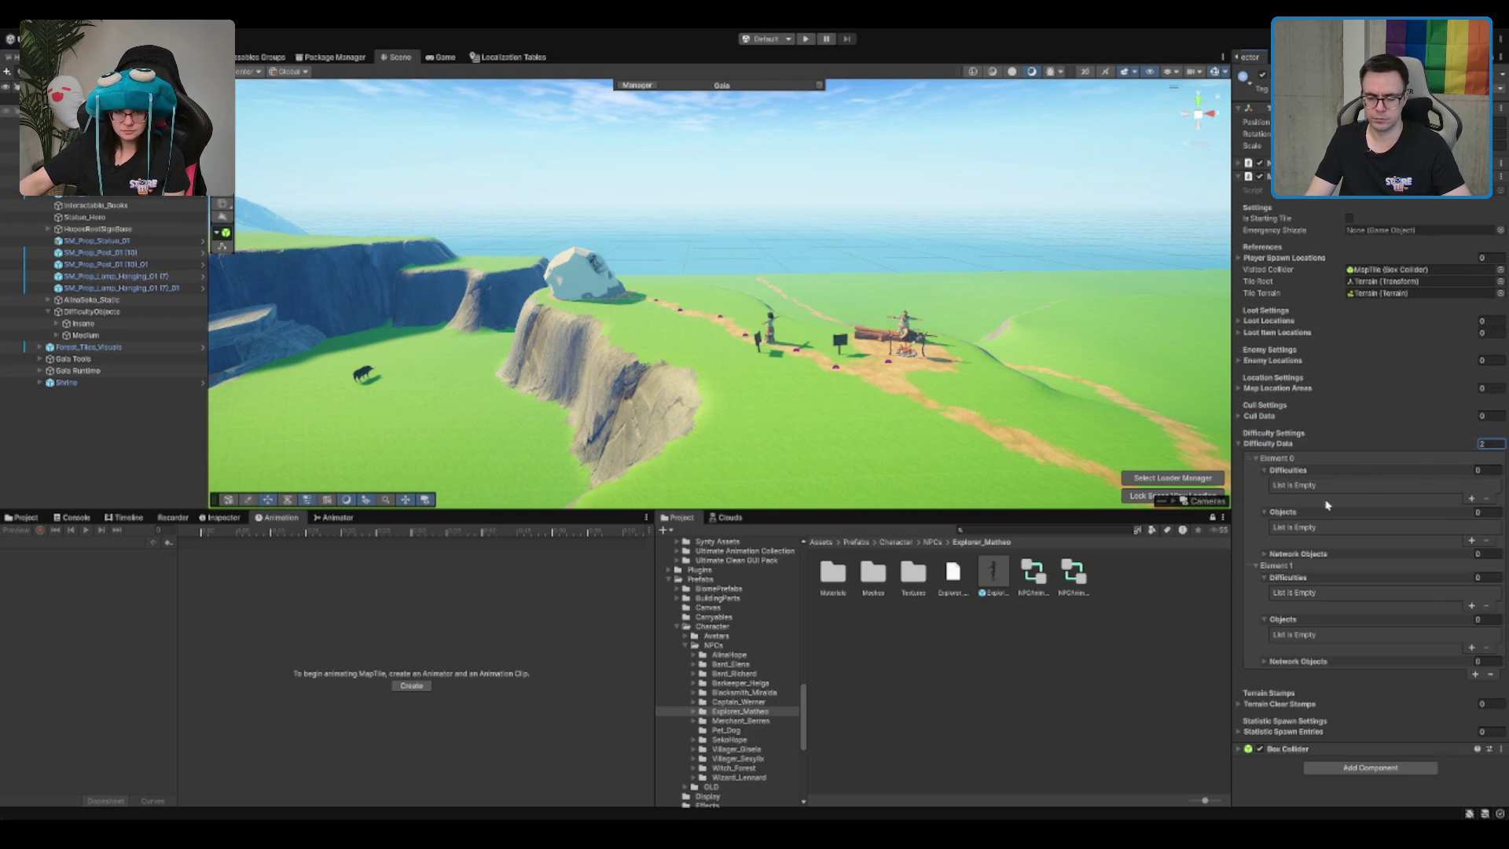
left_click(1471, 540)
left_click(1470, 648)
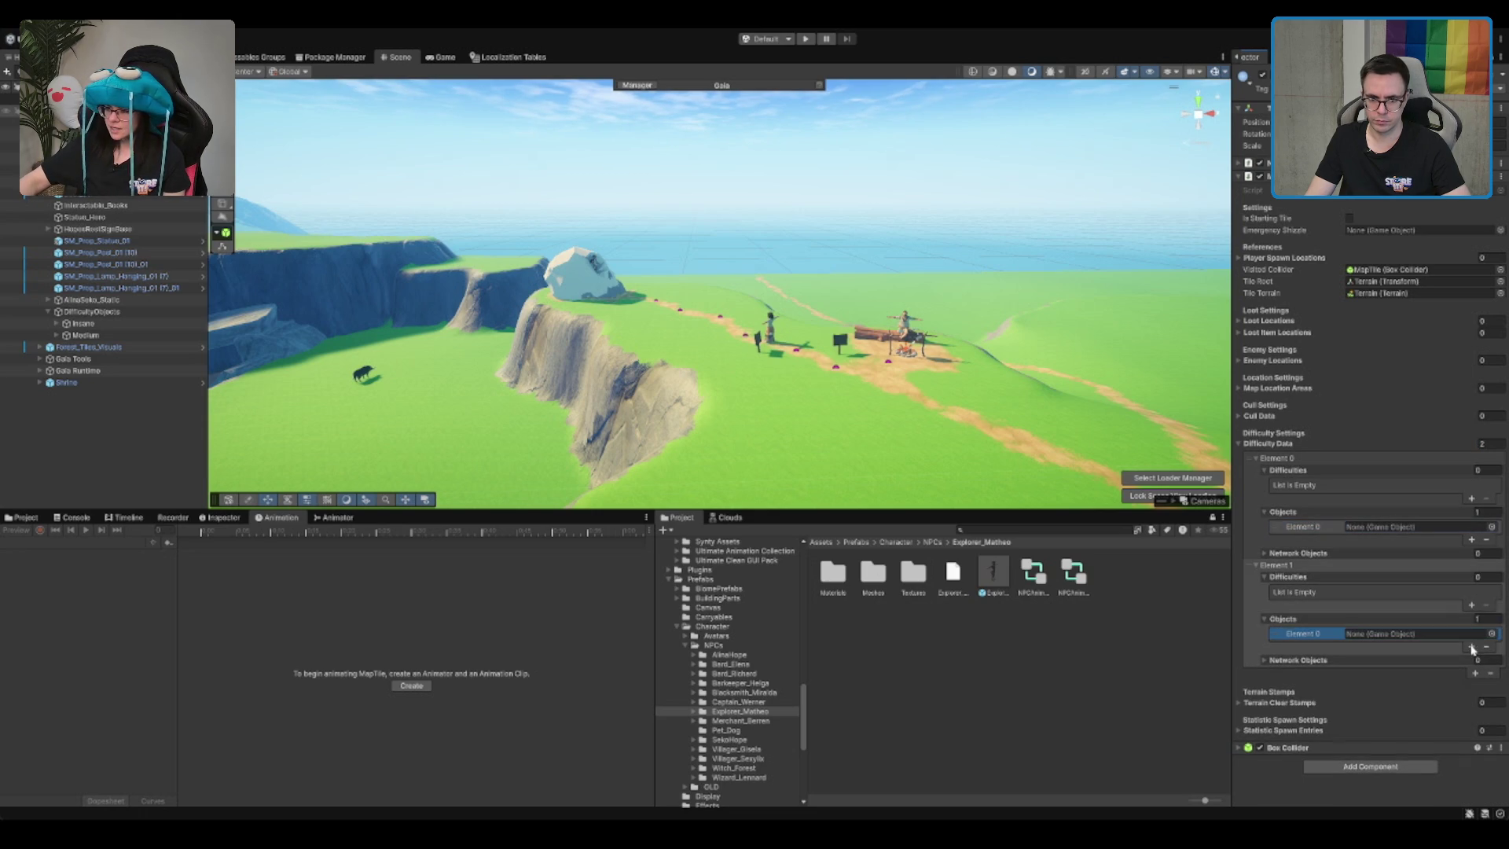
left_click(1471, 605)
left_click(1471, 498)
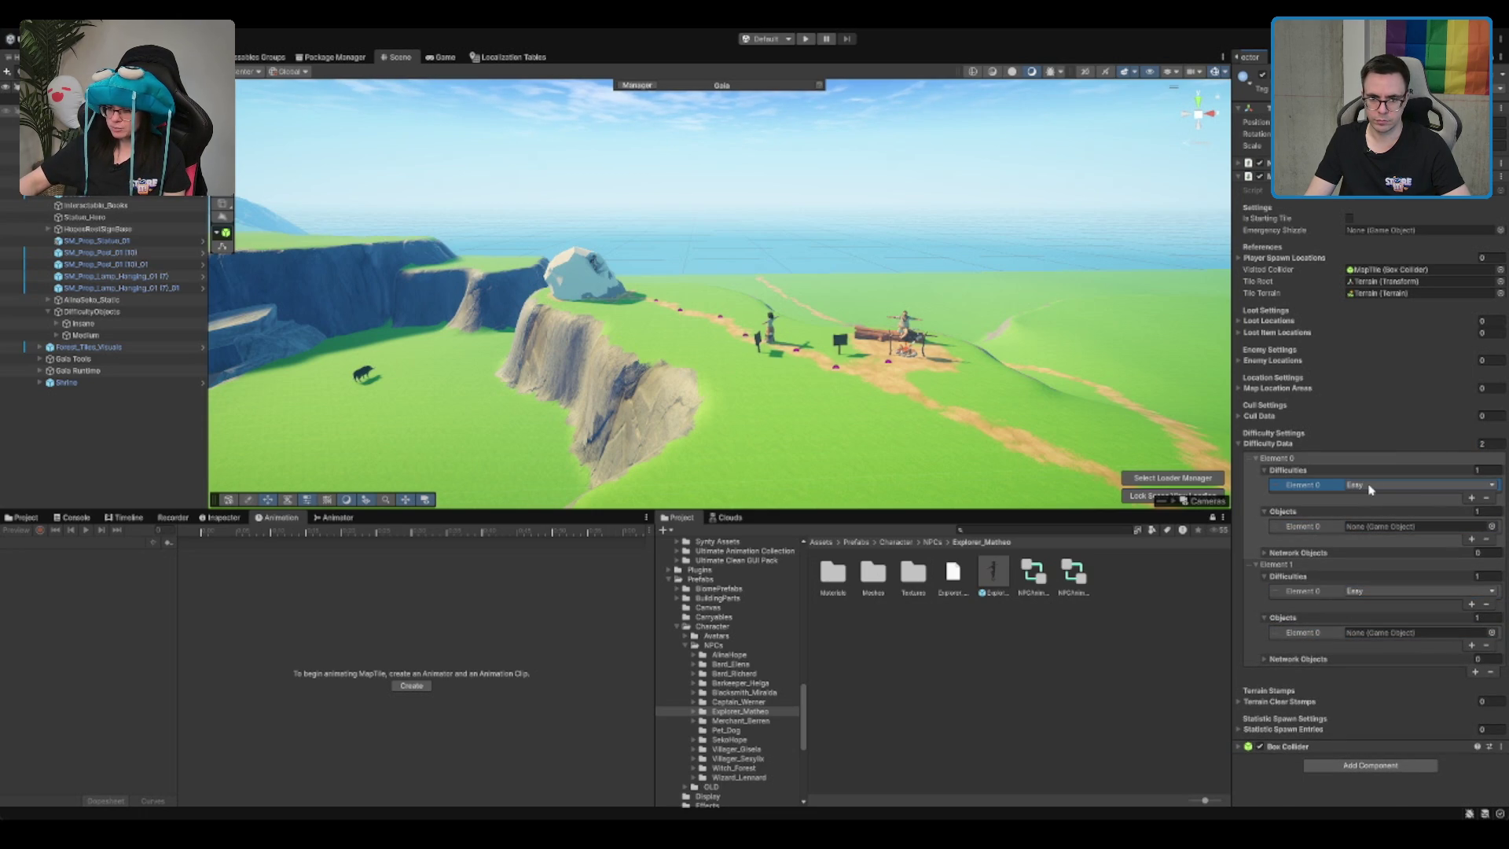
Step: Set Element 0 to Medium and Element 1 to Insane, assigning the matching Medium and Insane objects
left_click(1398, 484)
left_click(1399, 509)
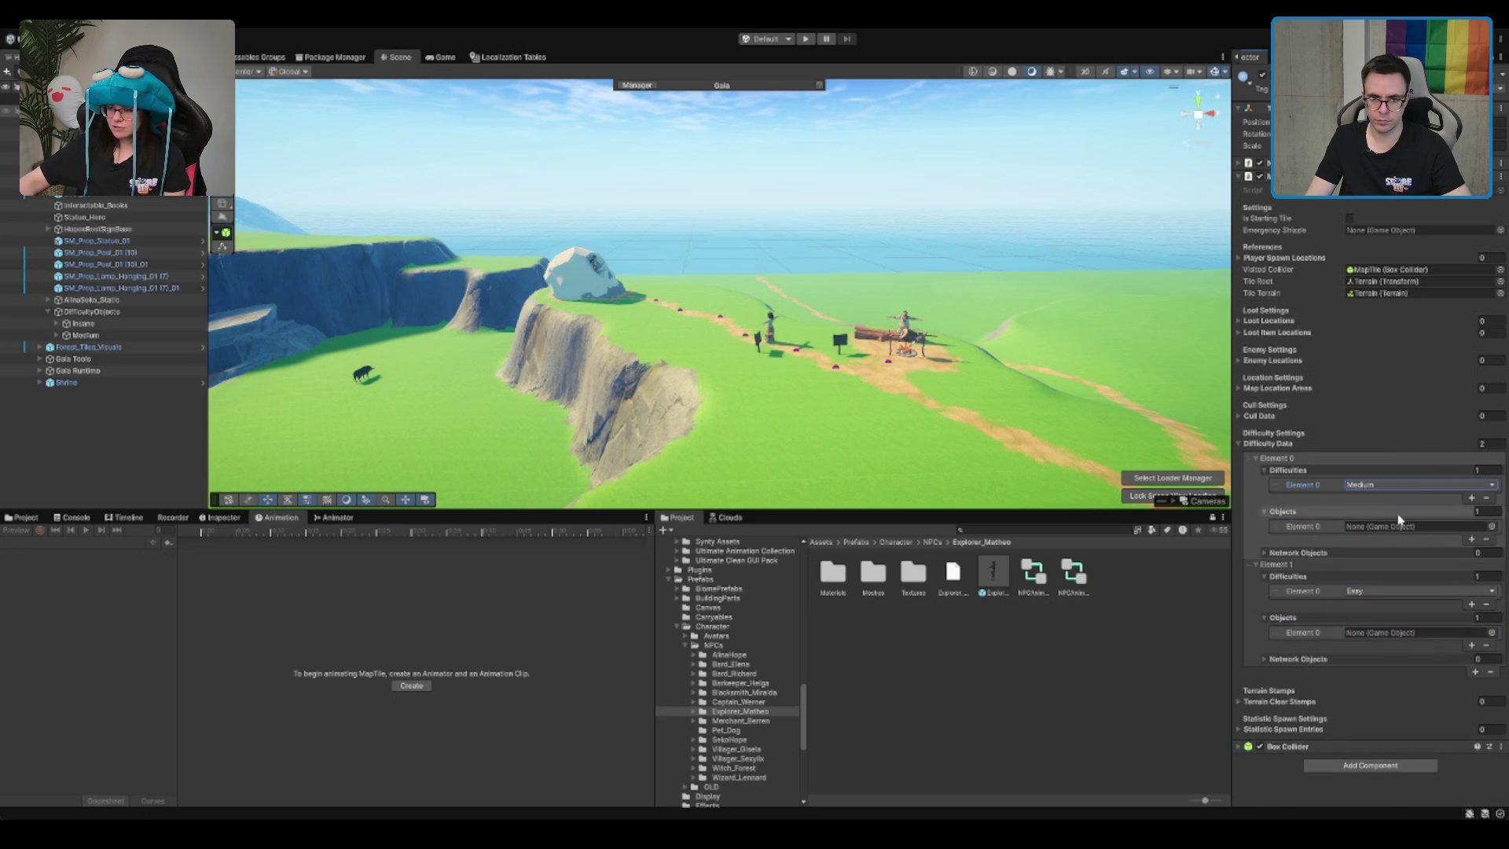
left_click(1407, 590)
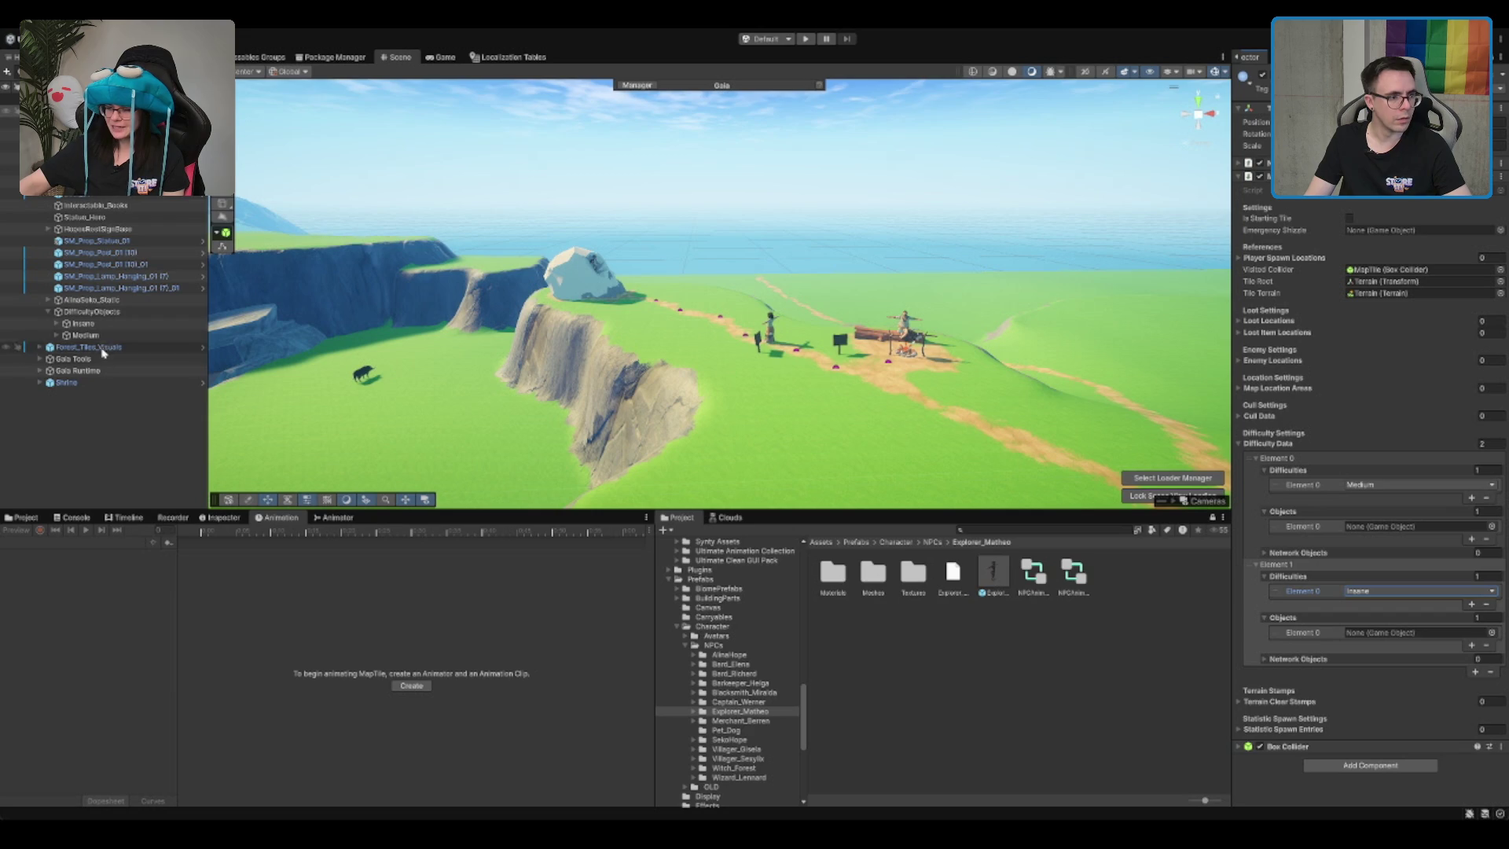
left_click(1406, 628)
mouse_move(1374, 554)
left_mouse_down()
mouse_move(1399, 531)
mouse_move(1377, 553)
mouse_move(1399, 632)
left_mouse_up()
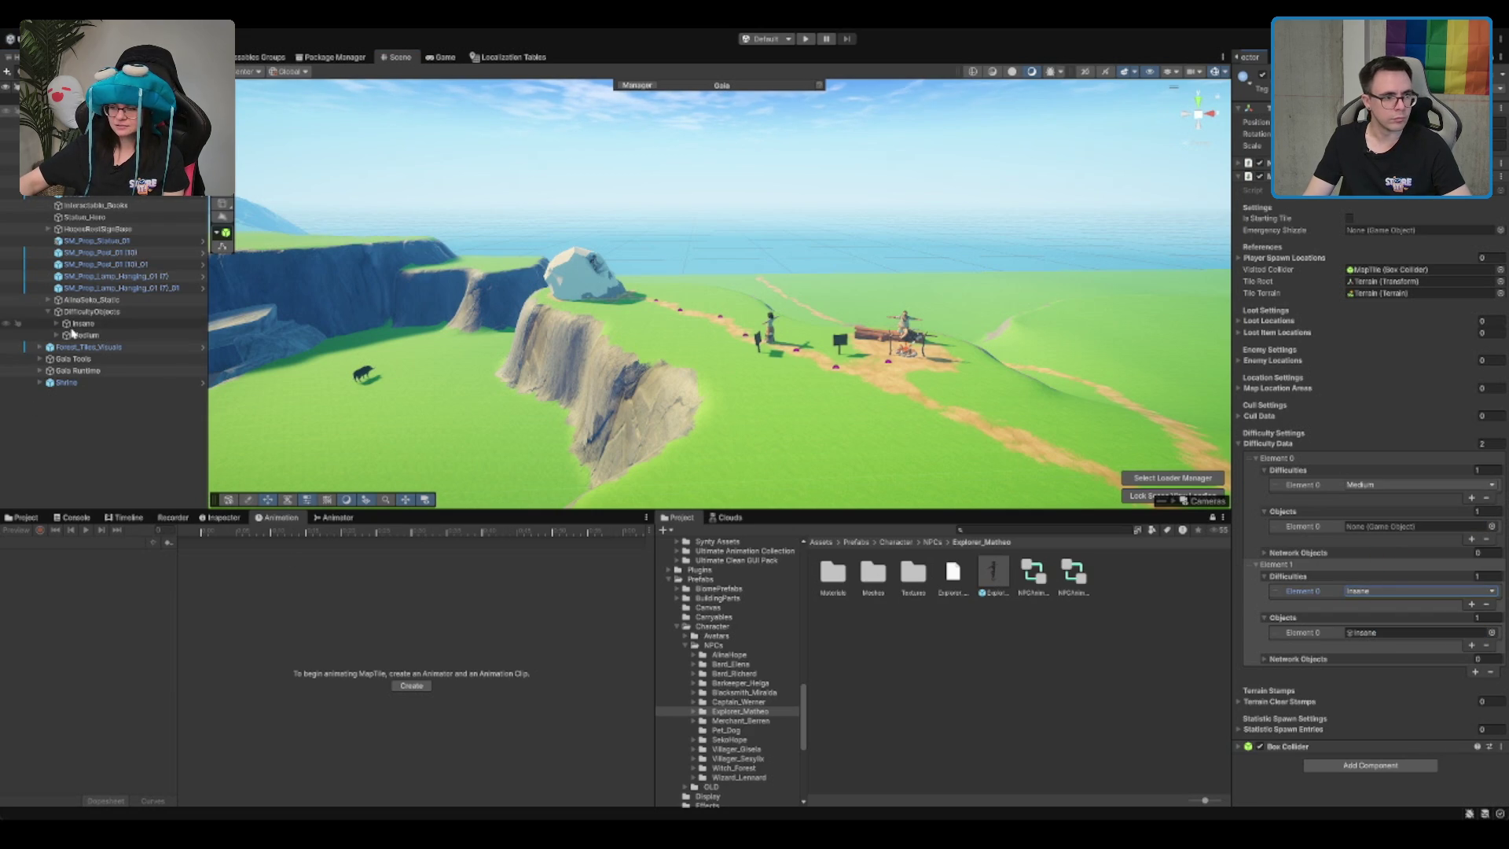
mouse_move(84, 334)
left_mouse_down()
mouse_move(1383, 590)
mouse_move(1398, 526)
left_mouse_up()
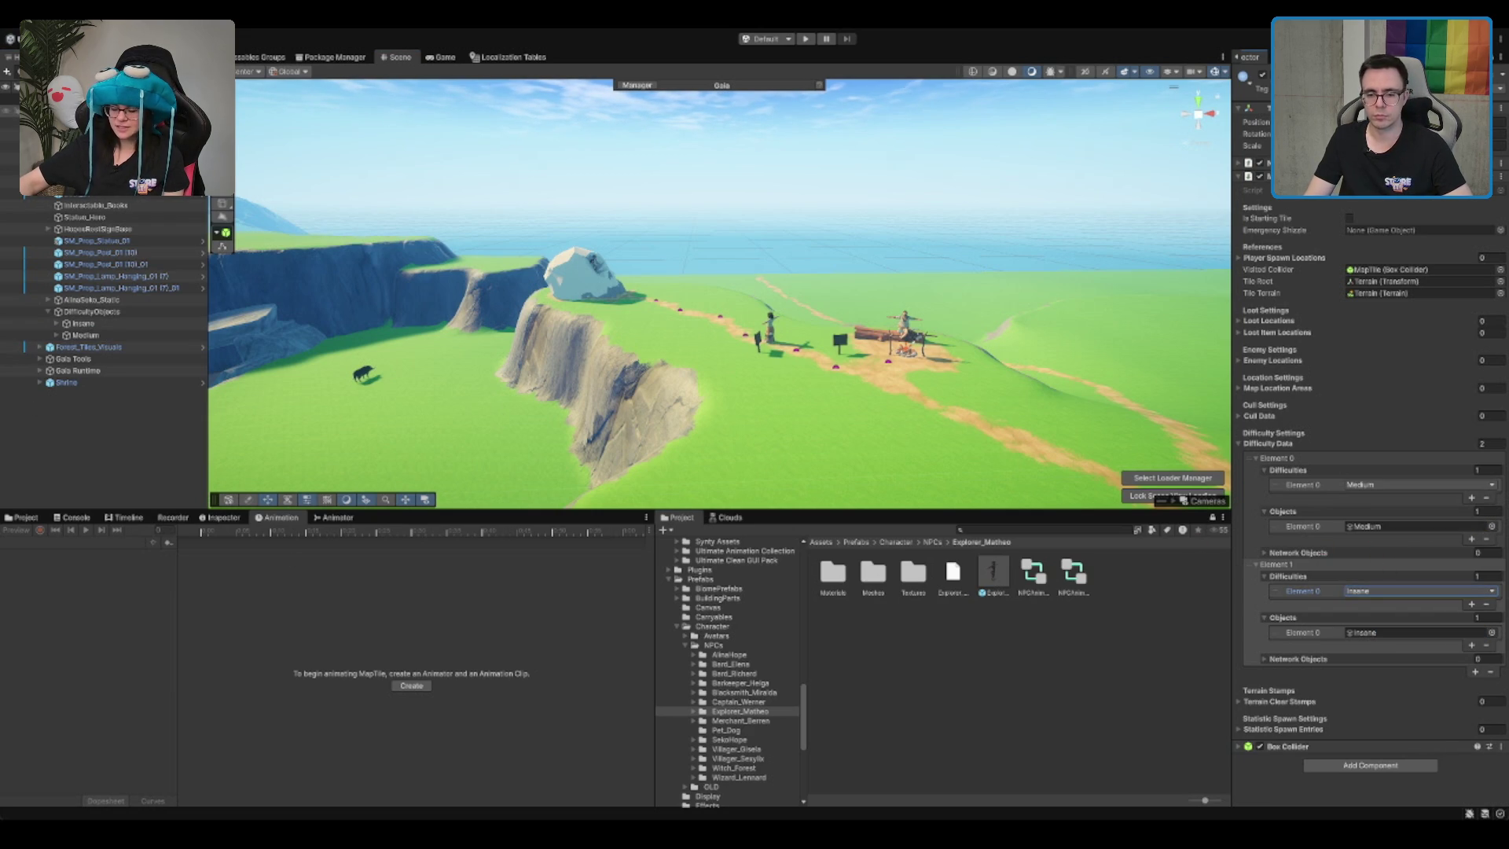
key("f")
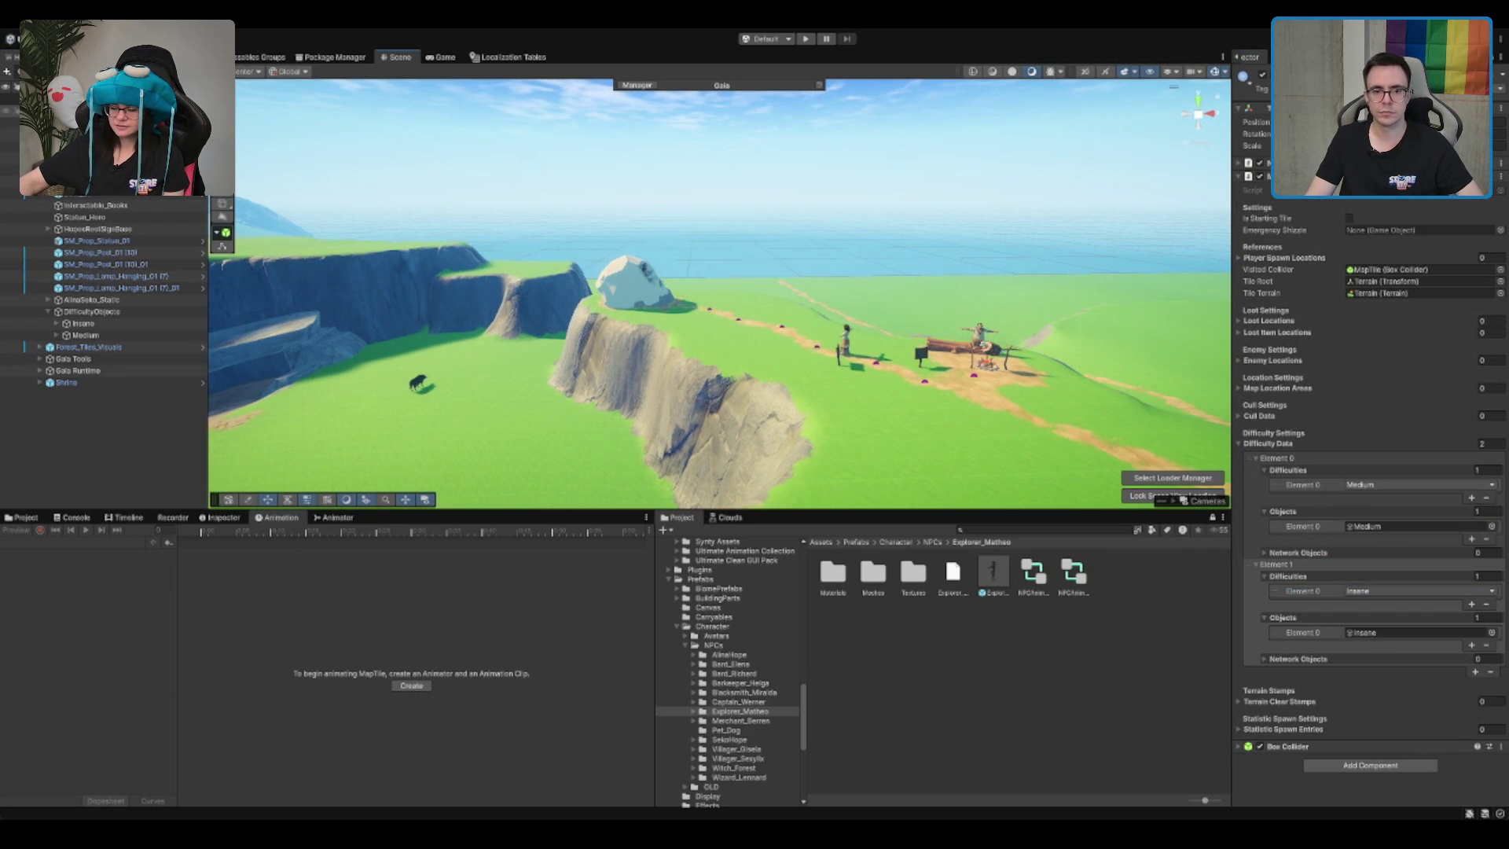
left_click(619, 336)
Step: Select the island terrain and choose the Mud layer for painting
scroll(905, 329, "down", 10)
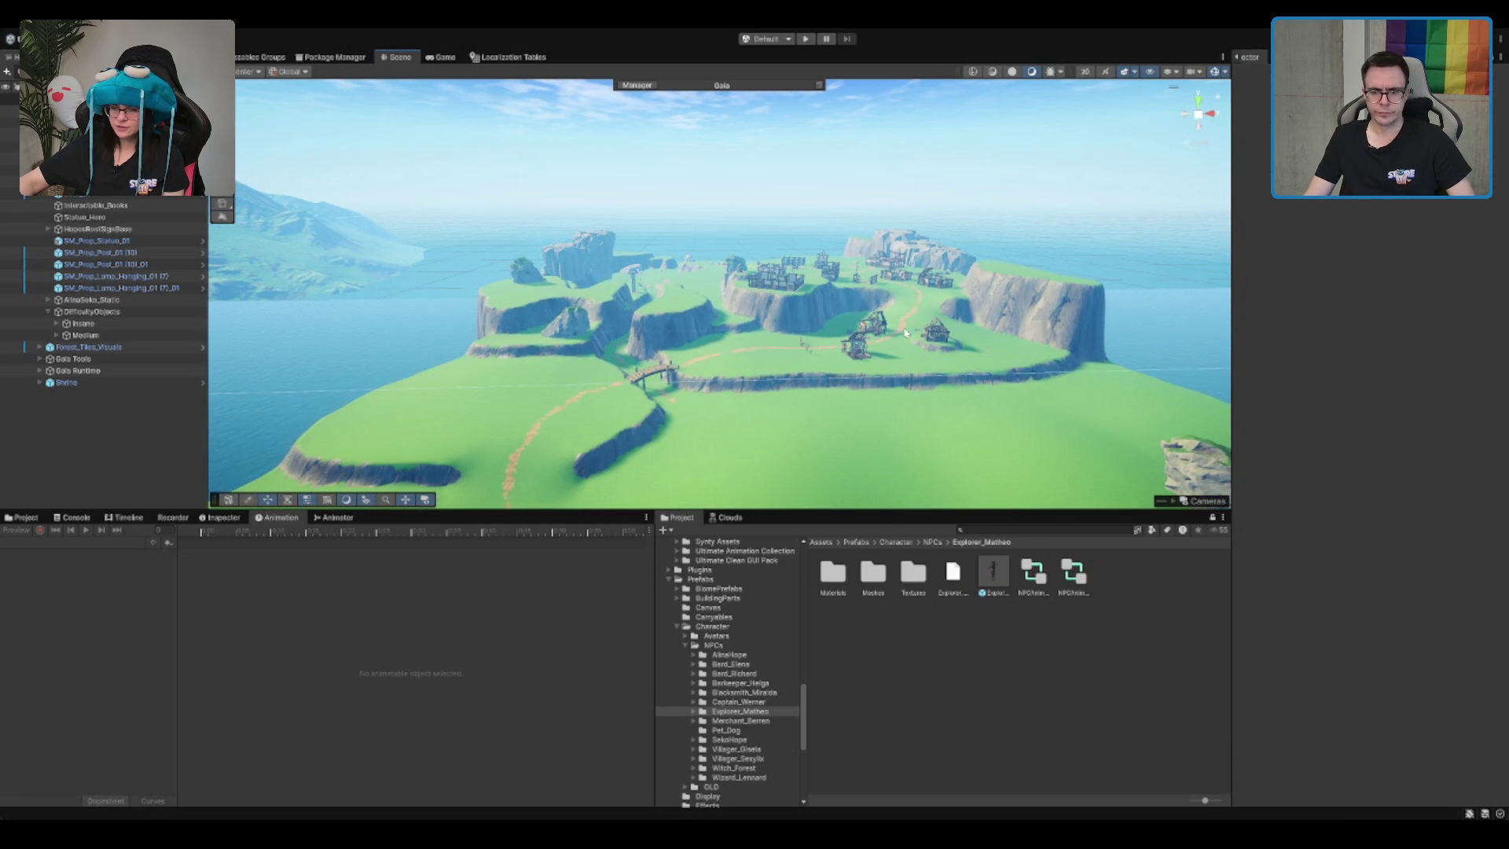
scroll(902, 373, "down", 3)
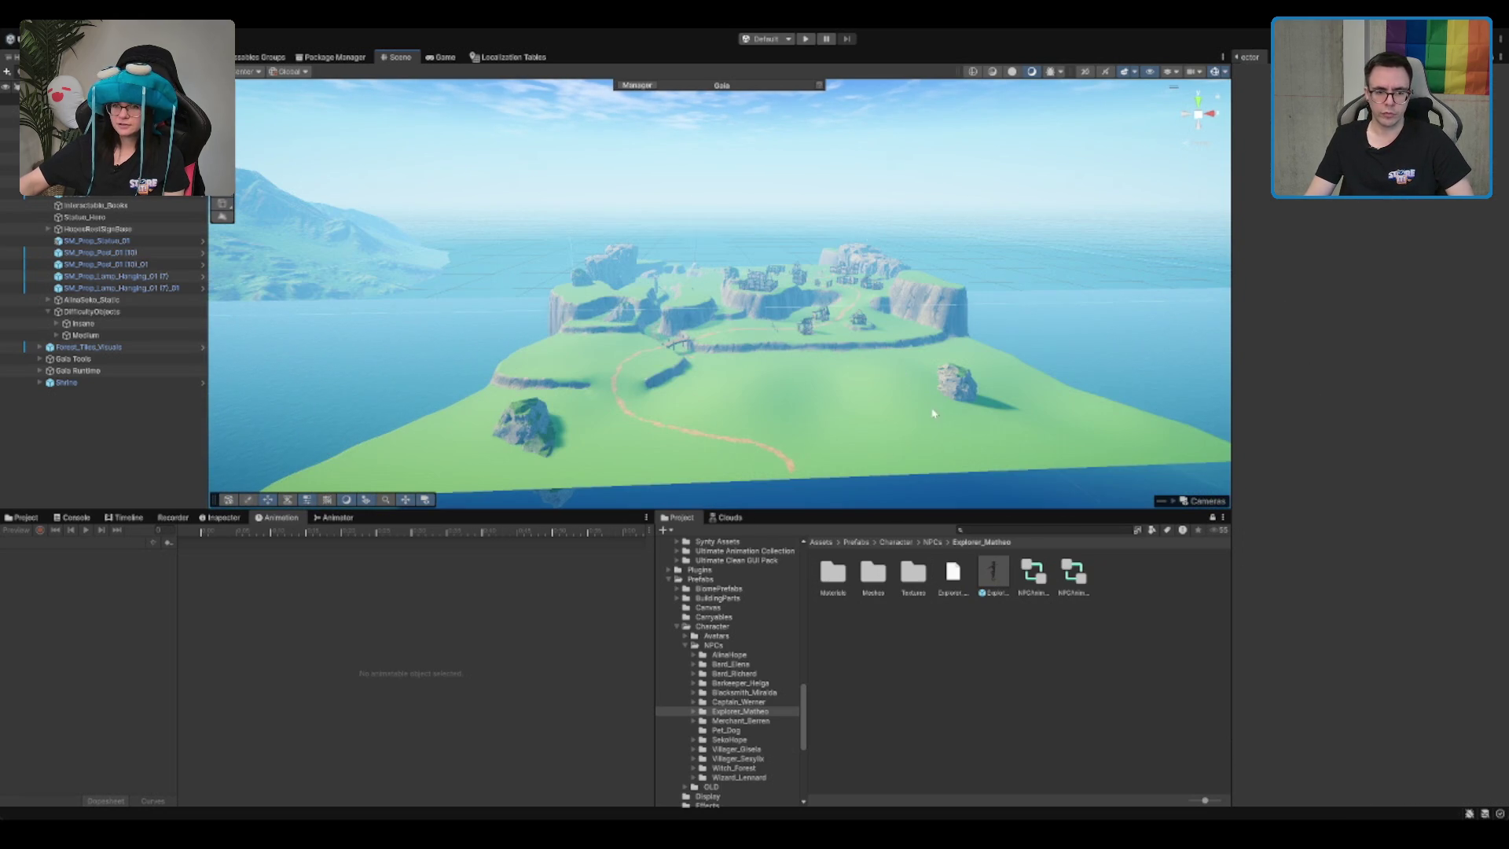
scroll(934, 413, "up", 10)
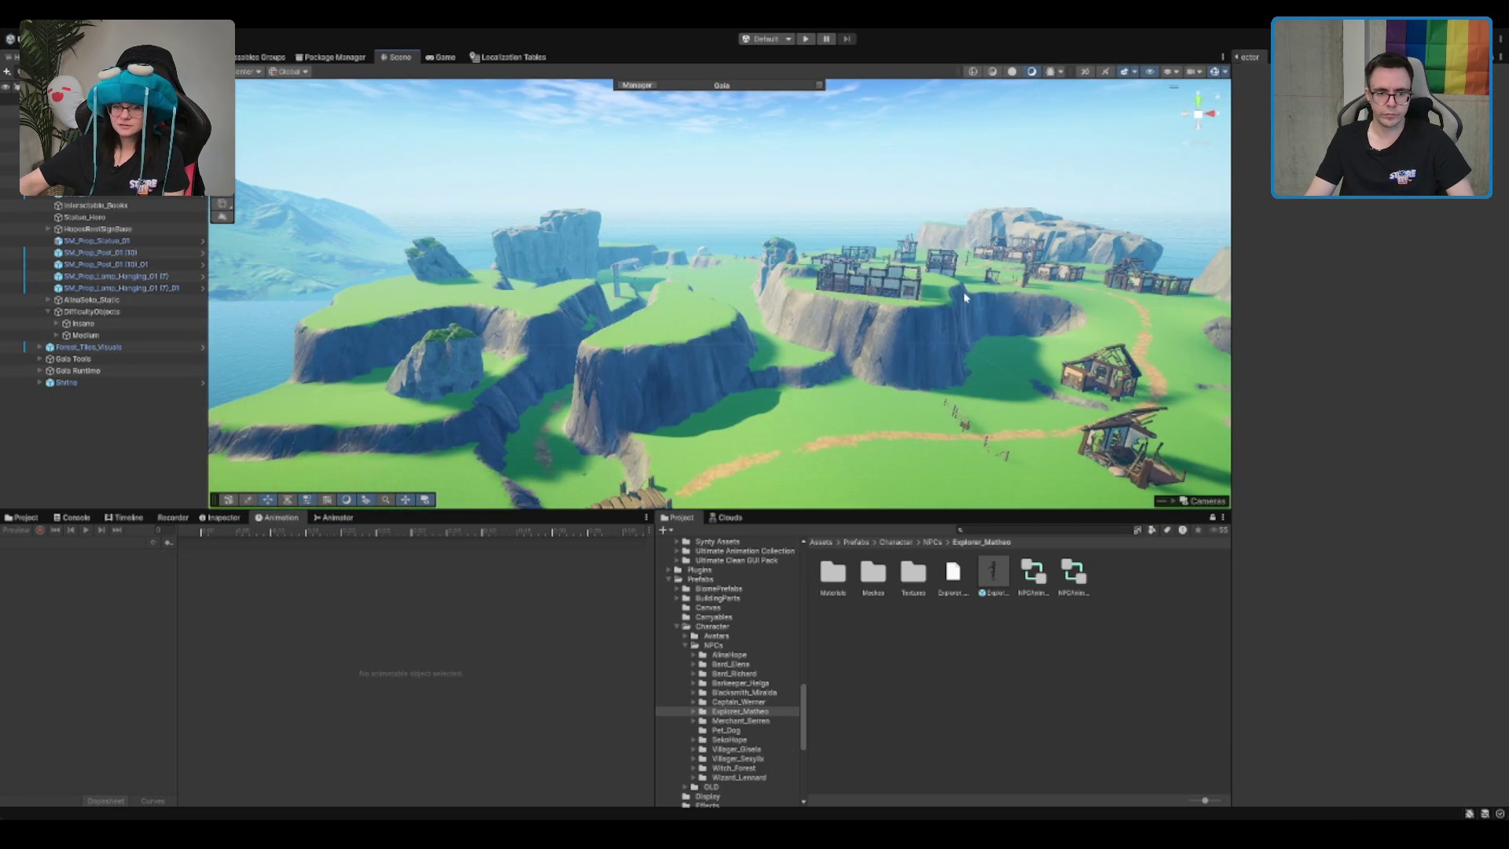
left_click_drag(965, 297, 926, 270)
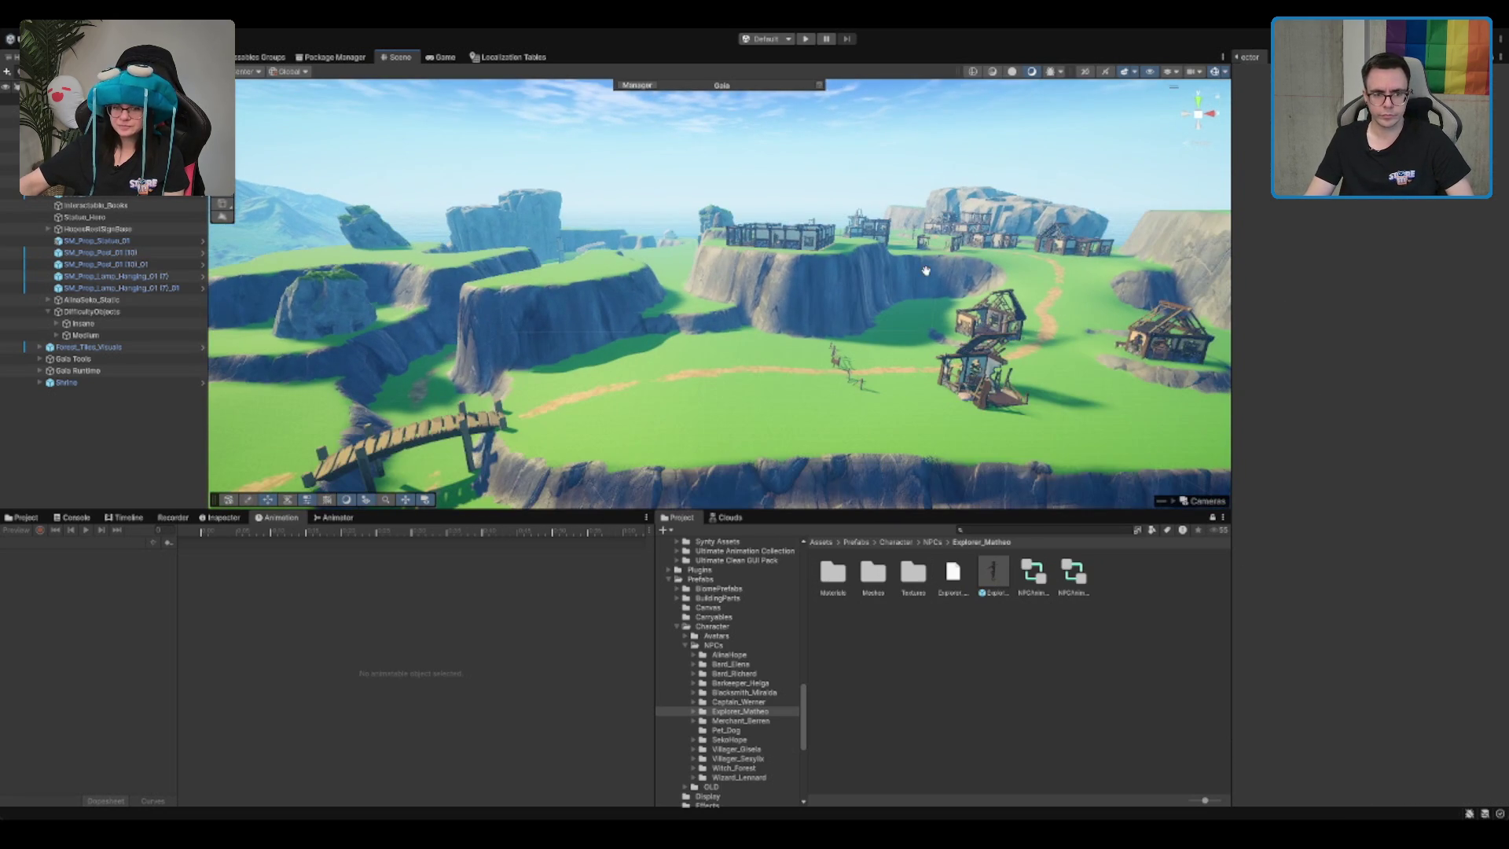
left_click(762, 425)
scroll(834, 363, "up", 6)
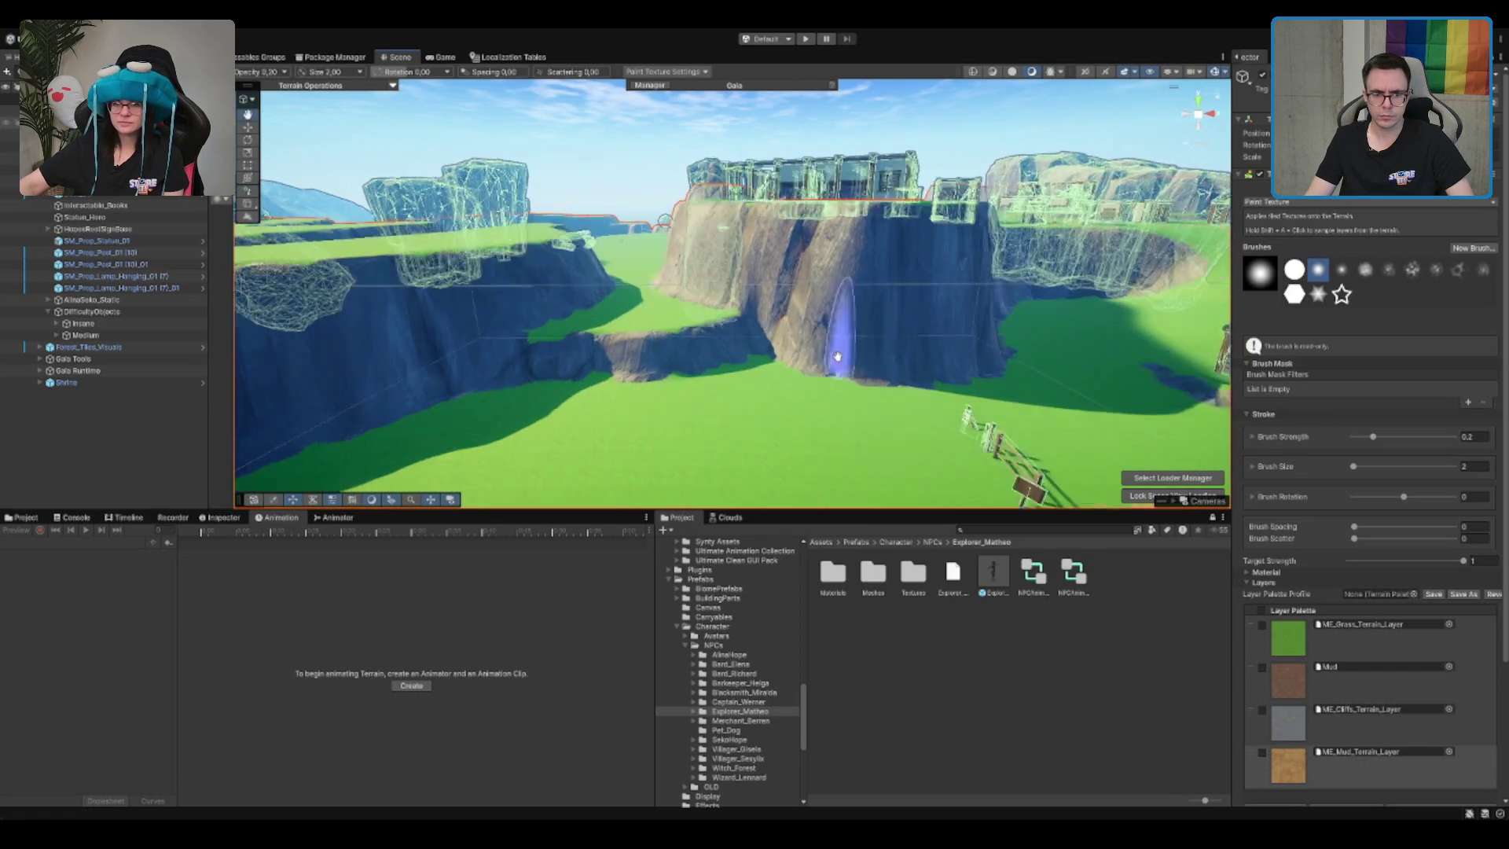
scroll(834, 363, "up", 5)
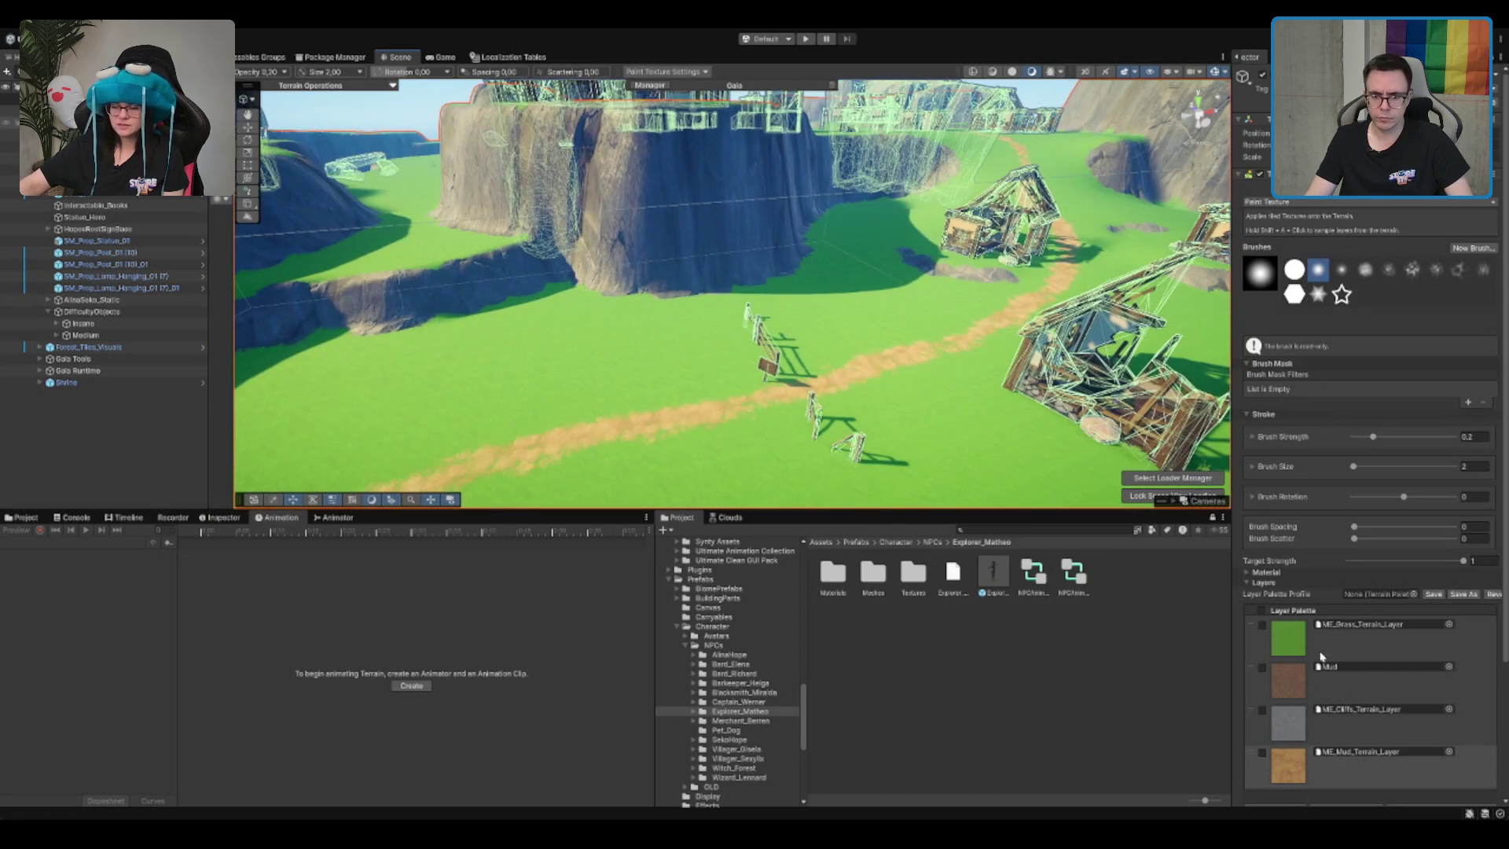
left_click(1387, 684)
Step: Brush mud around the fence post bases using the ME_Mud_Terrain_Layer texture
scroll(775, 428, "up", 6)
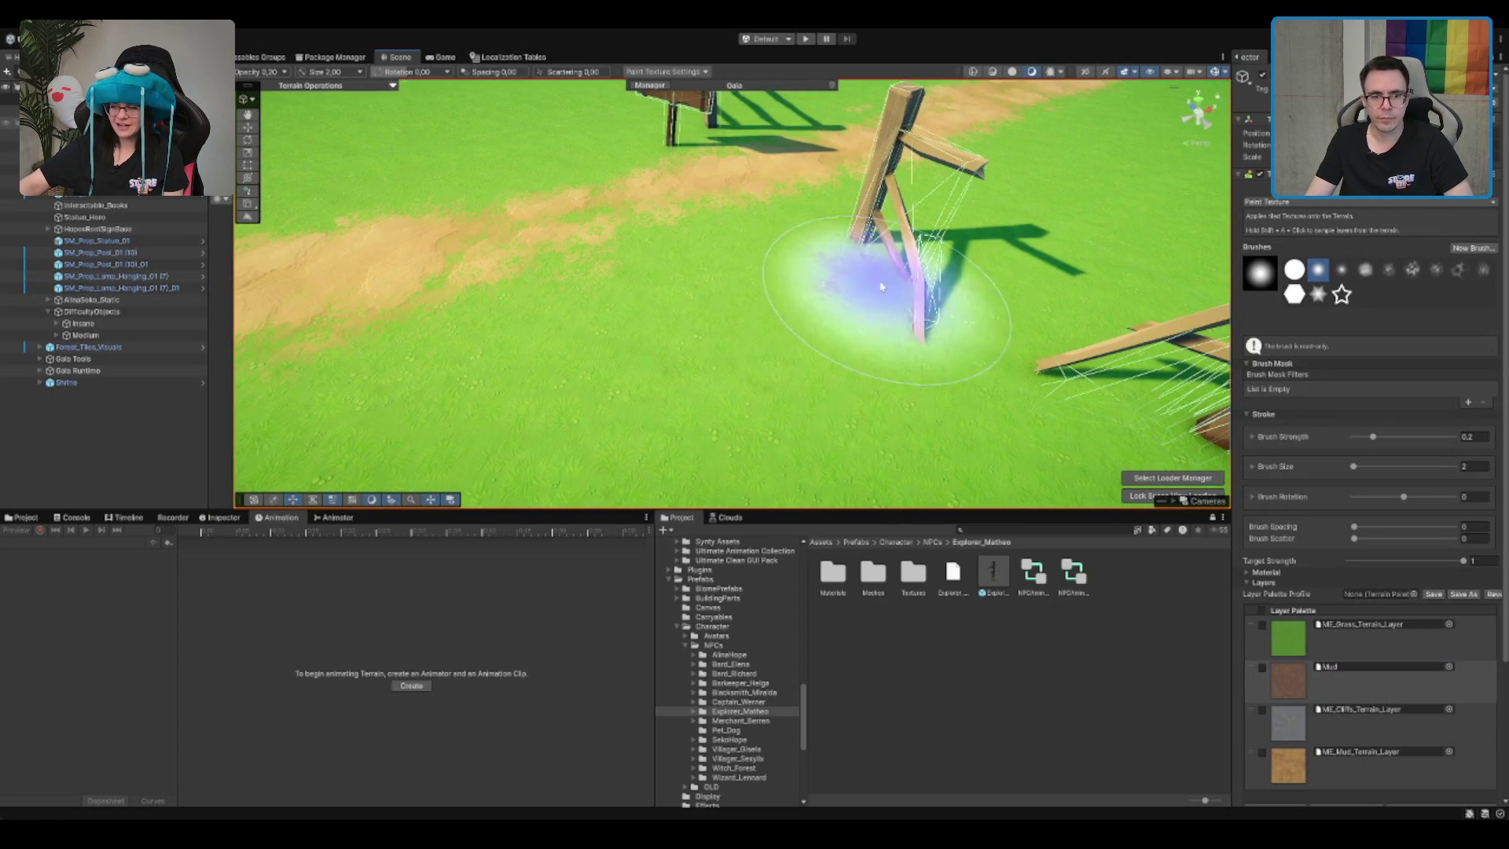
mouse_move(882, 287)
left_mouse_down()
mouse_move(842, 286)
mouse_move(892, 364)
left_mouse_up()
scroll(892, 364, "down", 6)
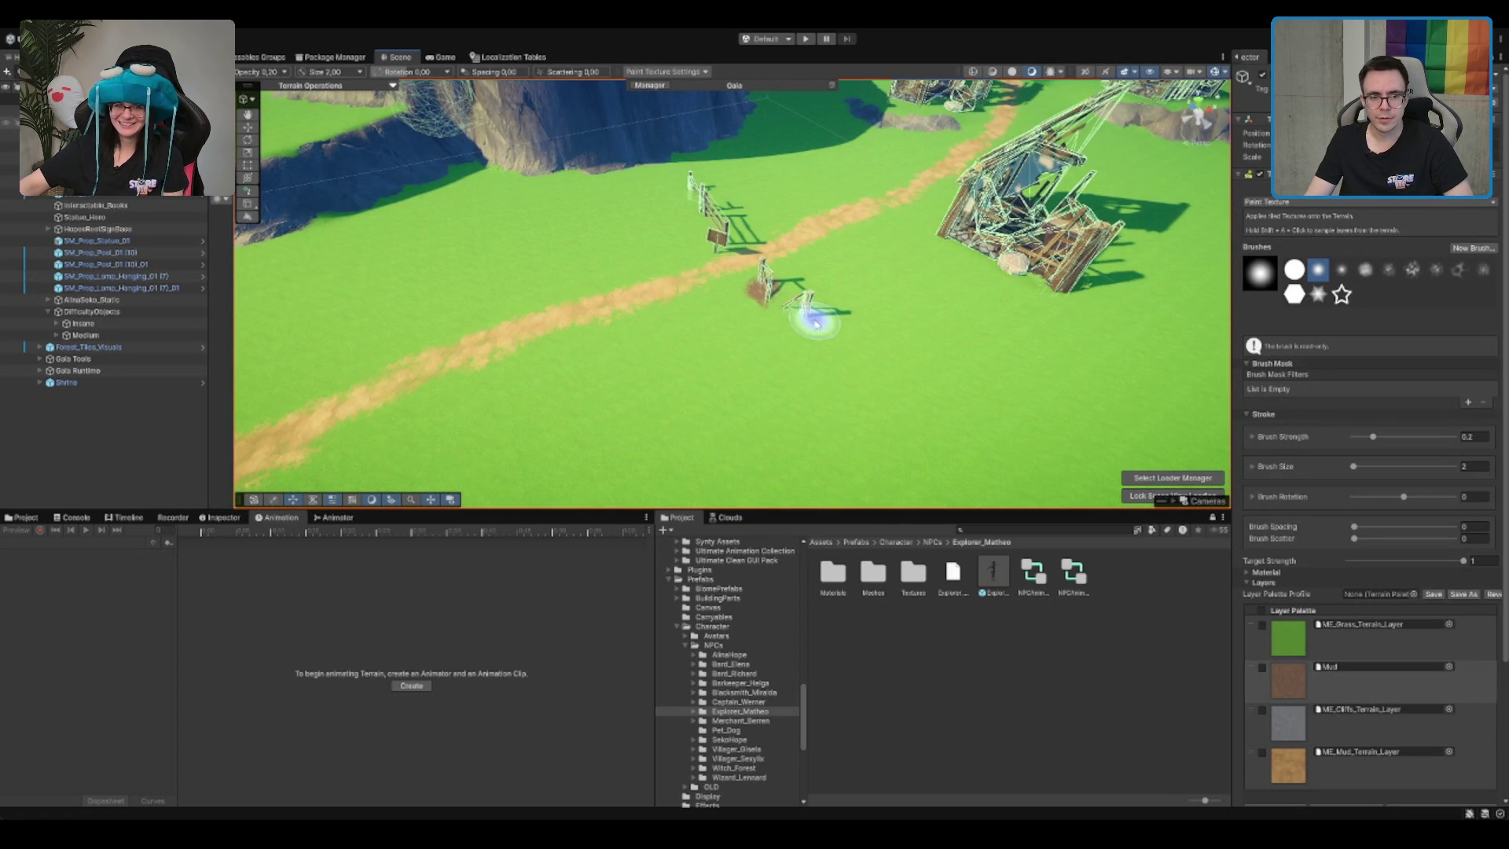
mouse_move(815, 322)
left_mouse_down()
mouse_move(792, 320)
mouse_move(809, 318)
left_mouse_up()
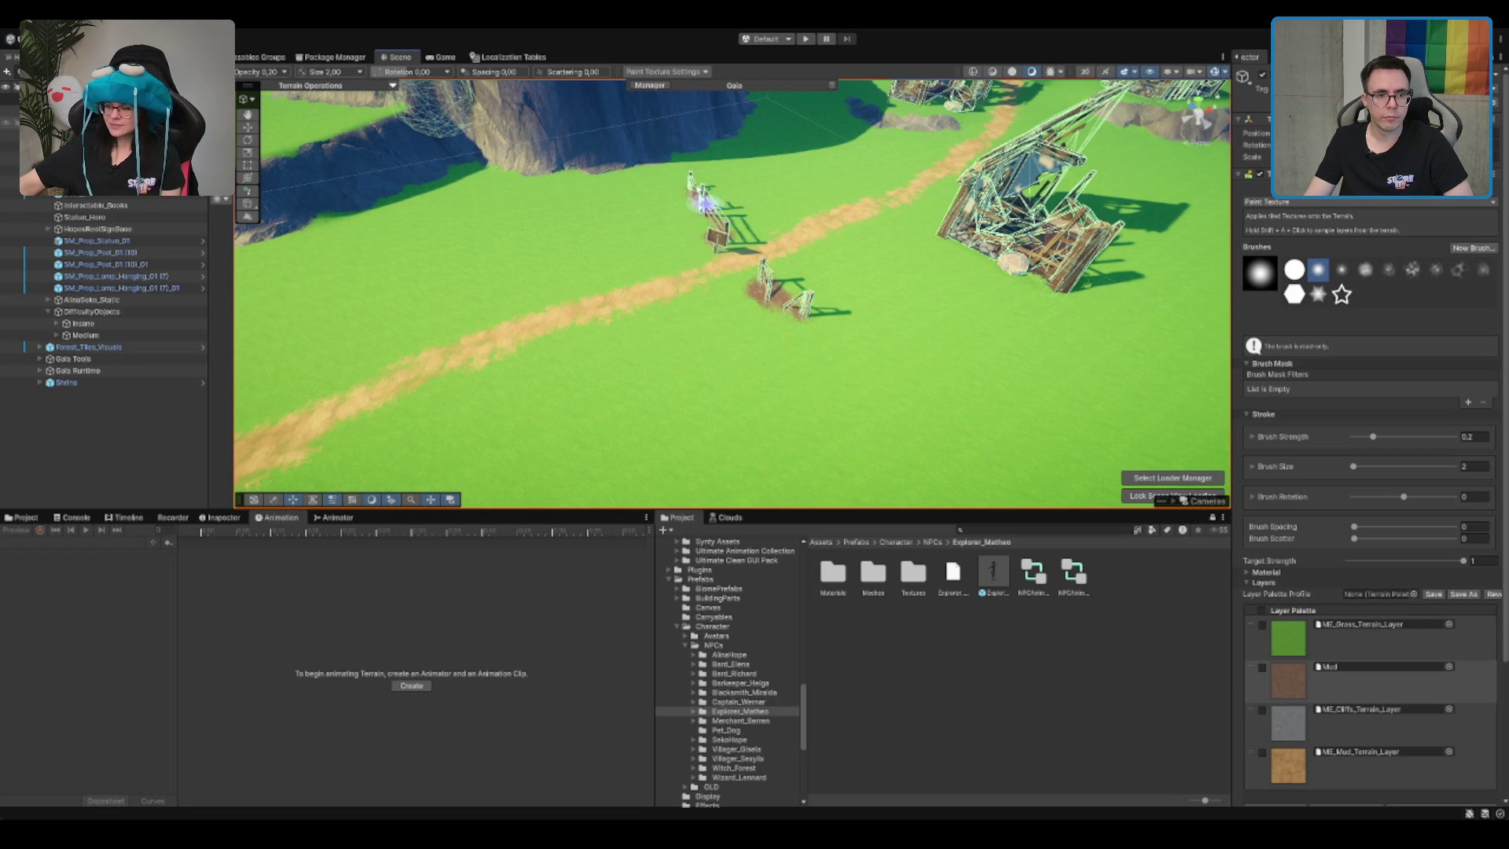
scroll(703, 202, "down", 5)
scroll(975, 385, "up", 5)
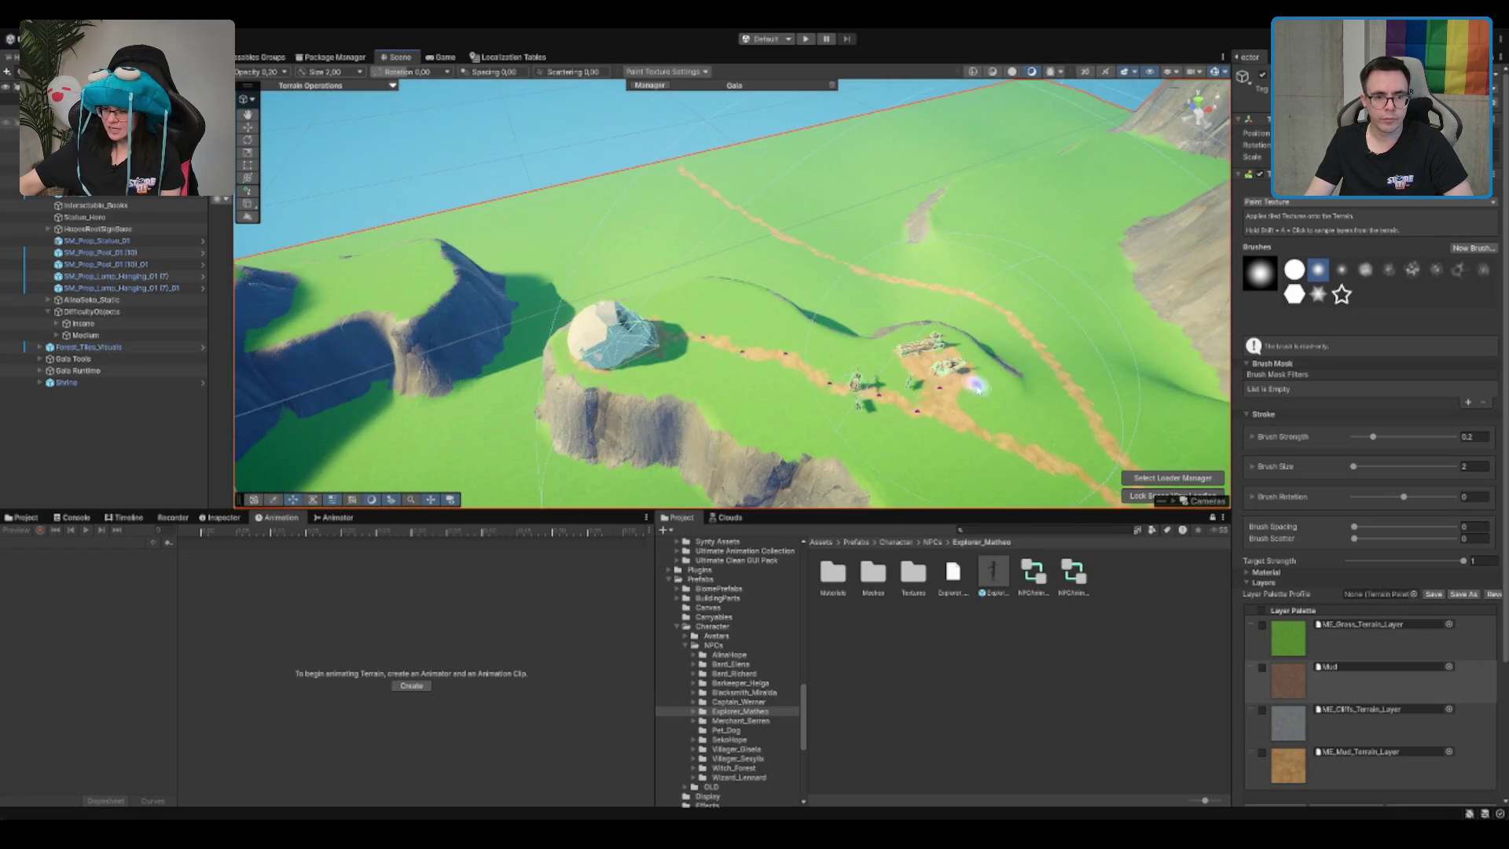
scroll(943, 361, "up", 6)
scroll(910, 320, "down", 3)
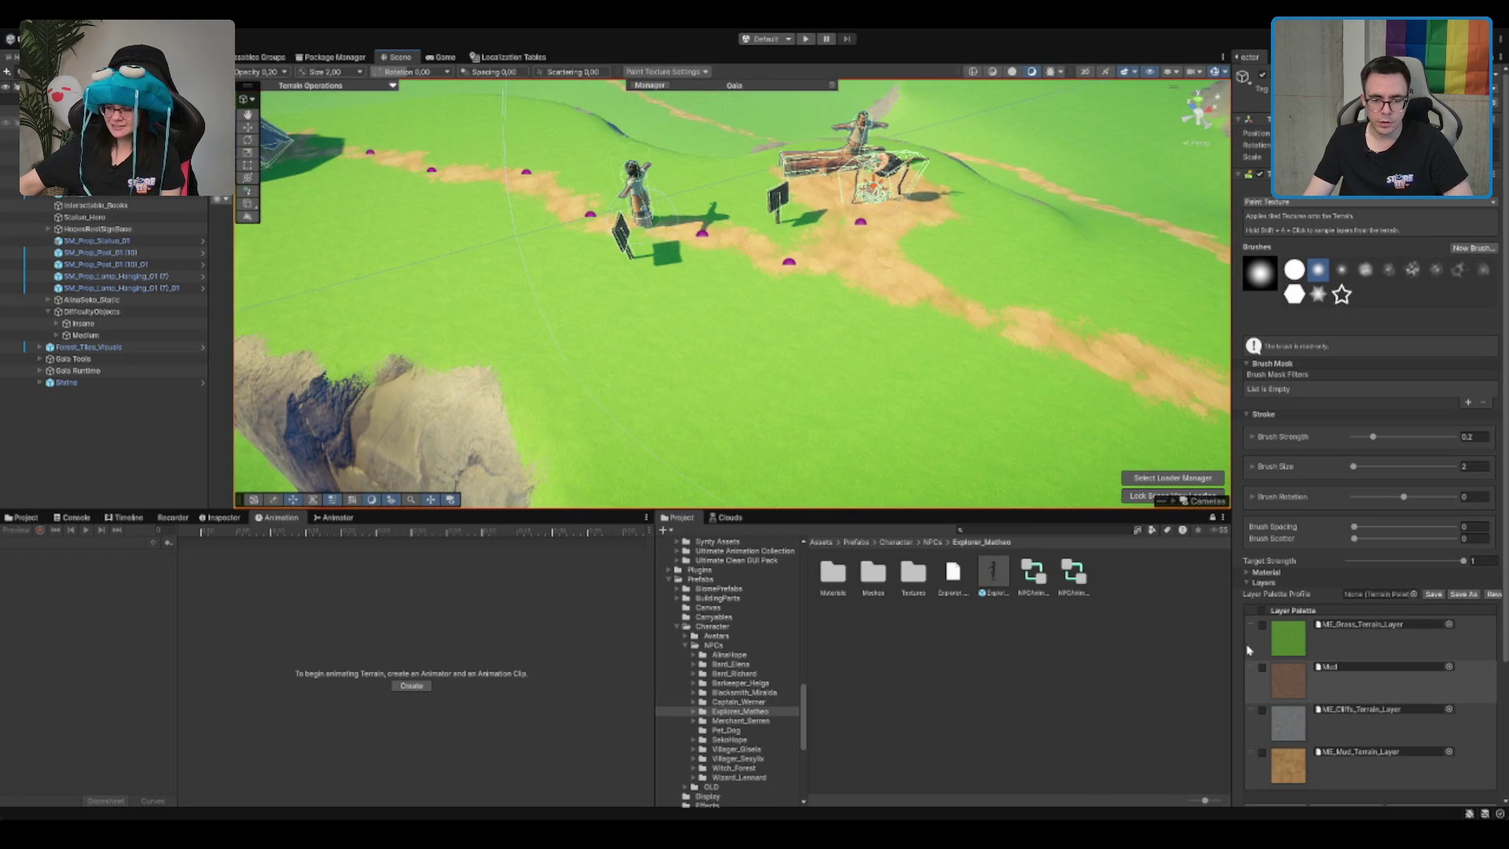
left_click(1326, 773)
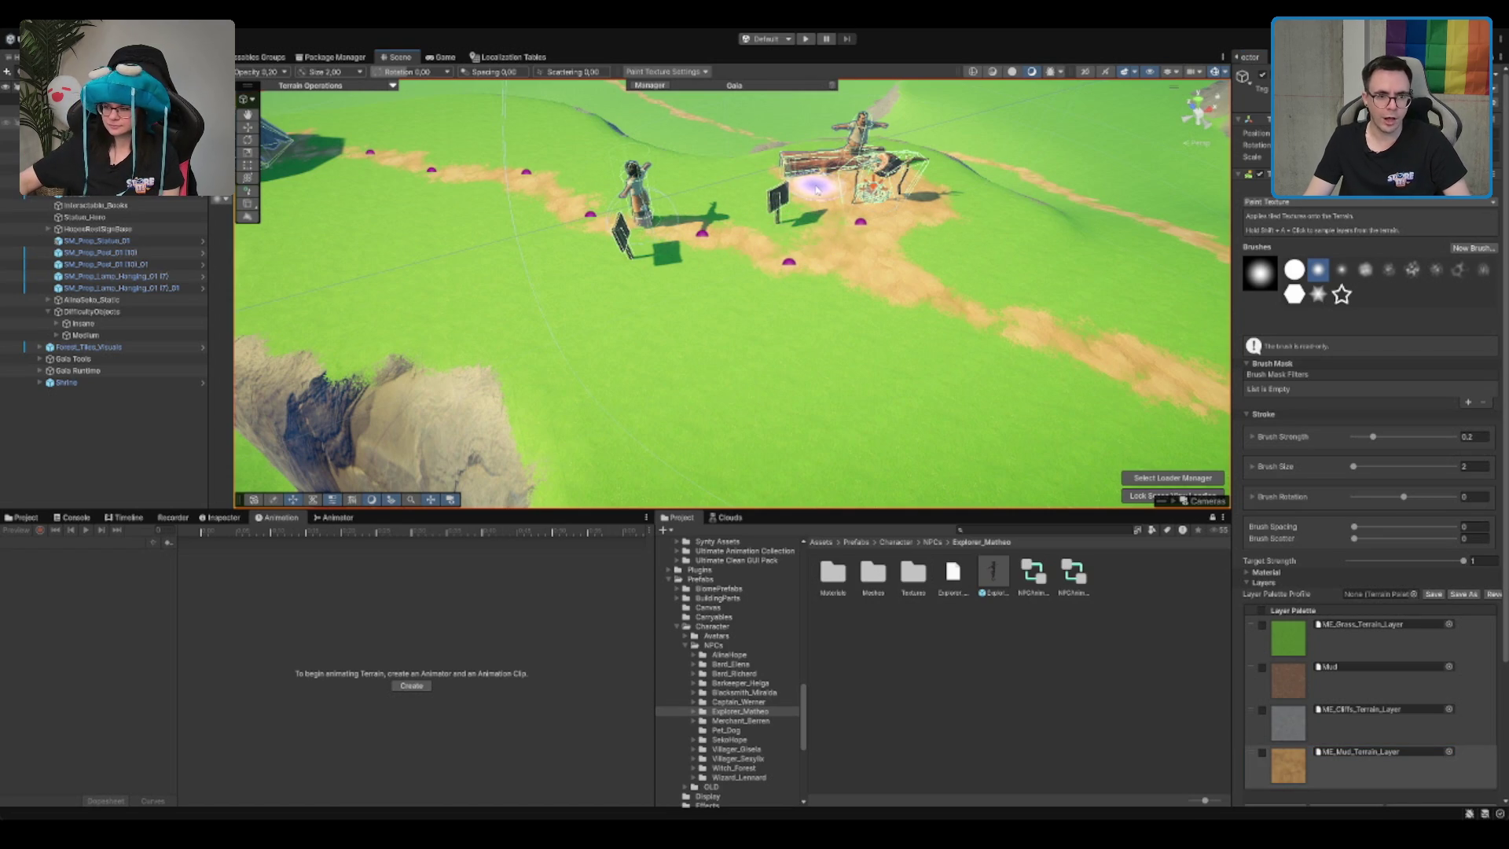
Step: Select the Forest_Tiles_Visuals object in the Hierarchy
scroll(817, 189, "down", 10)
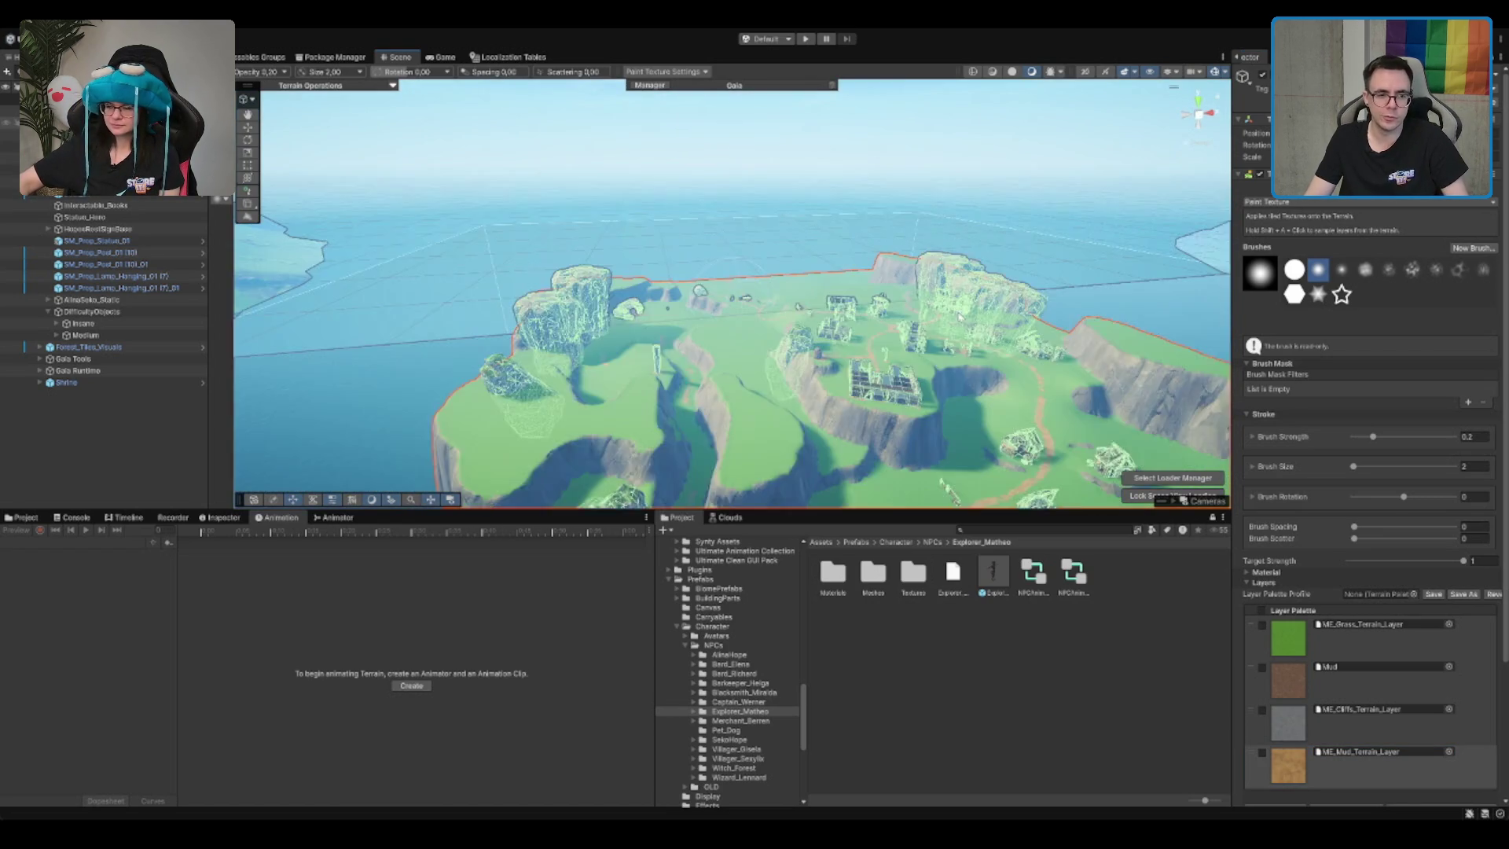
scroll(943, 310, "down", 2)
scroll(928, 244, "down", 5)
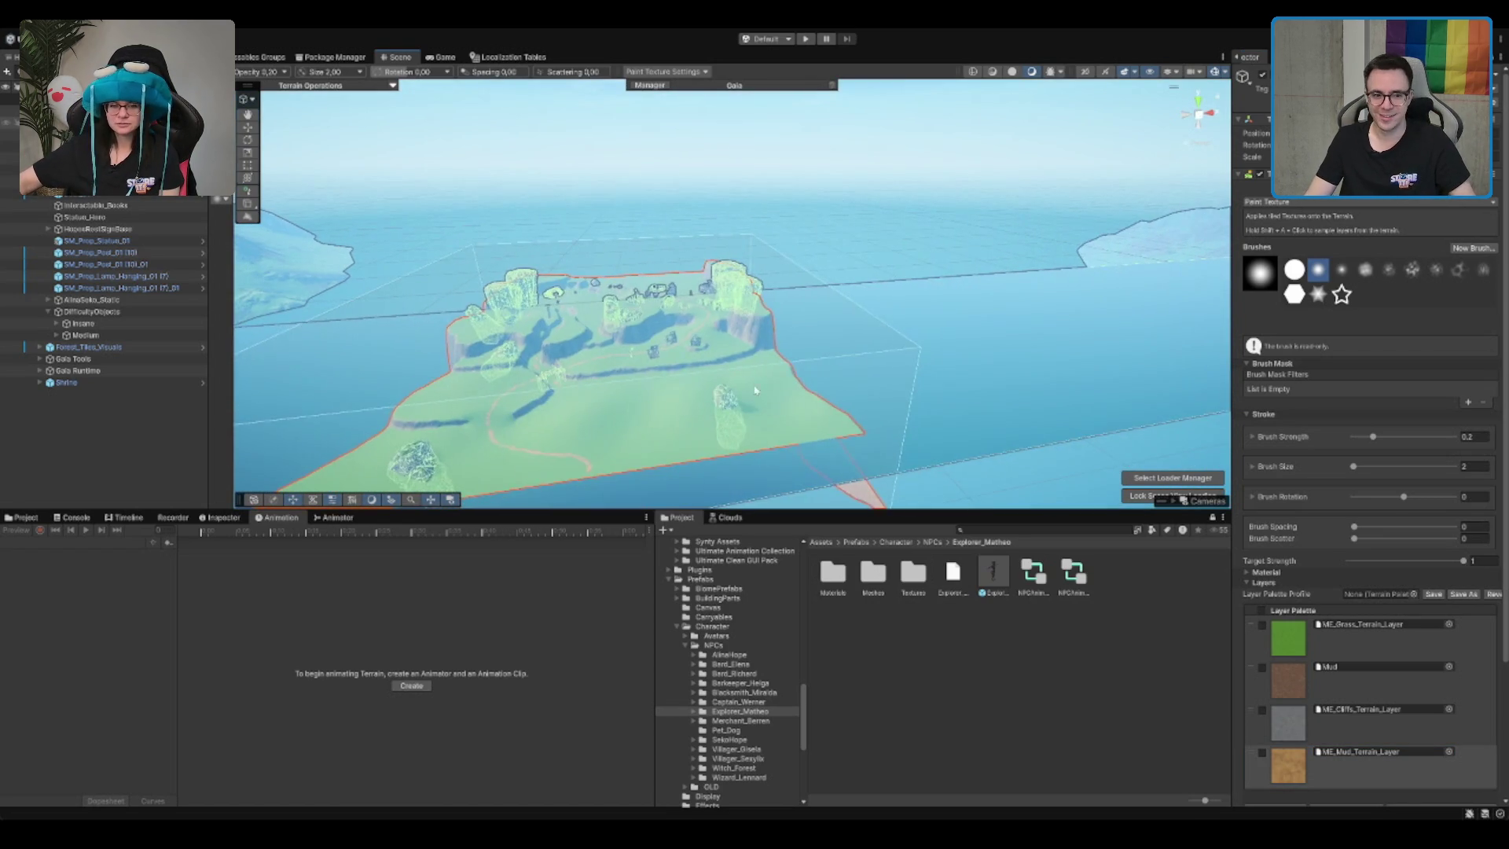
scroll(754, 390, "up", 10)
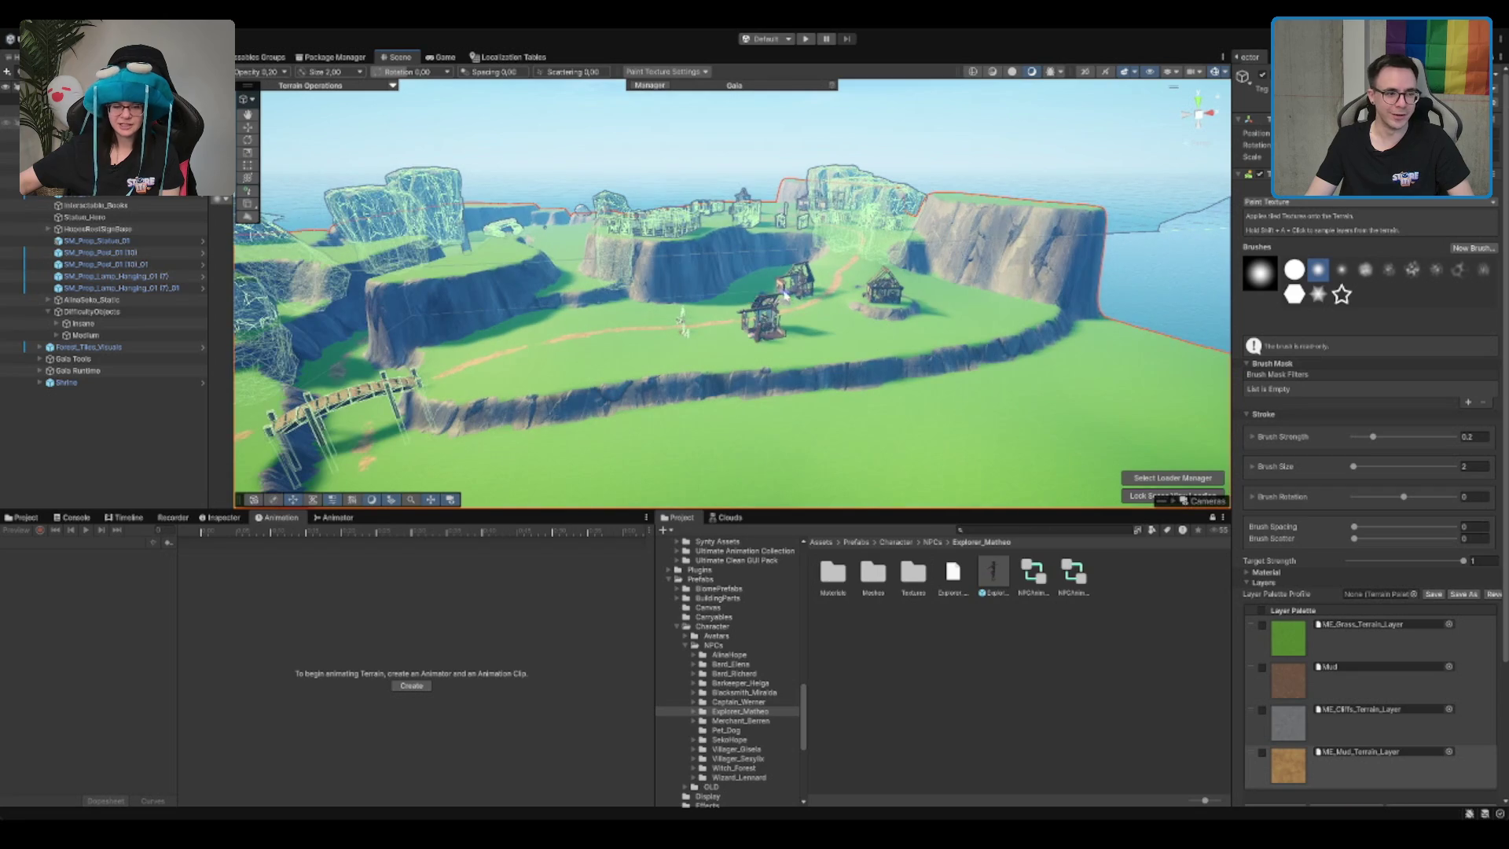
left_click(89, 347)
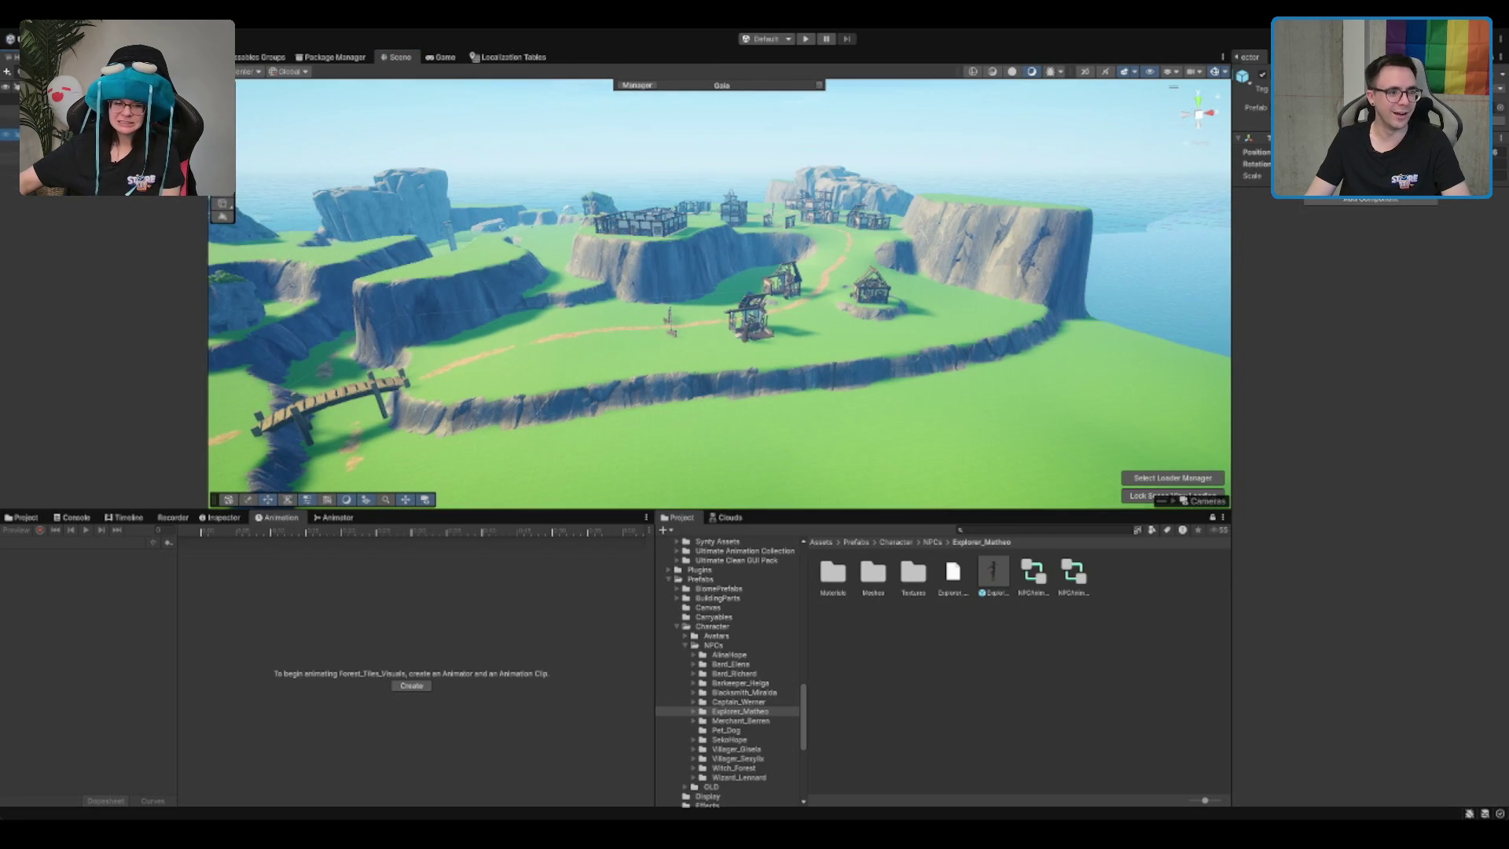
Step: Inspect the Shrine and Gaia session manager, then select and frame Forest_Biome_Stones
left_click(78, 169)
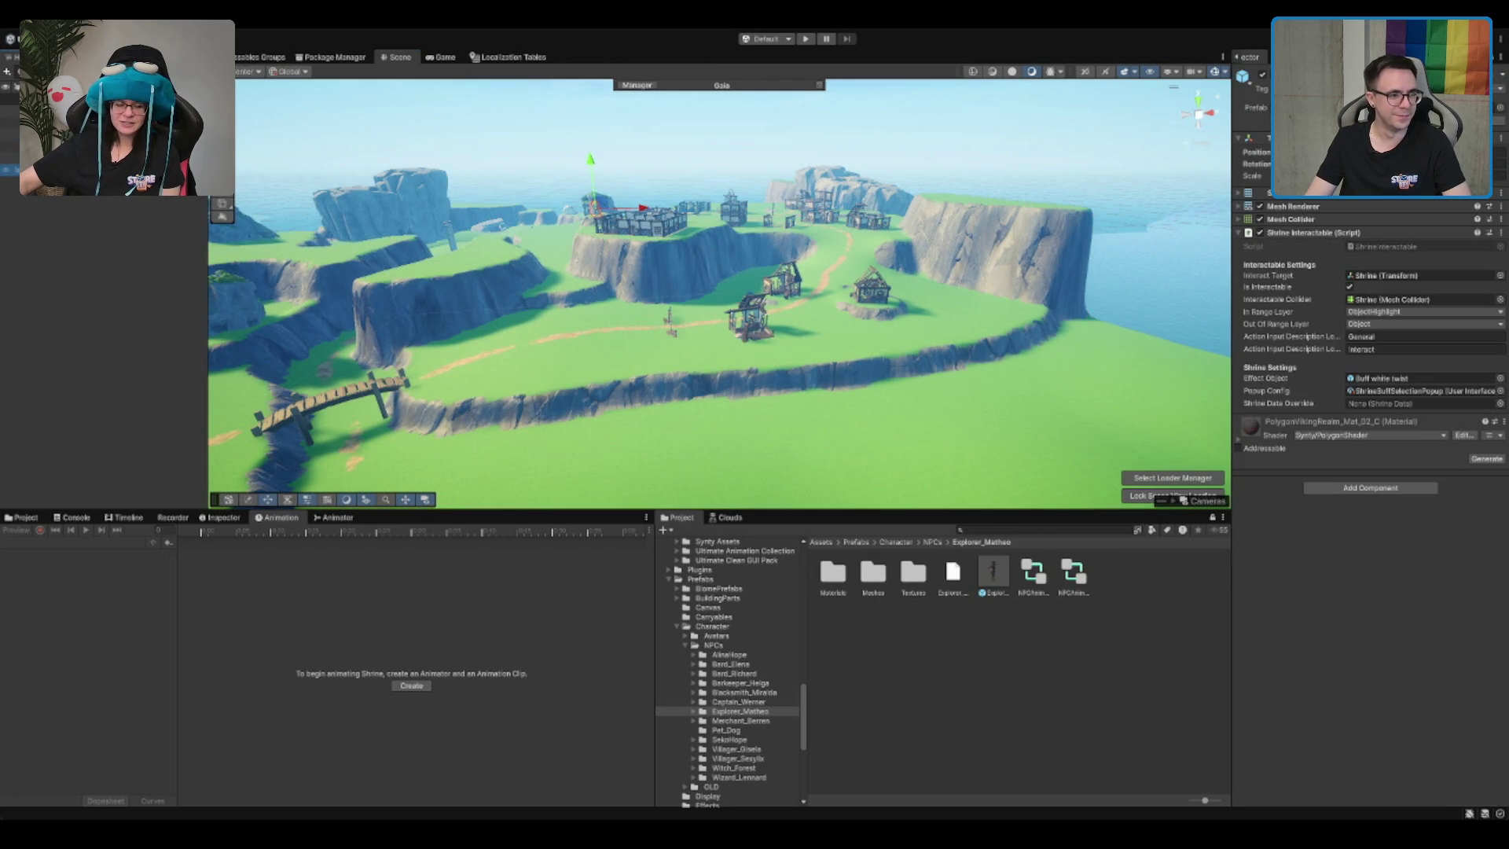
left_click(89, 346)
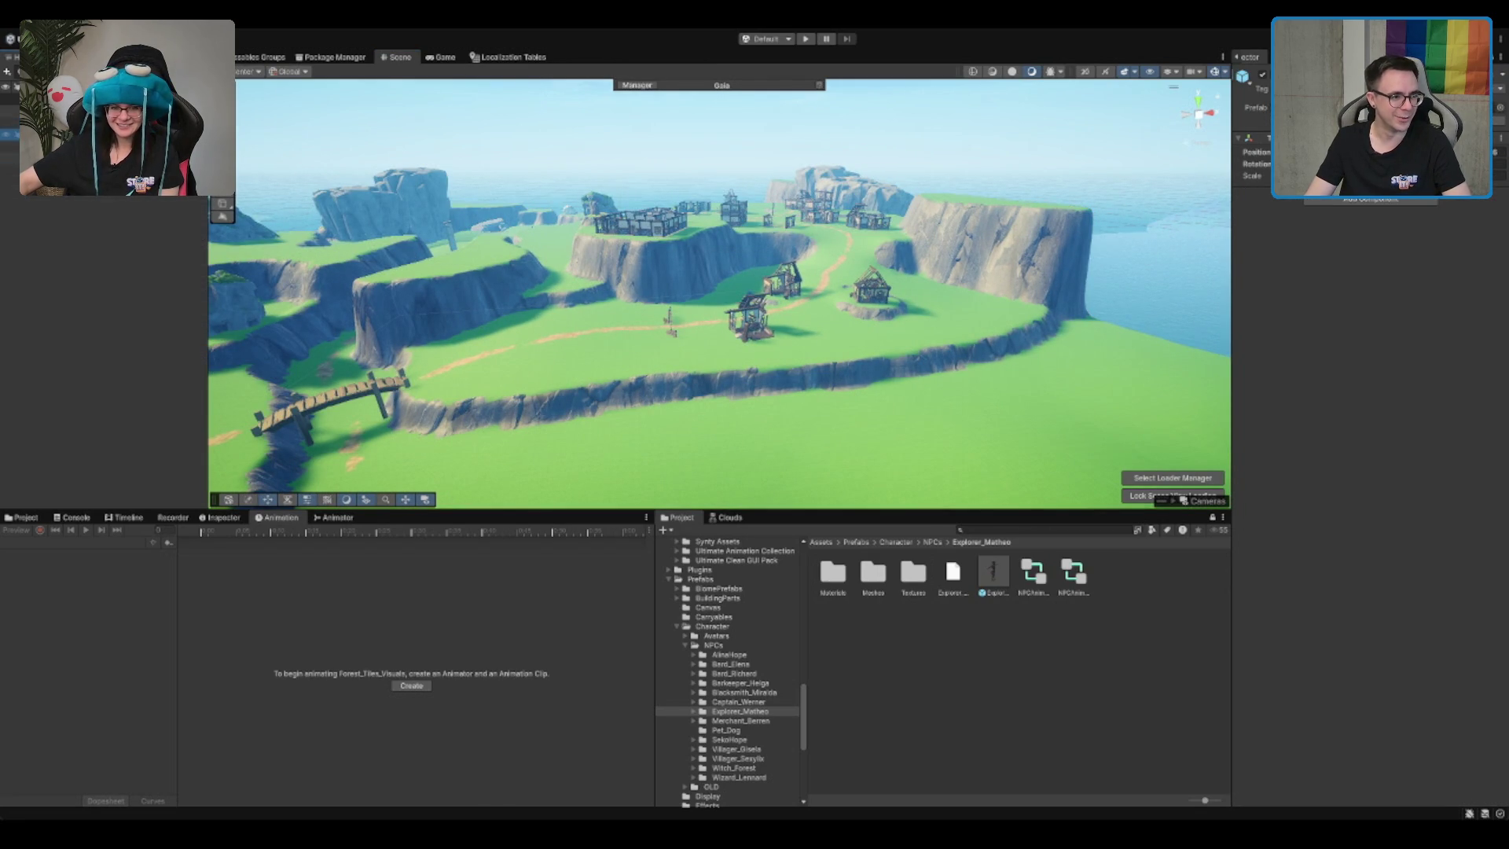
left_click(116, 193)
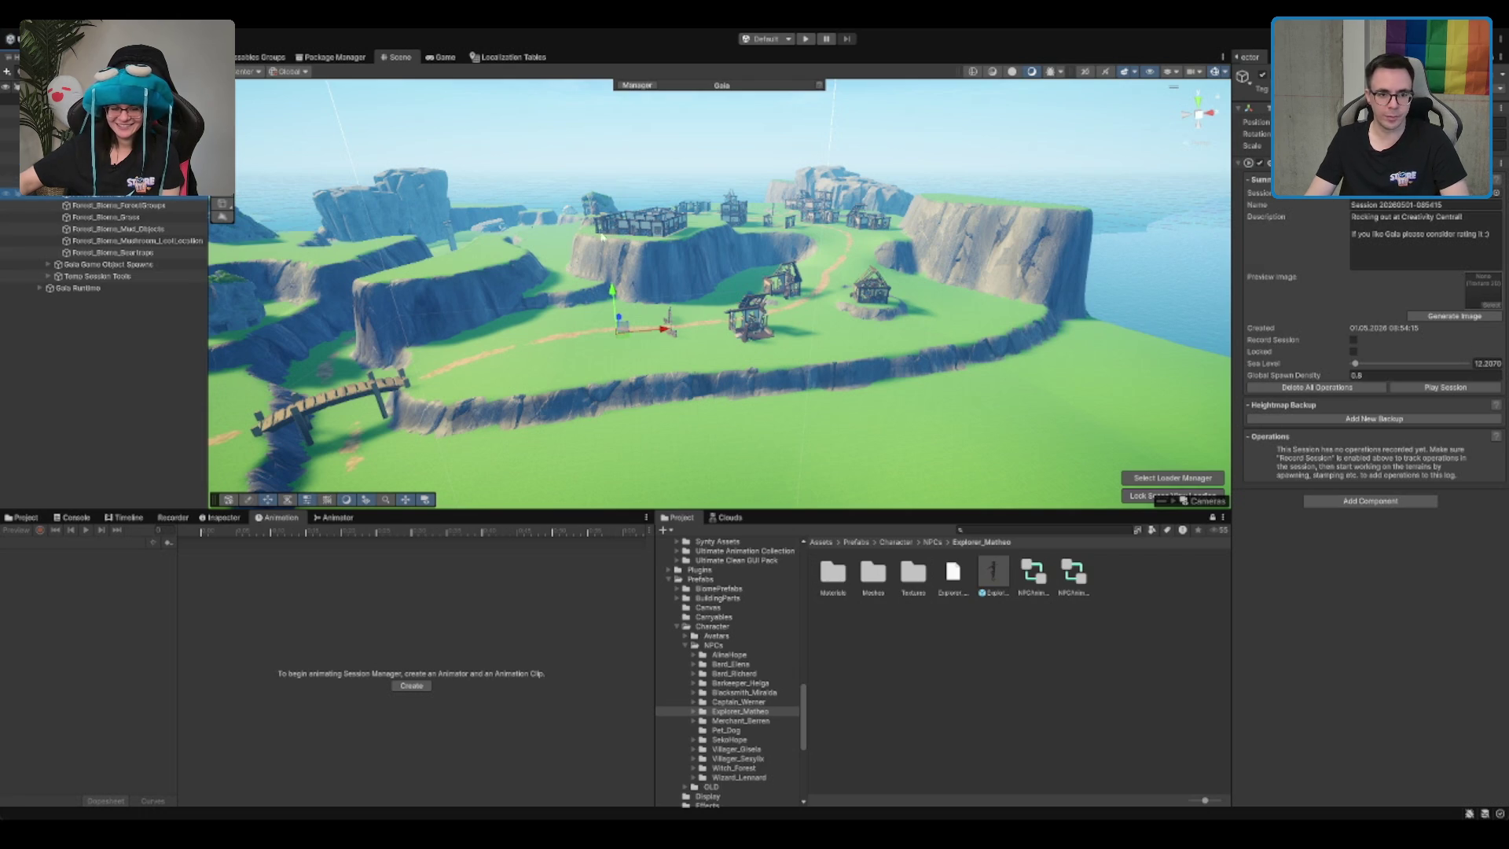
key("Up")
key("f")
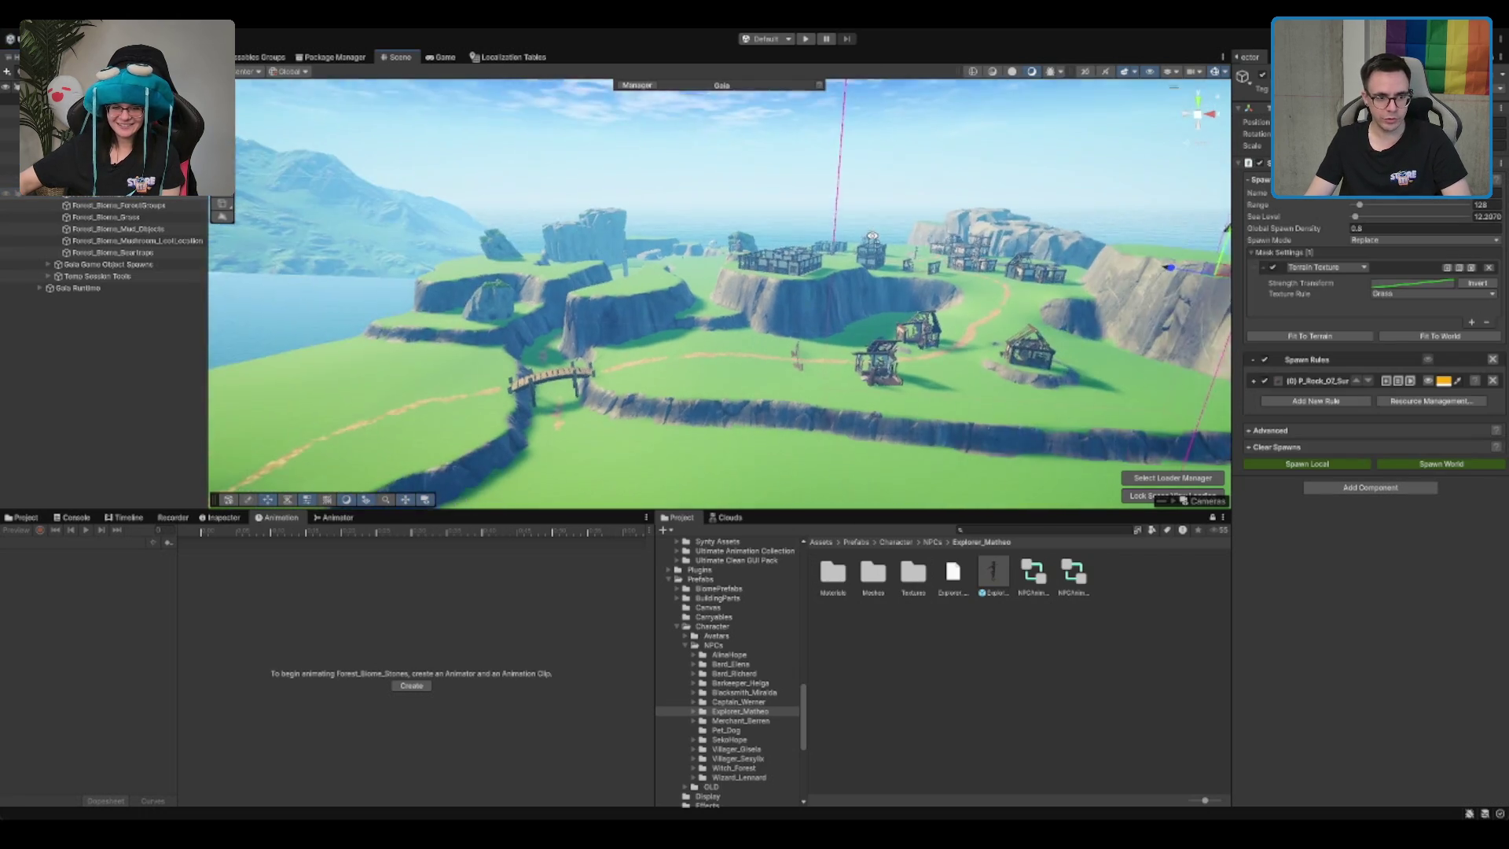
Step: Move the stones spawner to the village centre and set Global Spawn Density to 0.7
left_click(1463, 469)
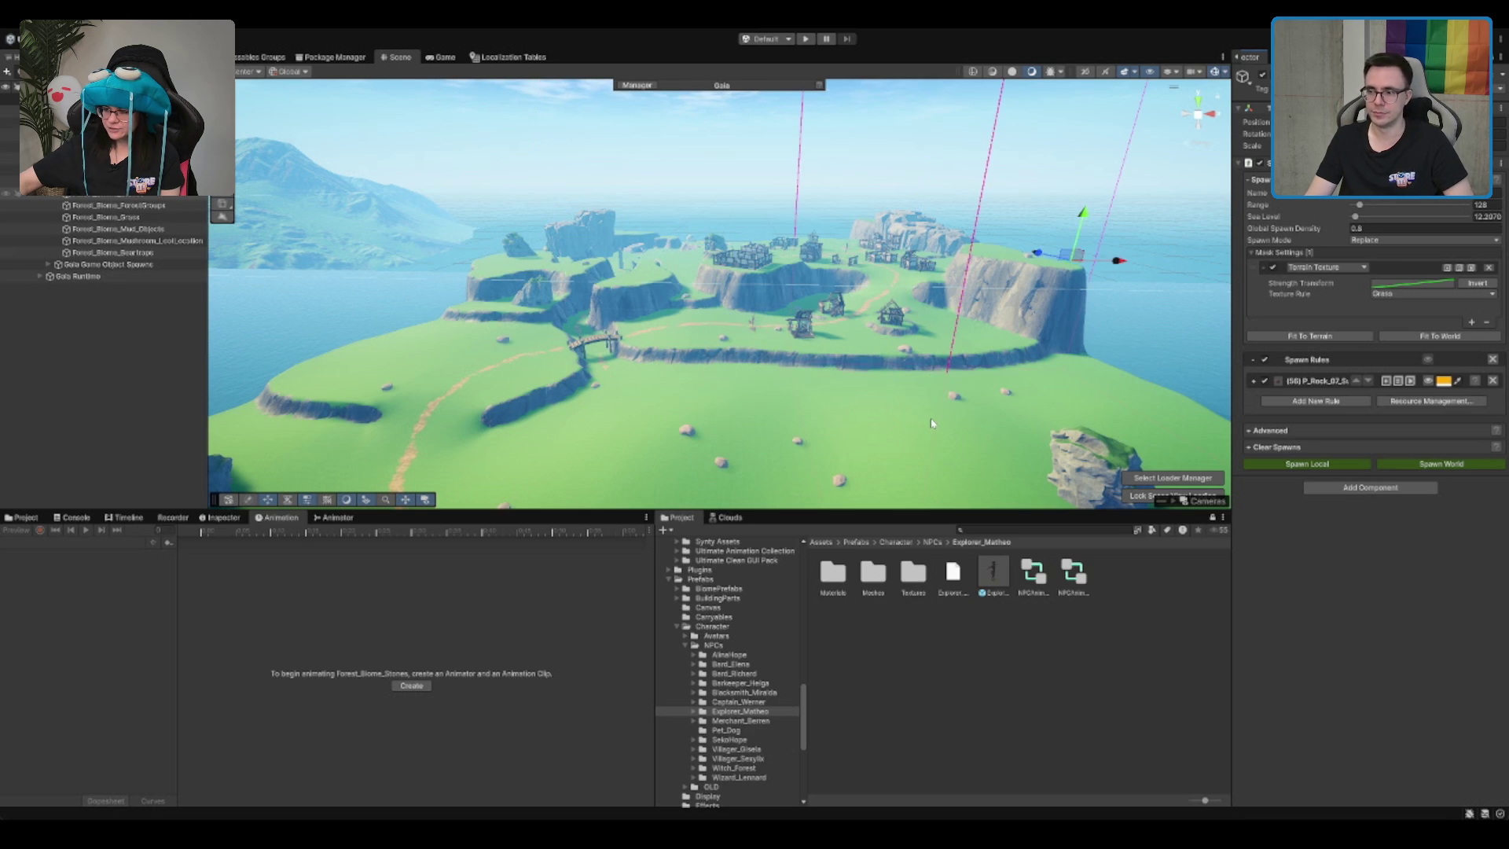
left_click_drag(903, 379, 905, 313)
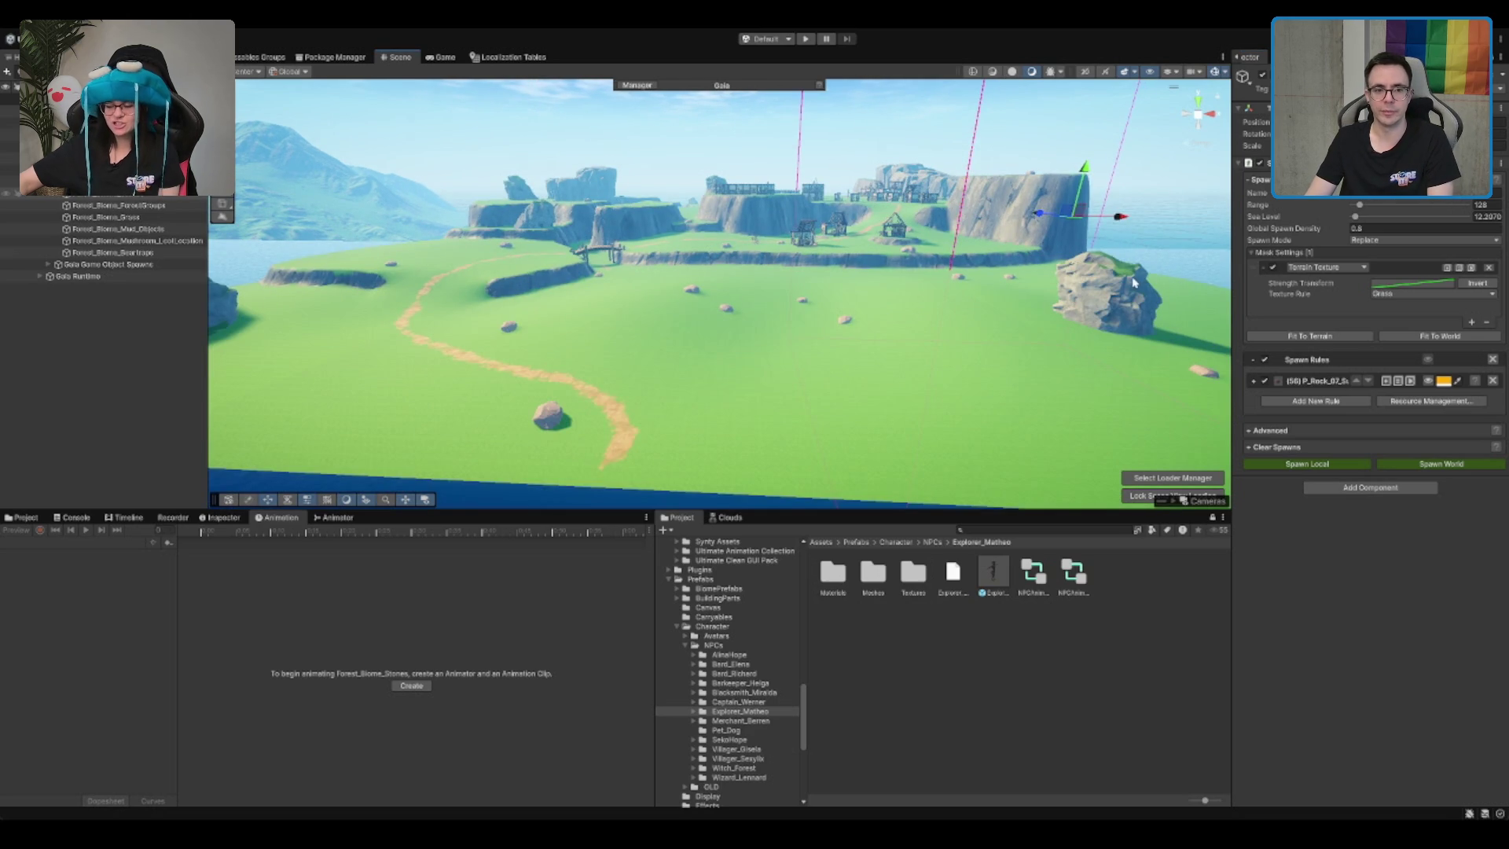
mouse_move(1133, 283)
left_mouse_down()
mouse_move(904, 314)
mouse_move(854, 265)
mouse_move(945, 345)
mouse_move(863, 358)
mouse_move(880, 346)
left_mouse_up()
double_click(1415, 228)
type("0.7")
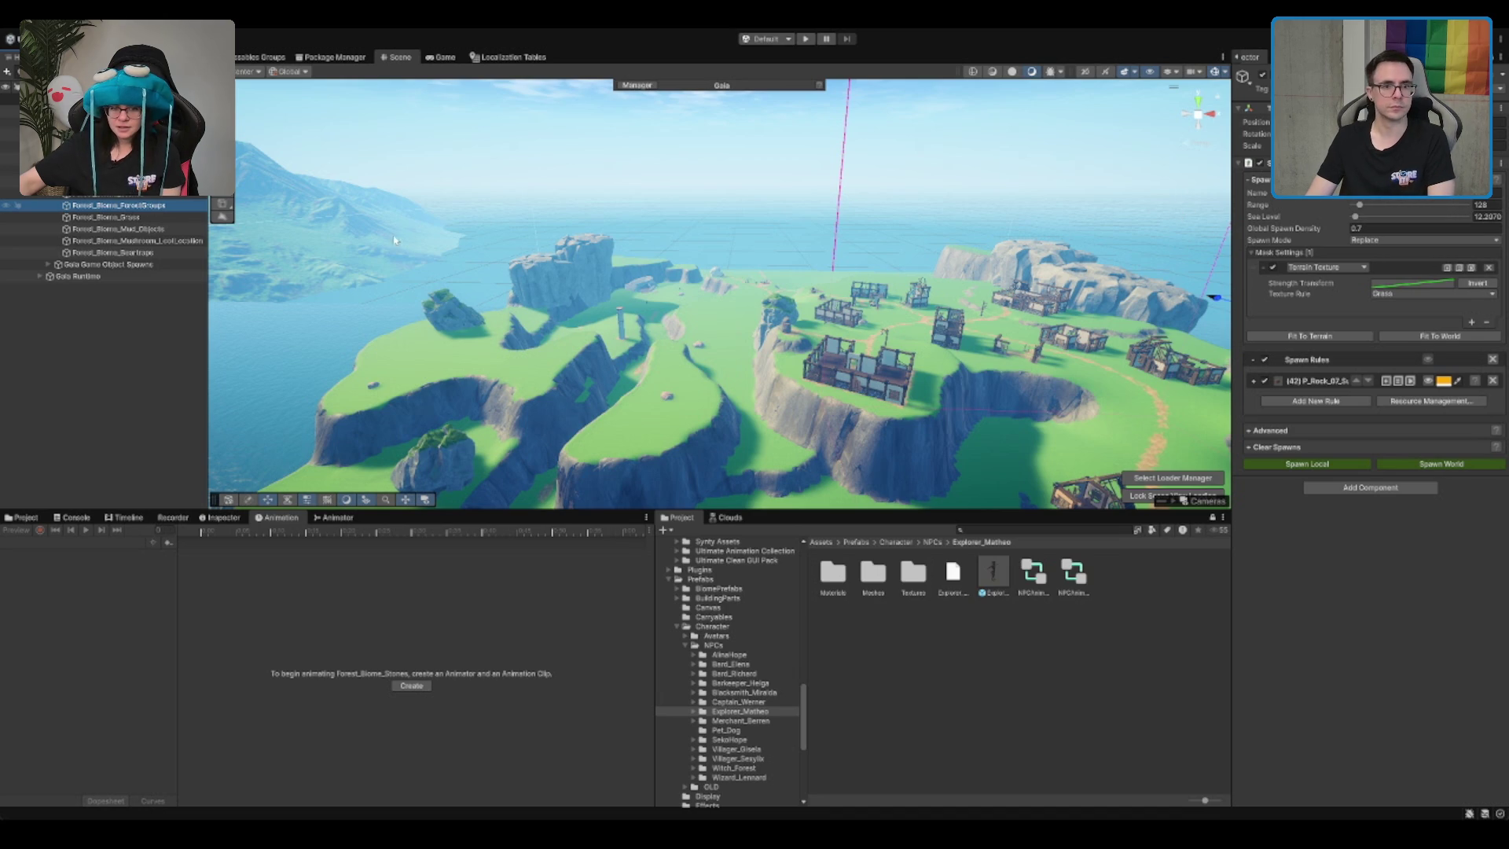
Step: Spawn oaks and mud patches from Forest_Biome_ForestGroups at spawn density 0.5
left_click(1405, 228)
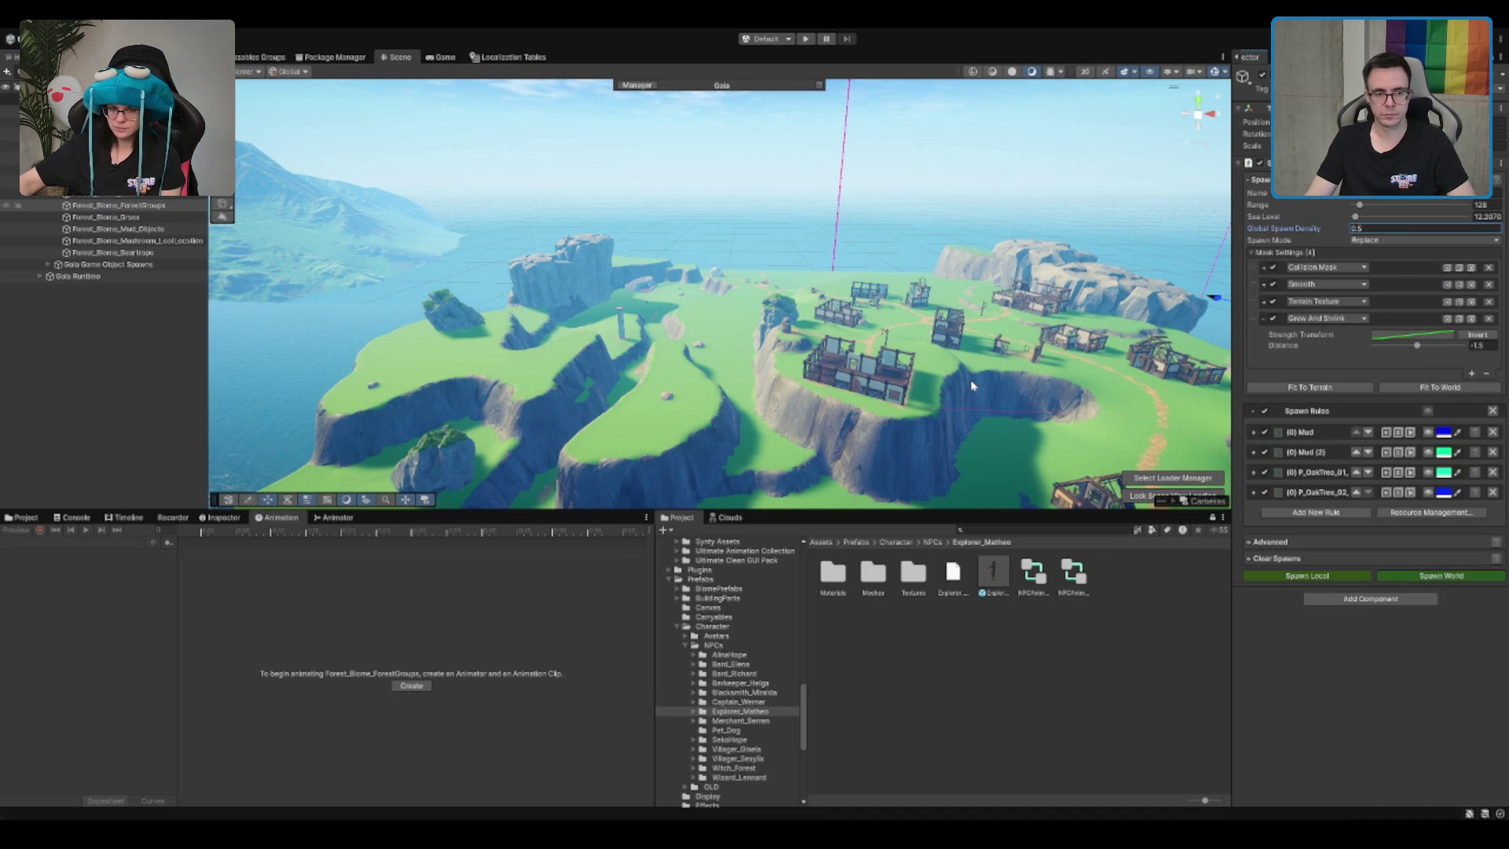
key("Return")
mouse_move(971, 385)
left_mouse_down()
mouse_move(960, 270)
mouse_move(906, 234)
mouse_move(779, 278)
mouse_move(817, 334)
mouse_move(665, 322)
mouse_move(929, 335)
left_mouse_up()
Step: Fly through the spawned forest and select the island terrain
scroll(800, 341, "down", 5)
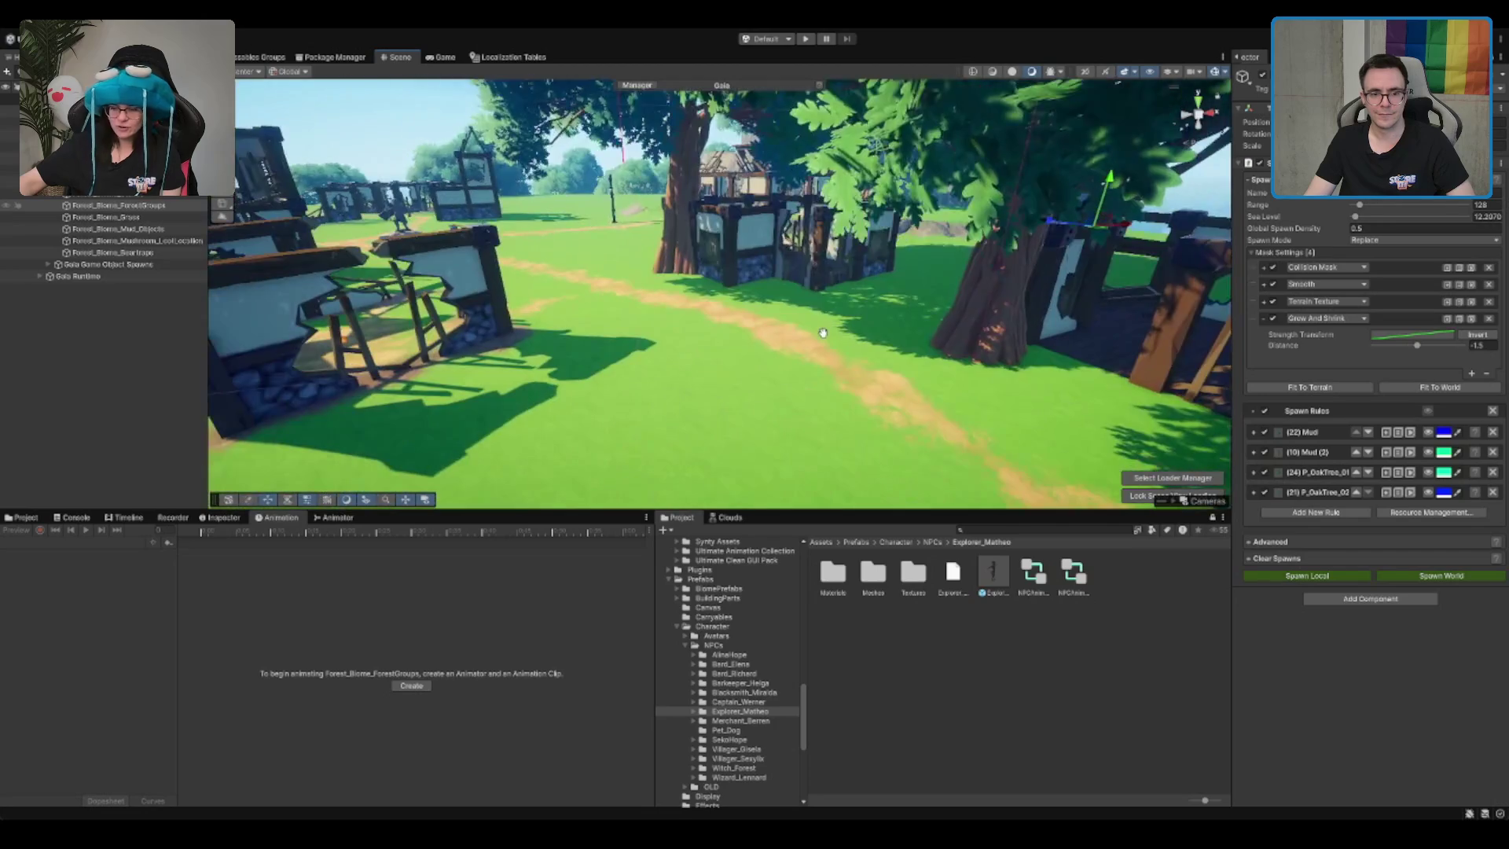
scroll(825, 342, "down", 10)
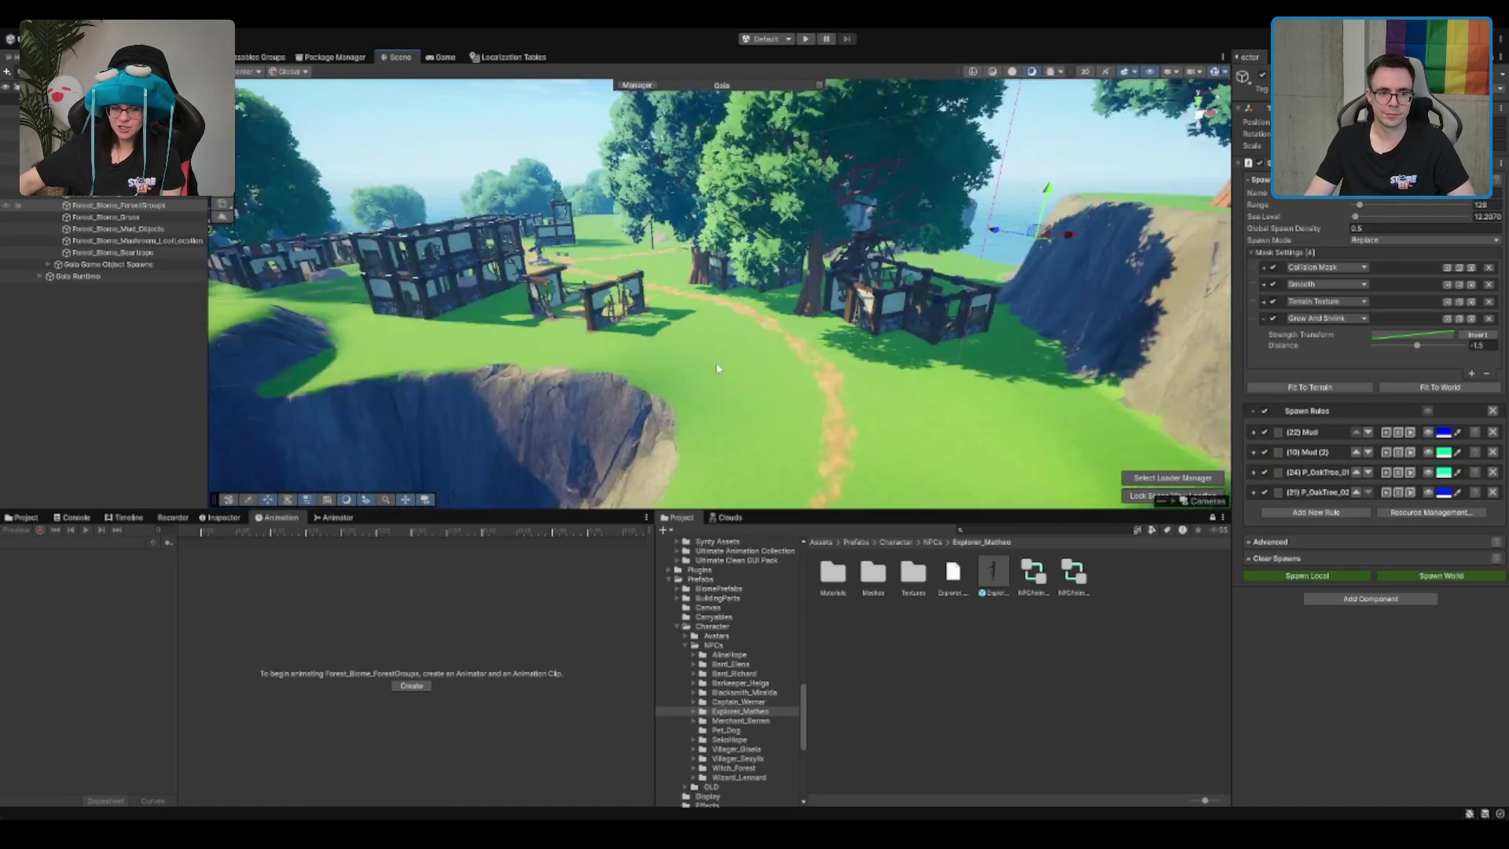
scroll(809, 349, "down", 10)
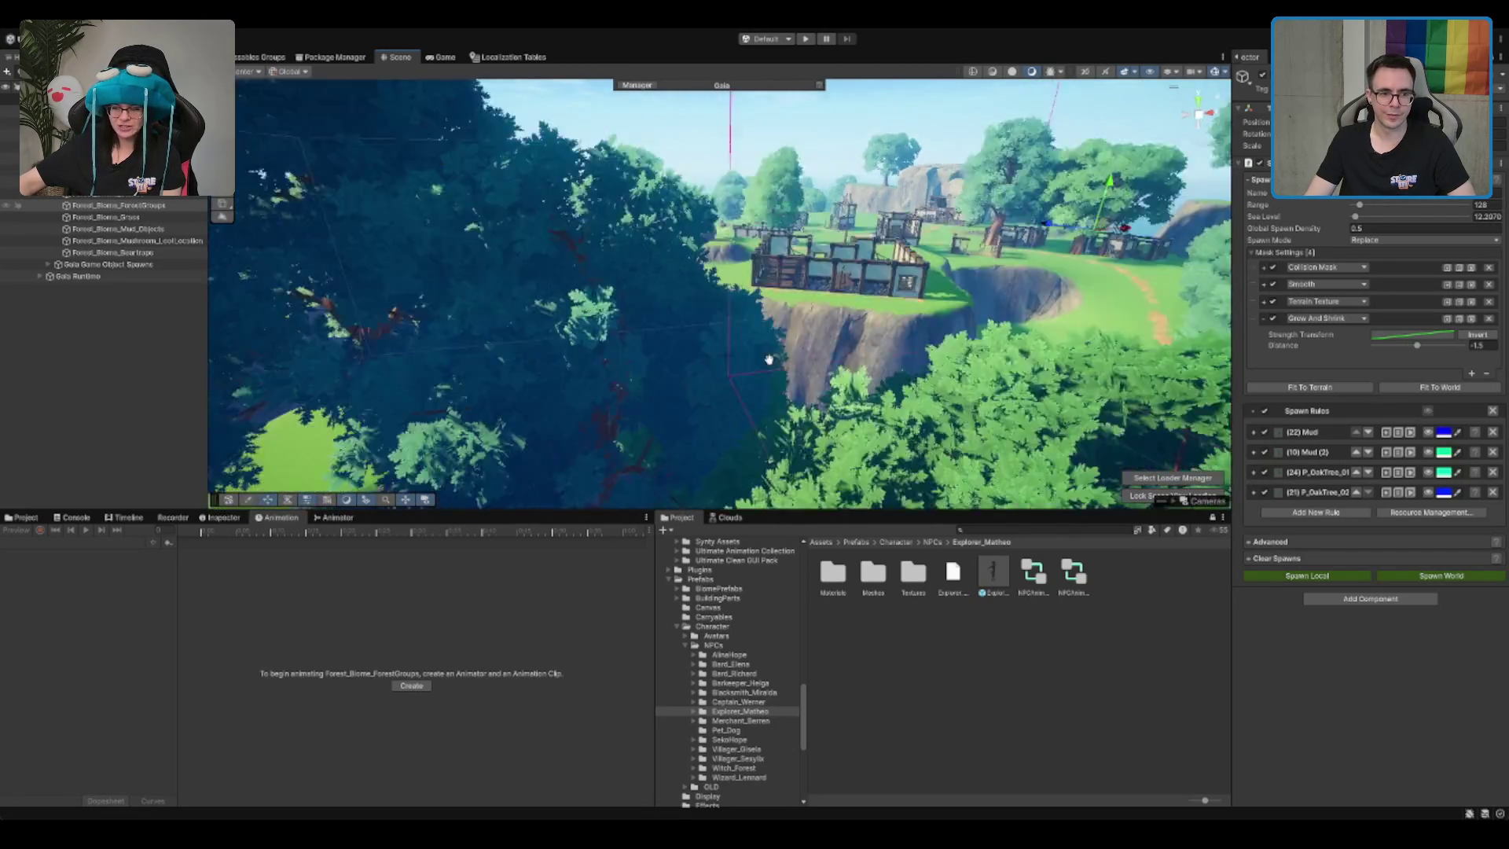
scroll(825, 338, "up", 10)
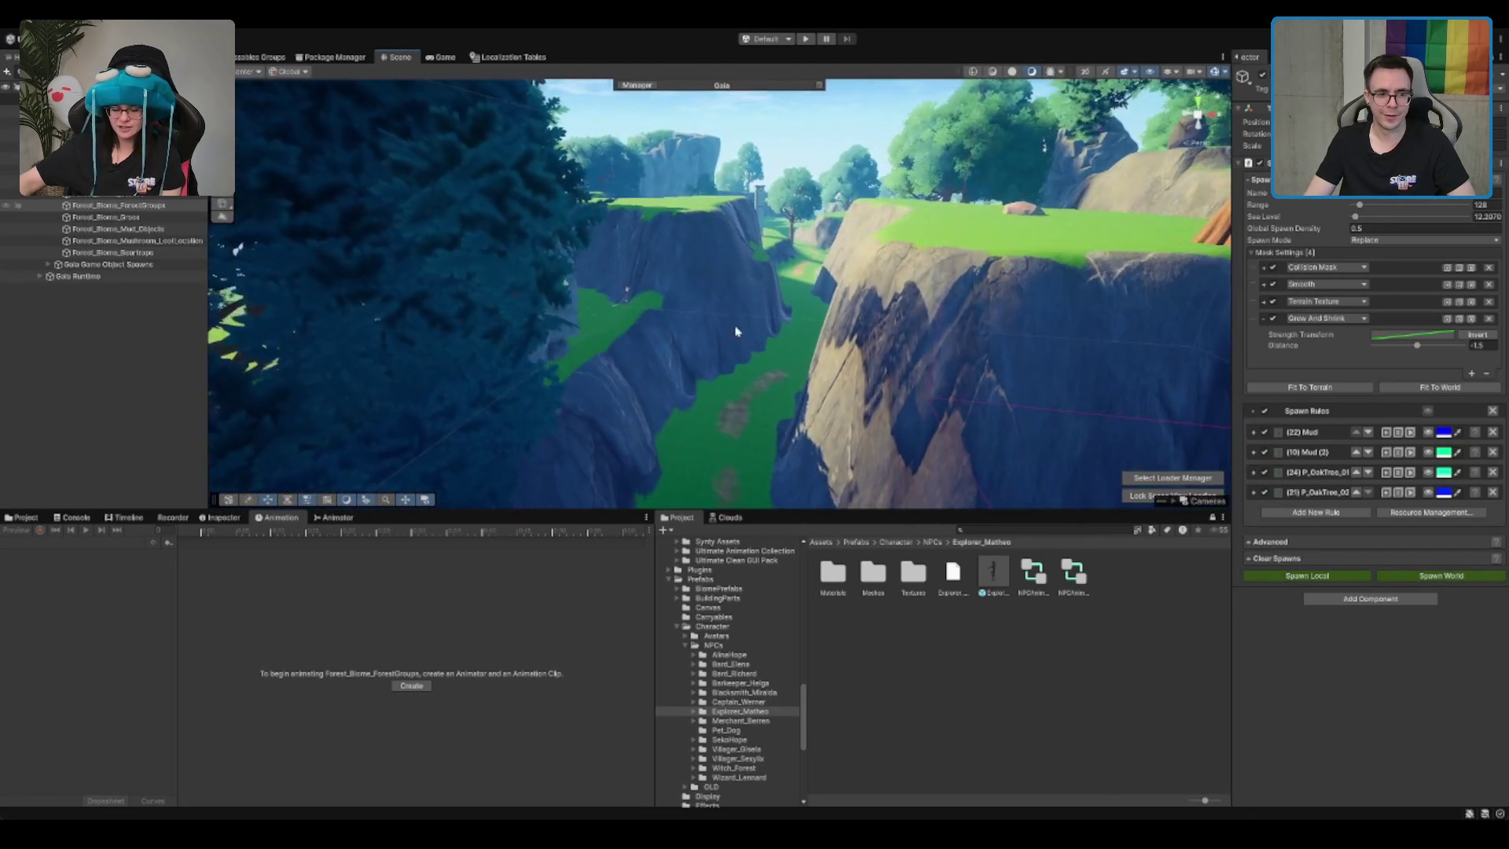
scroll(753, 305, "up", 10)
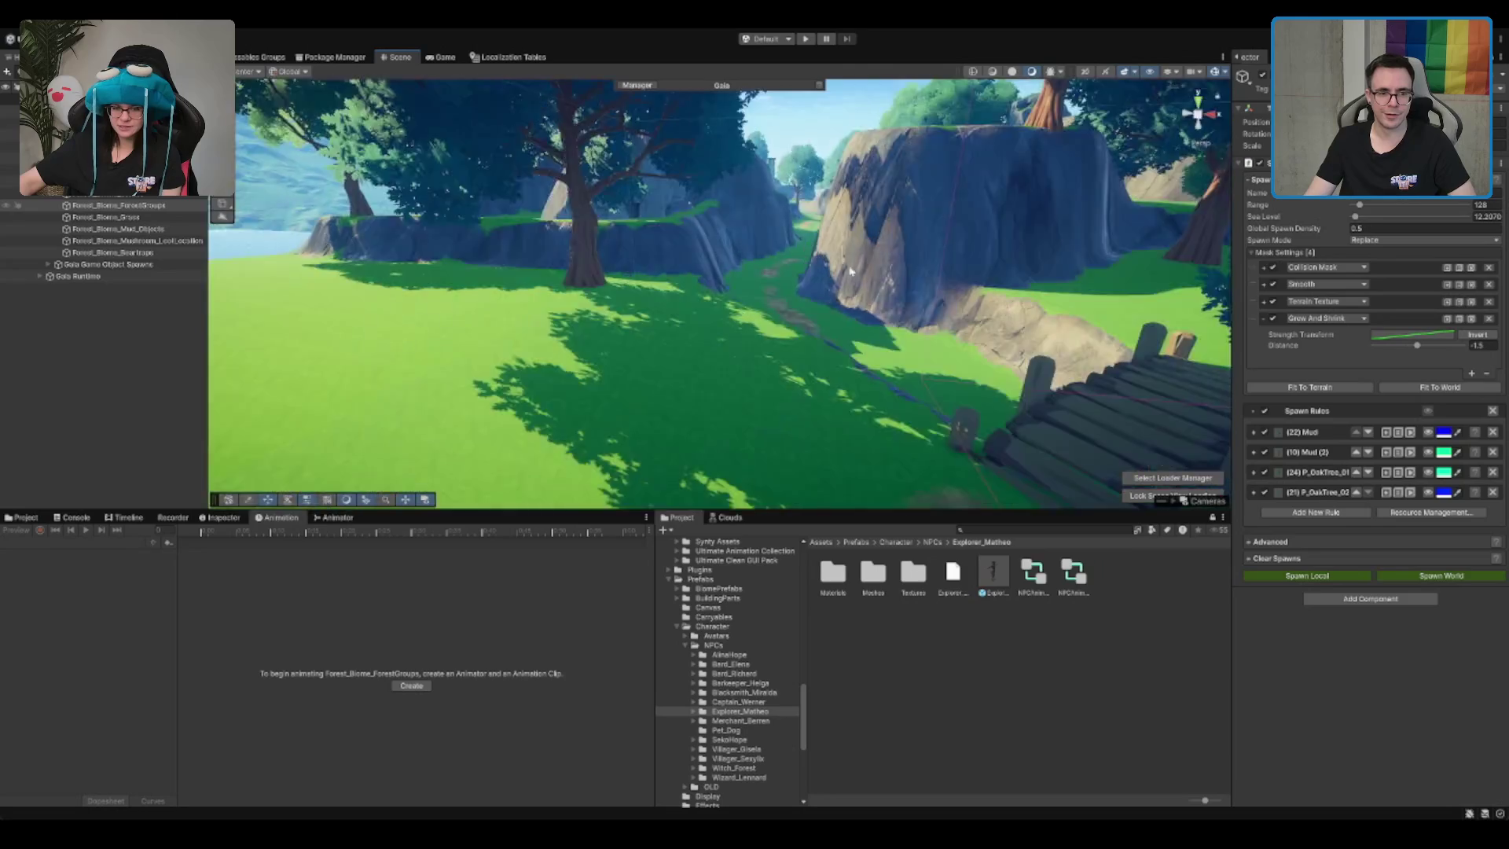
scroll(850, 291, "up", 8)
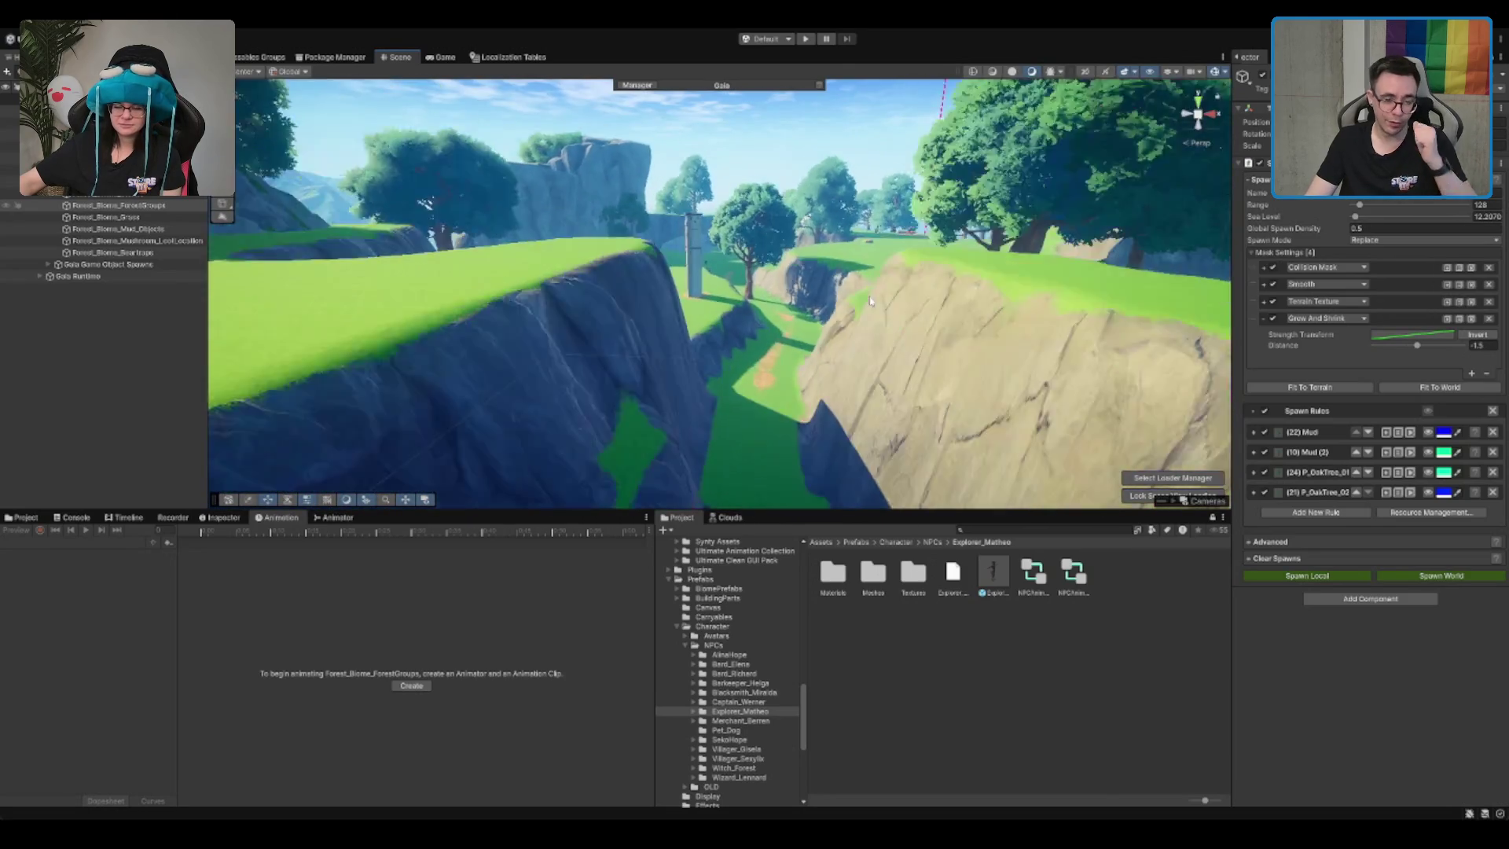
left_click(842, 257)
Step: Switch the terrain to Paint Trees with the fifth tree type selected
scroll(865, 283, "down", 10)
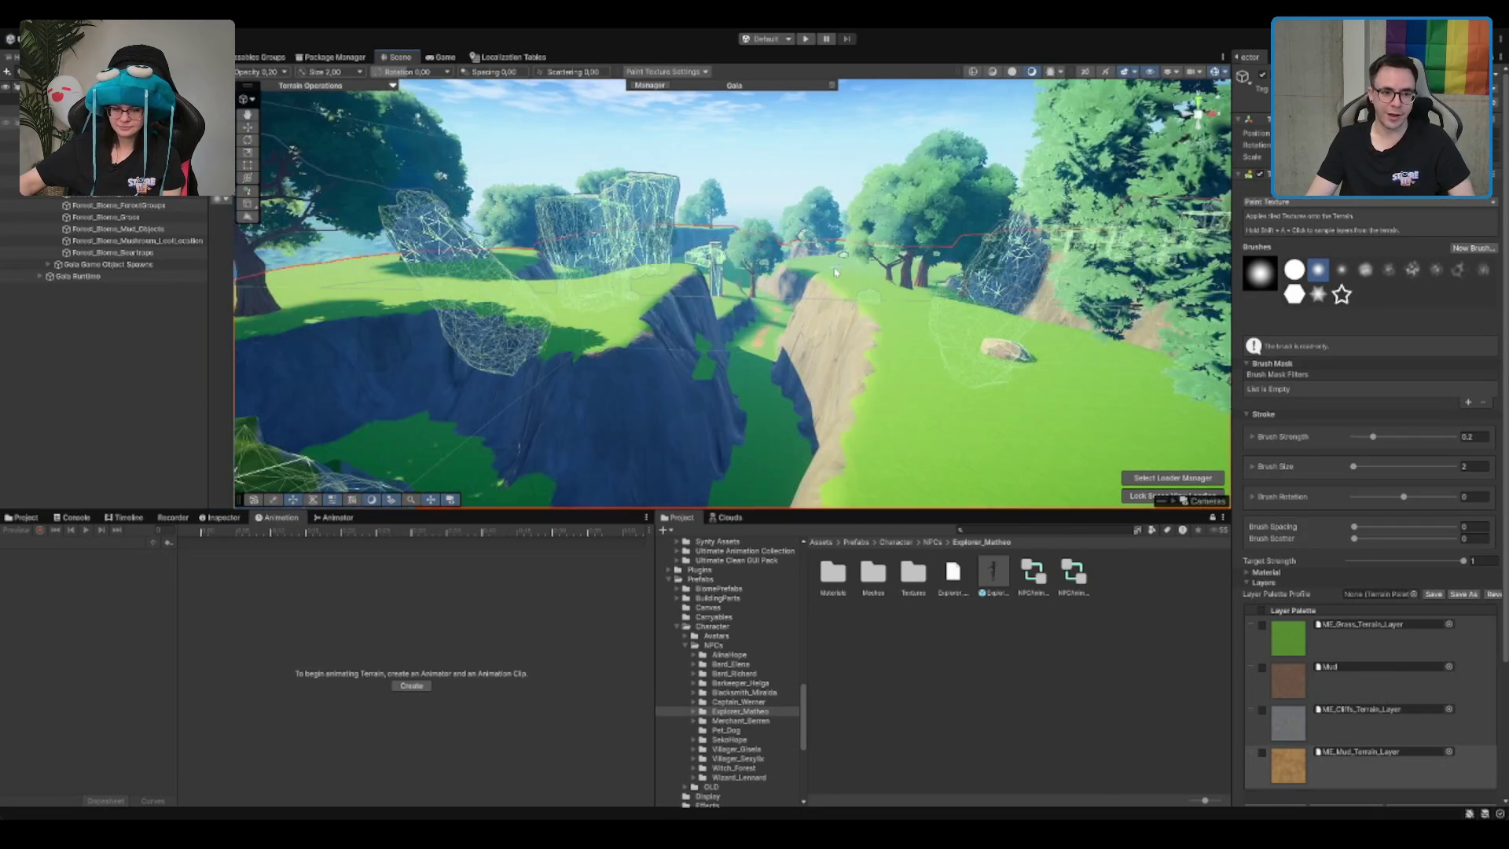
scroll(888, 304, "up", 5)
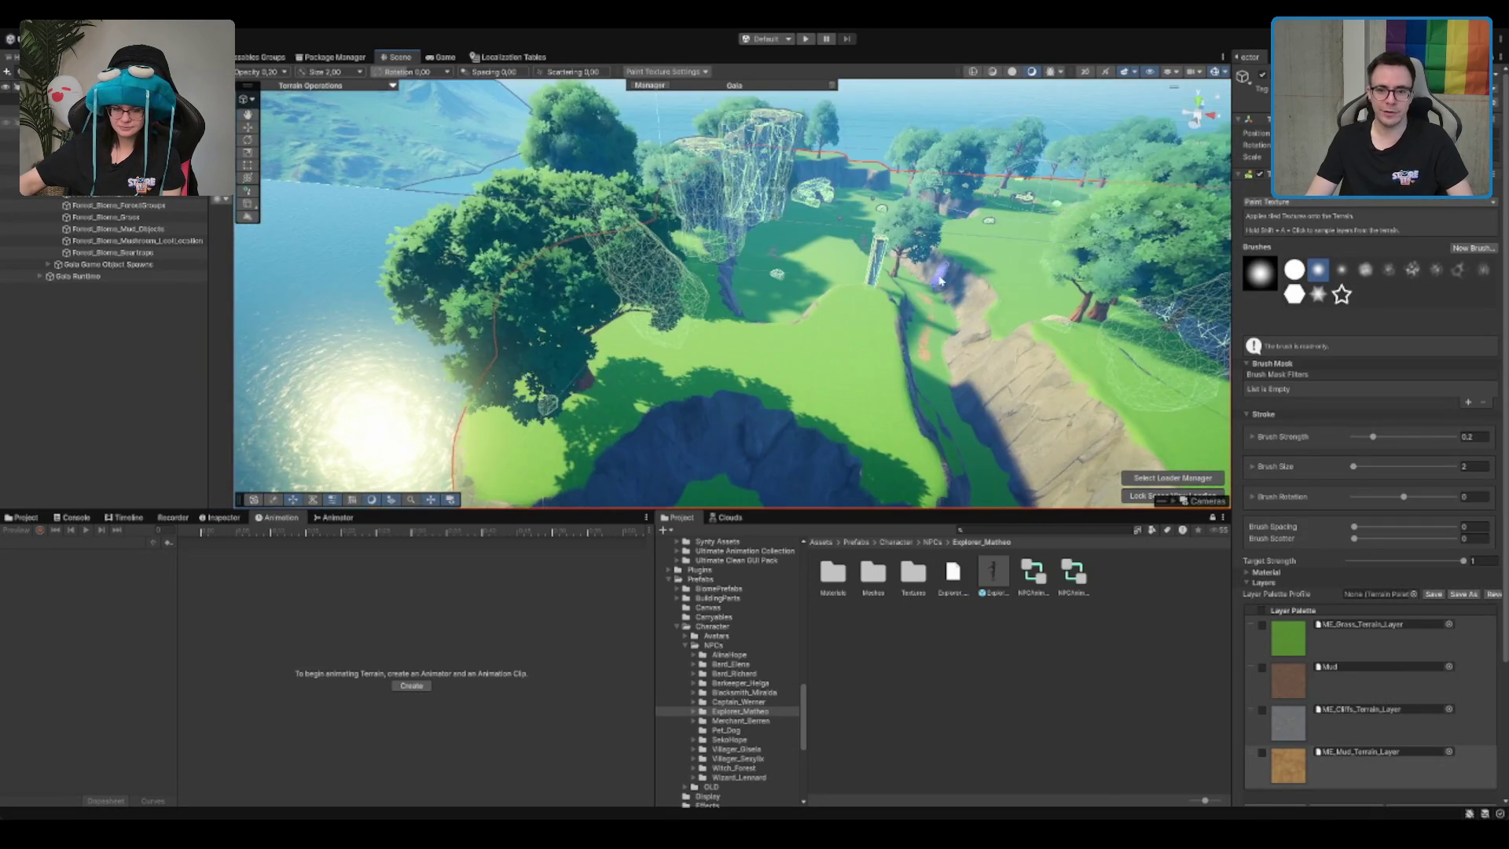
left_click(1288, 187)
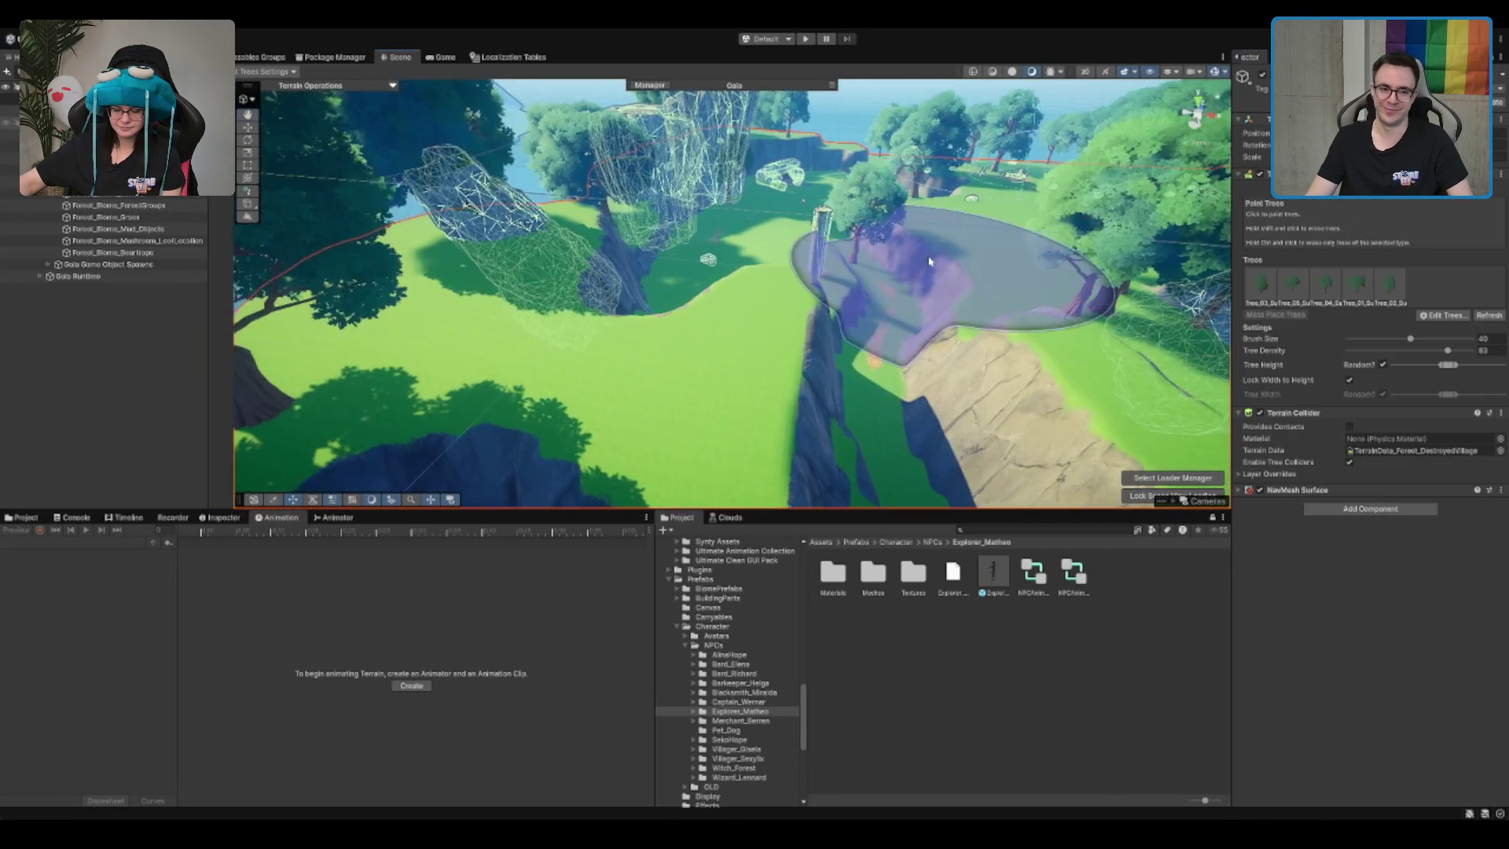
left_click(1385, 297)
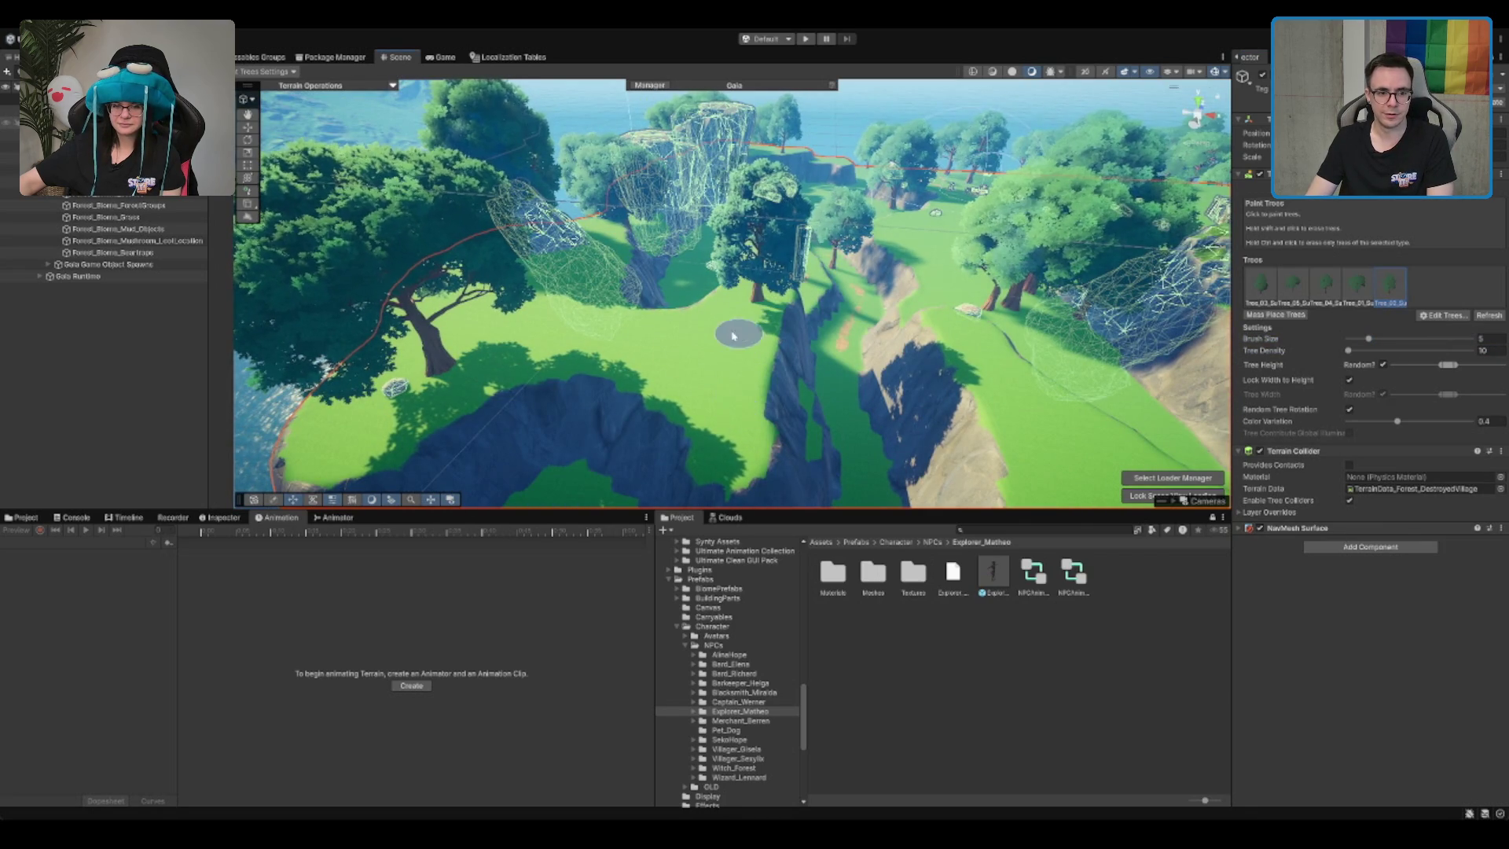
Step: Fly over to the meadow and place a large tree by the ruins
left_click_drag(920, 375, 814, 301)
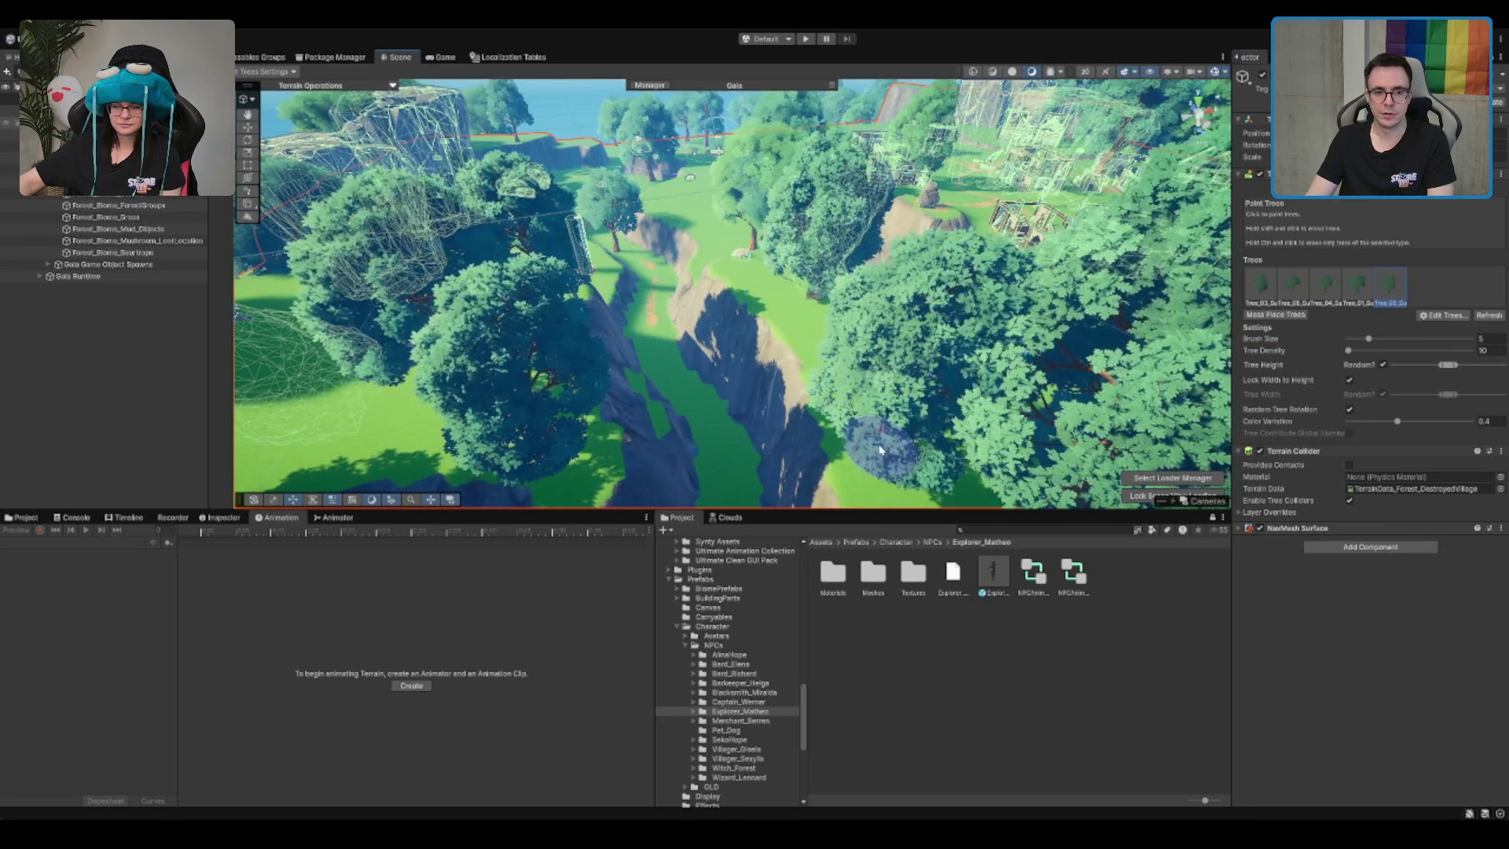
mouse_move(880, 449)
left_mouse_down()
mouse_move(713, 290)
mouse_move(829, 252)
left_mouse_up()
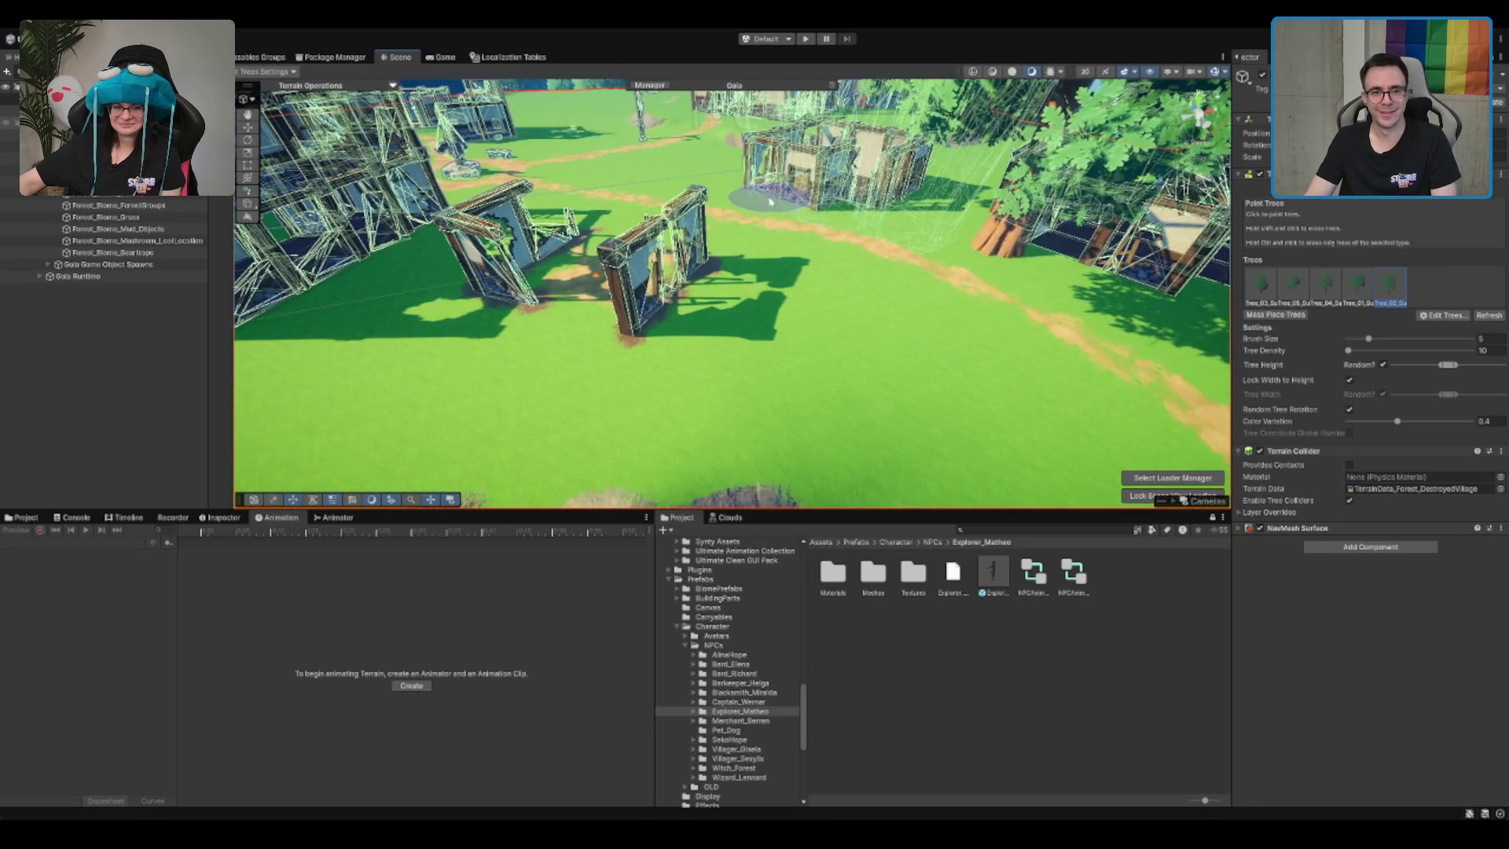
left_click_drag(1034, 263, 884, 345)
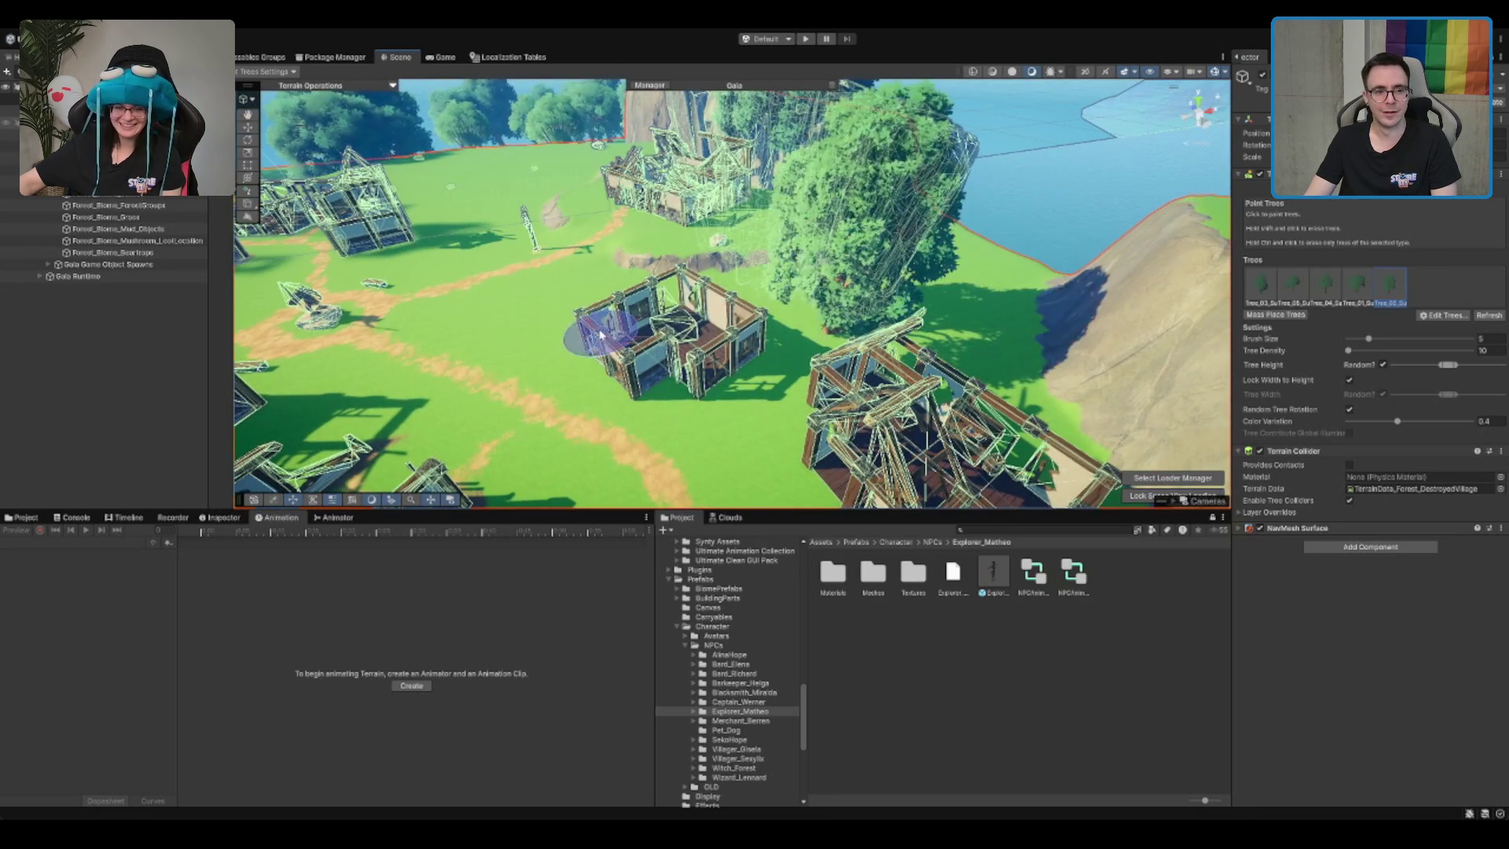
left_click_drag(583, 346, 844, 233)
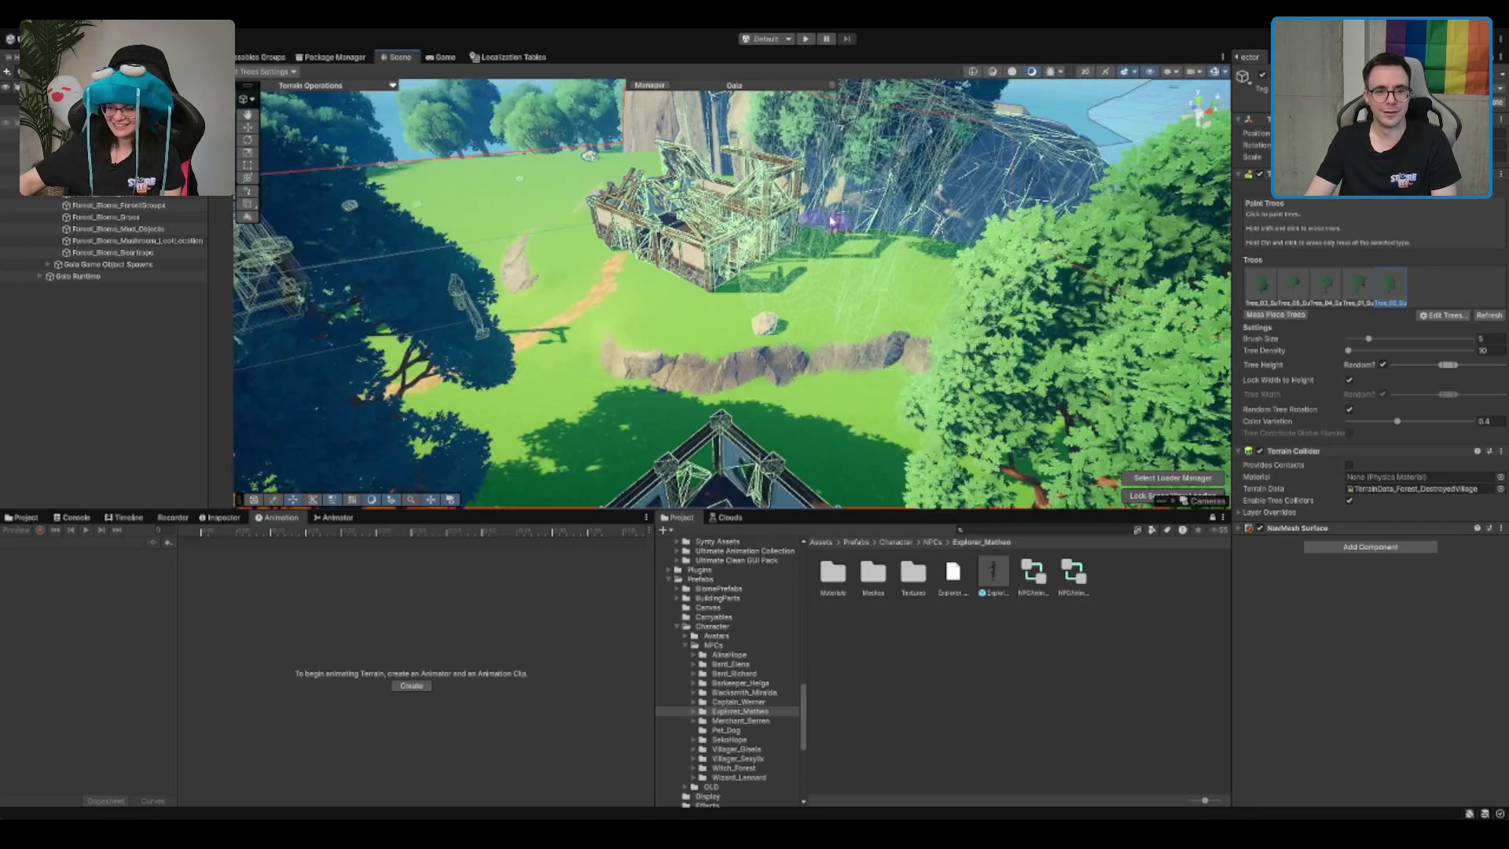
left_click_drag(901, 284, 819, 289)
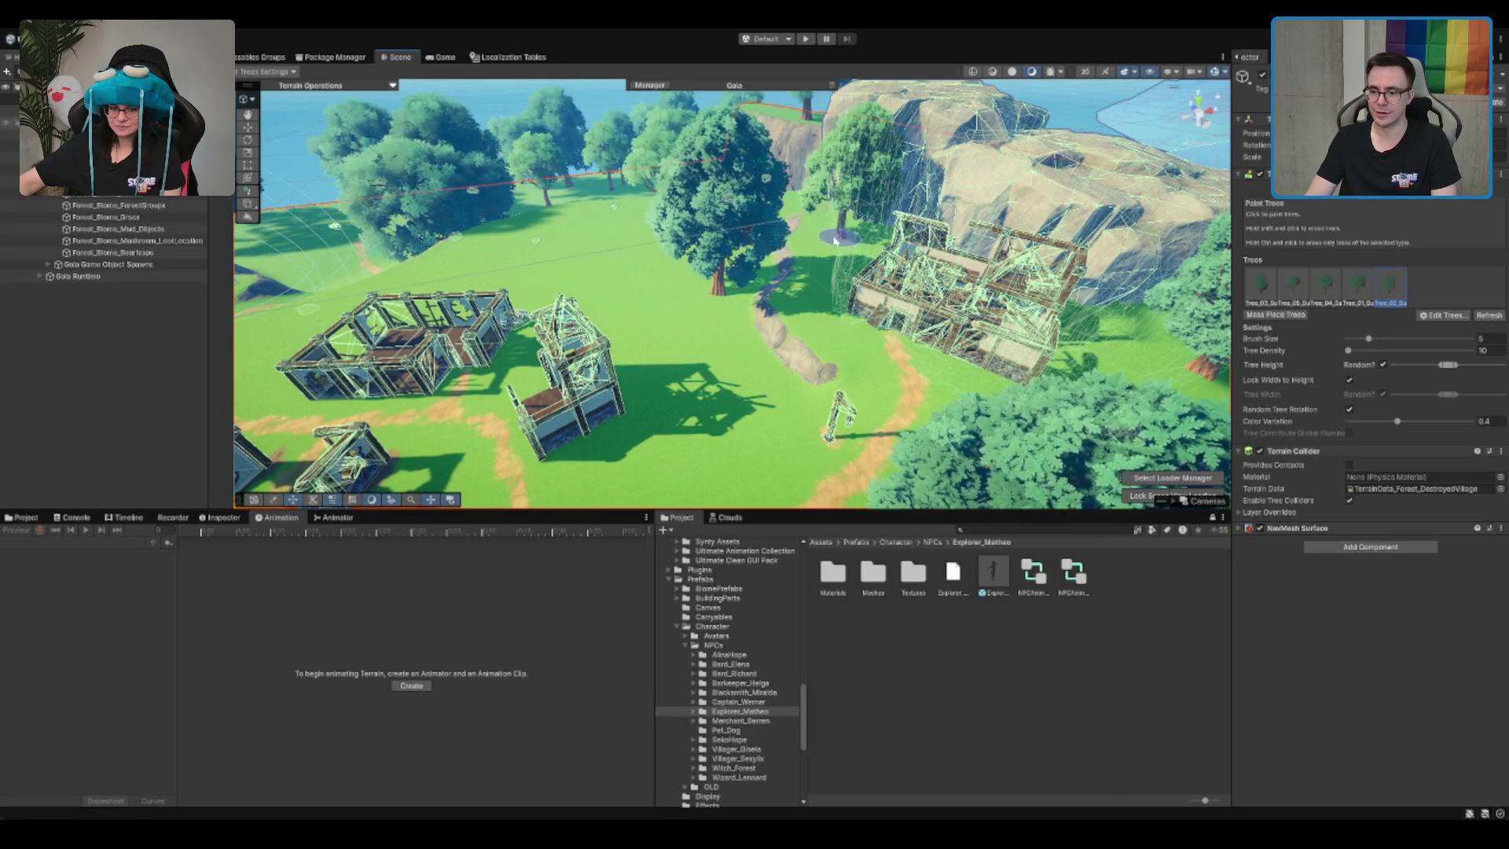
mouse_move(648, 292)
left_mouse_down()
mouse_move(820, 296)
mouse_move(598, 334)
left_mouse_up()
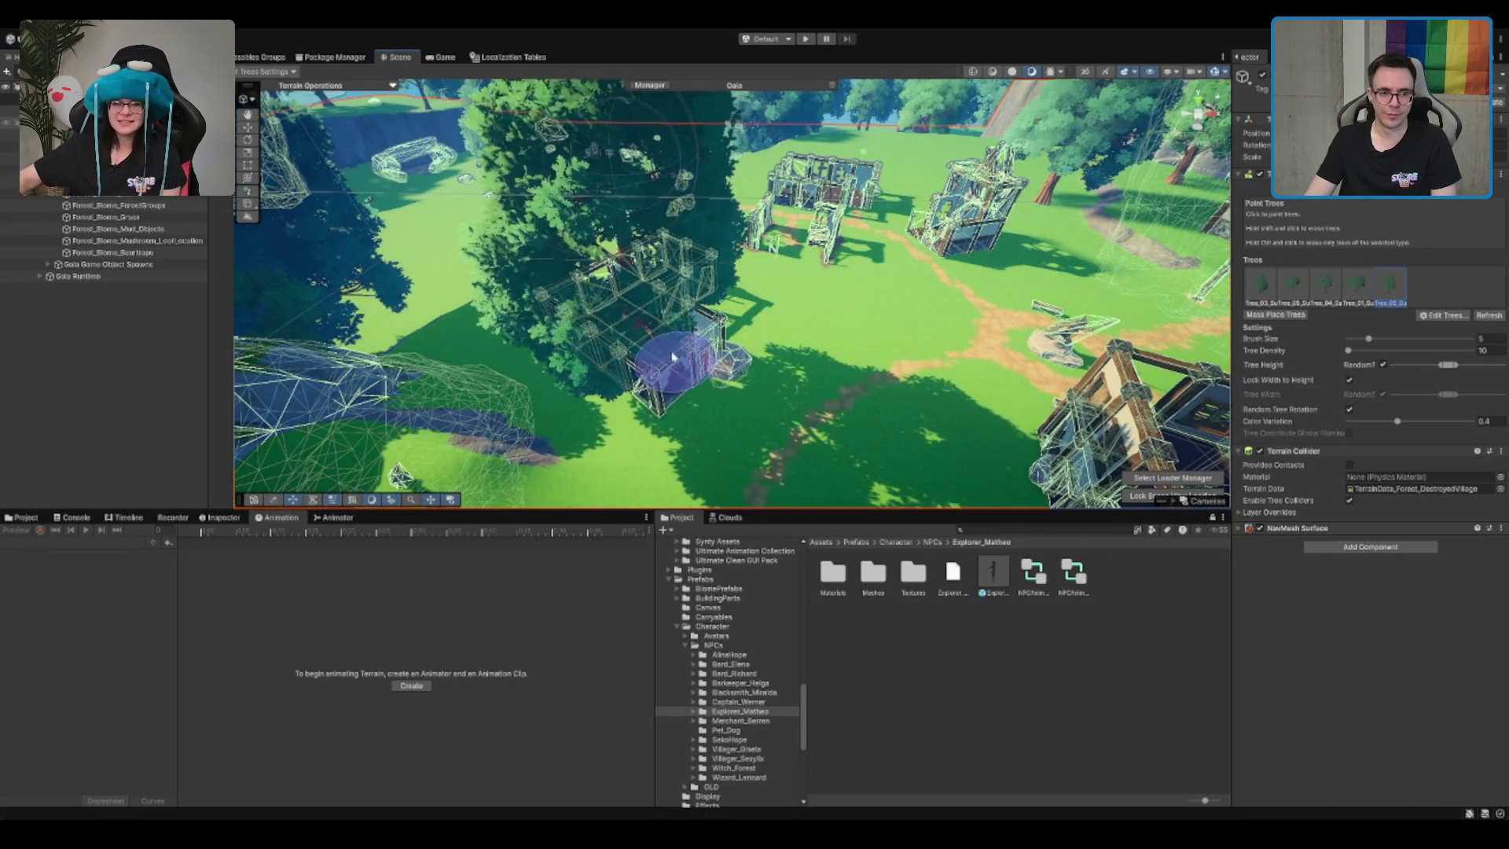
left_click(497, 352)
Step: Pull back to an overview and place a large tree near the NPC camp path
left_click_drag(731, 244, 659, 233)
scroll(786, 350, "down", 3)
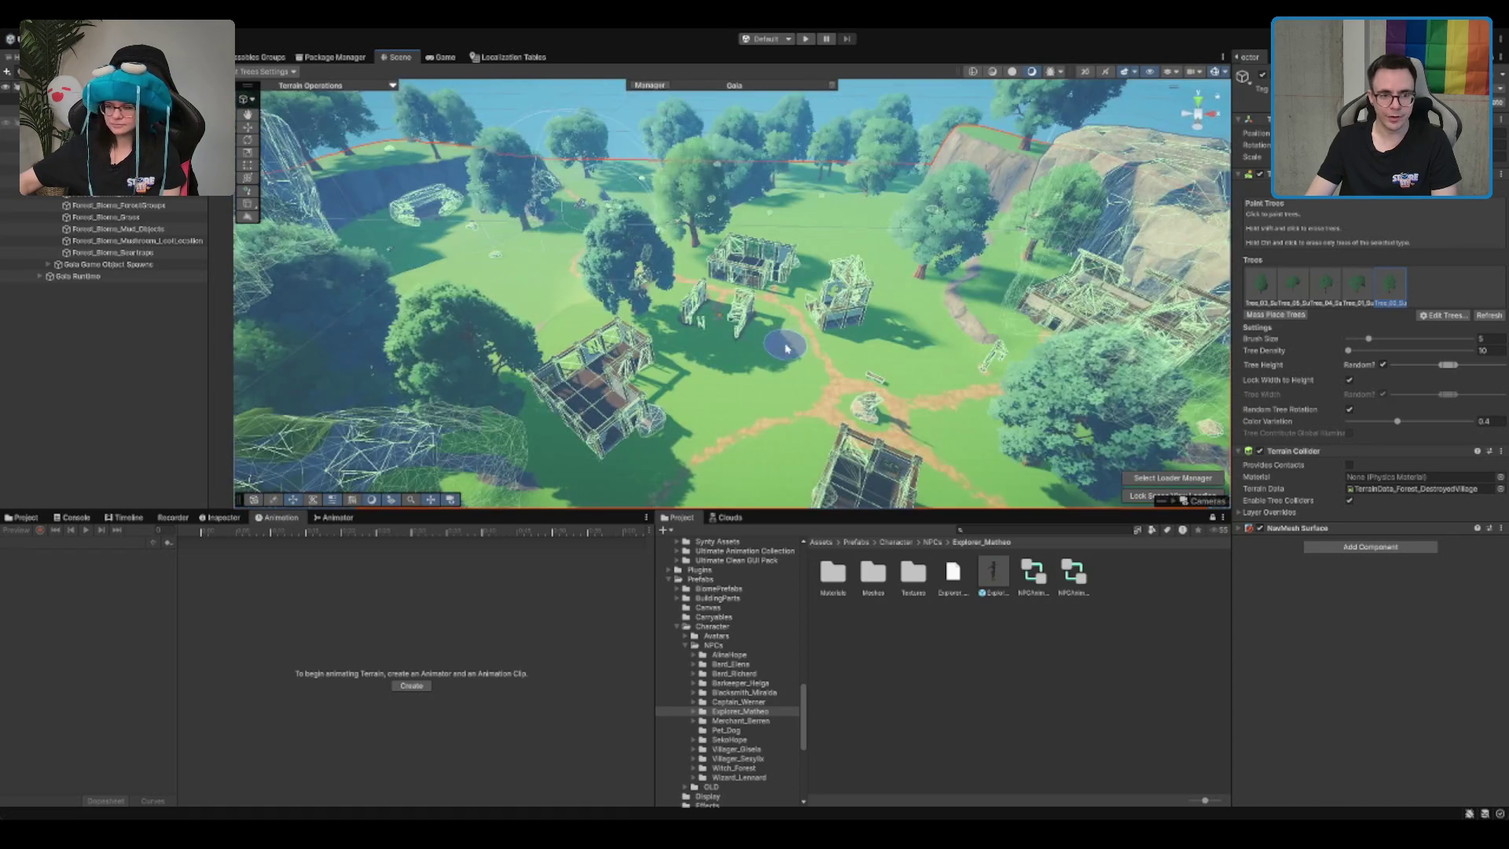
scroll(837, 249, "up", 5)
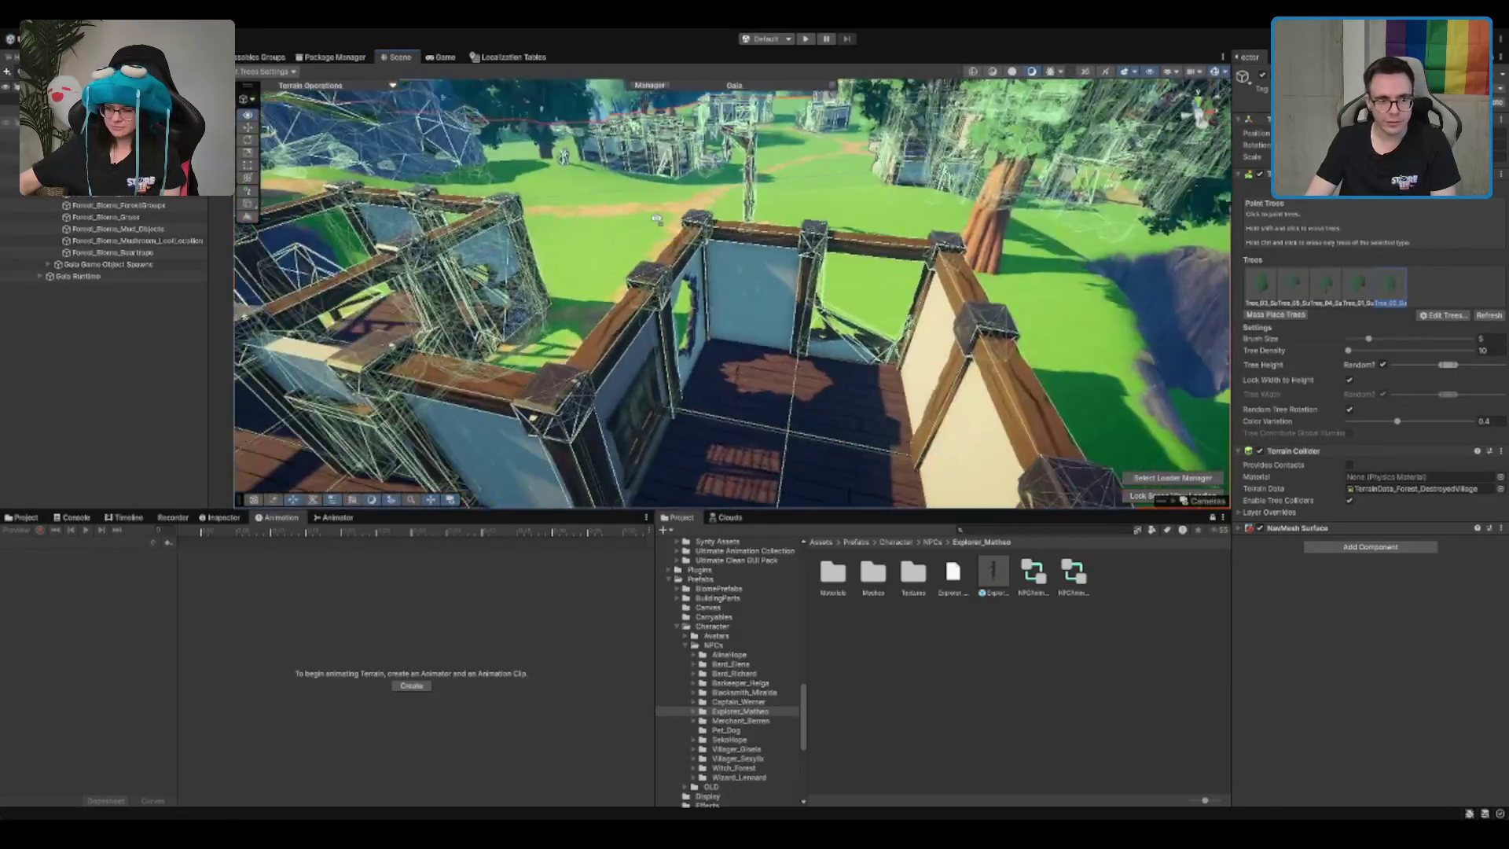
scroll(665, 271, "down", 3)
left_click_drag(665, 270, 806, 399)
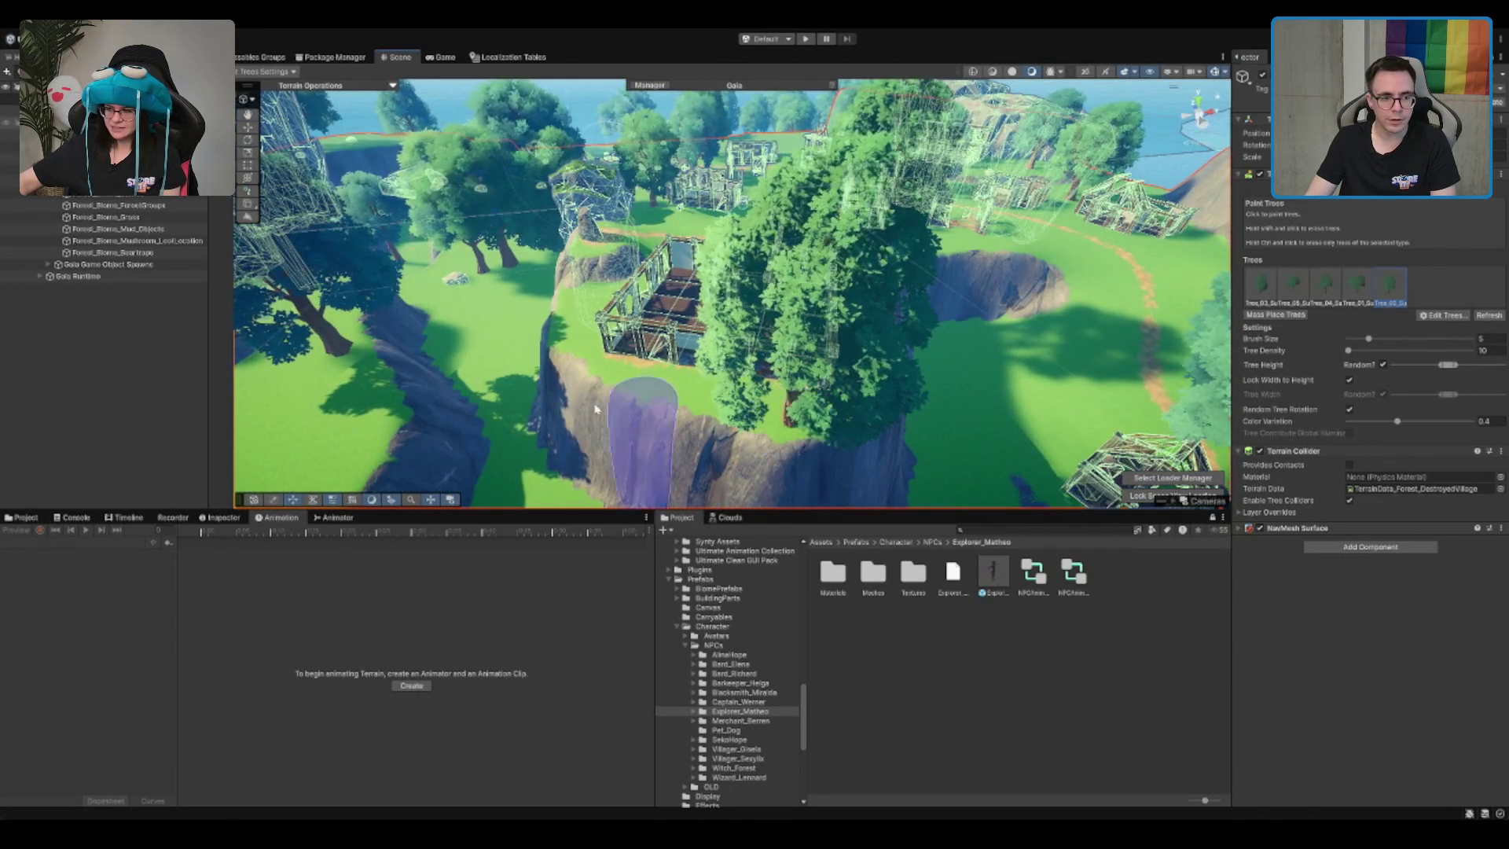
left_click_drag(594, 408, 824, 343)
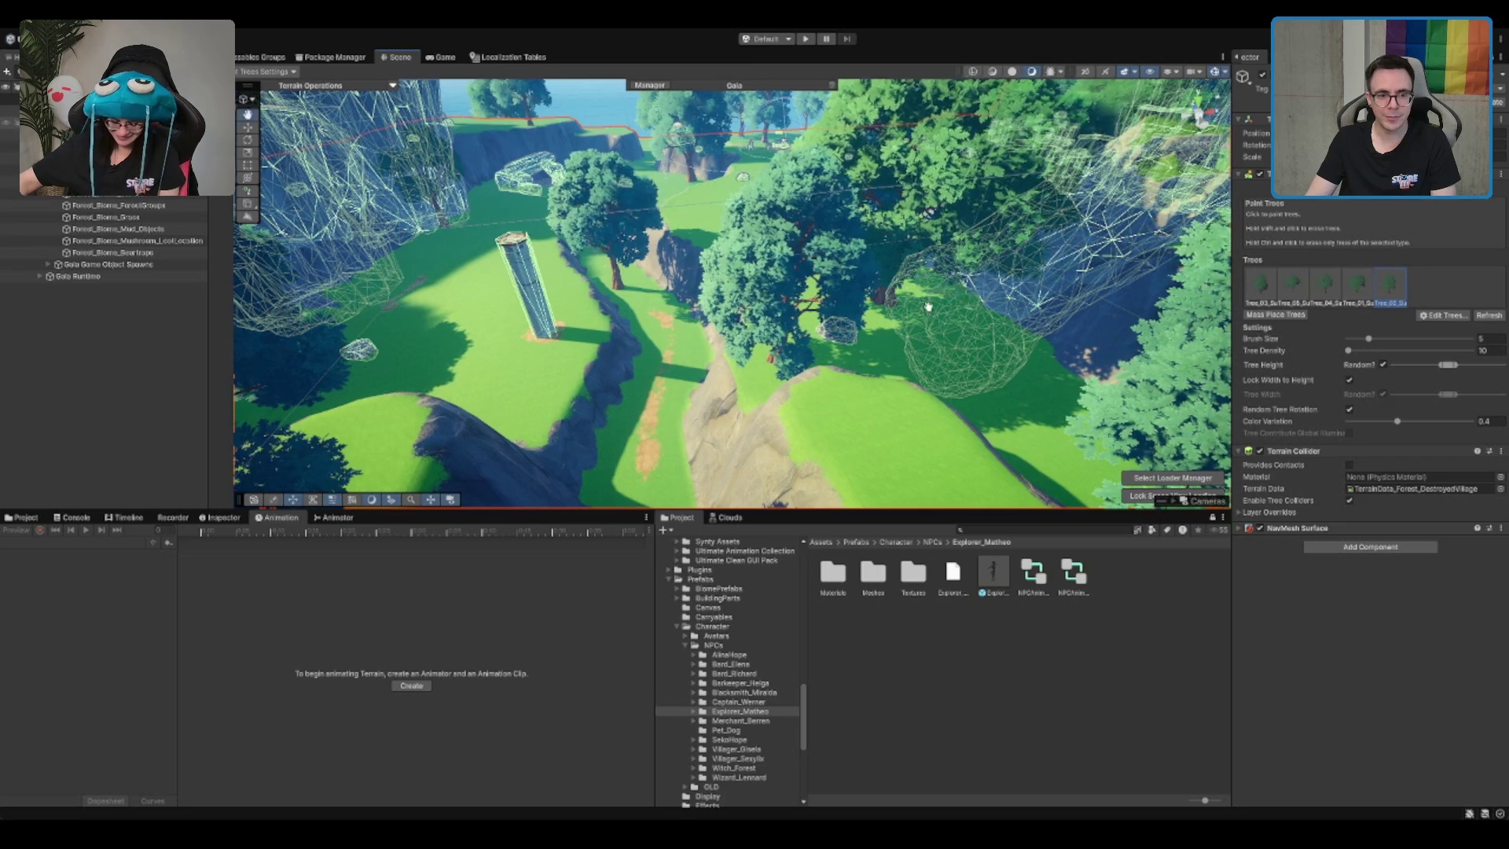
left_click_drag(928, 306, 828, 299)
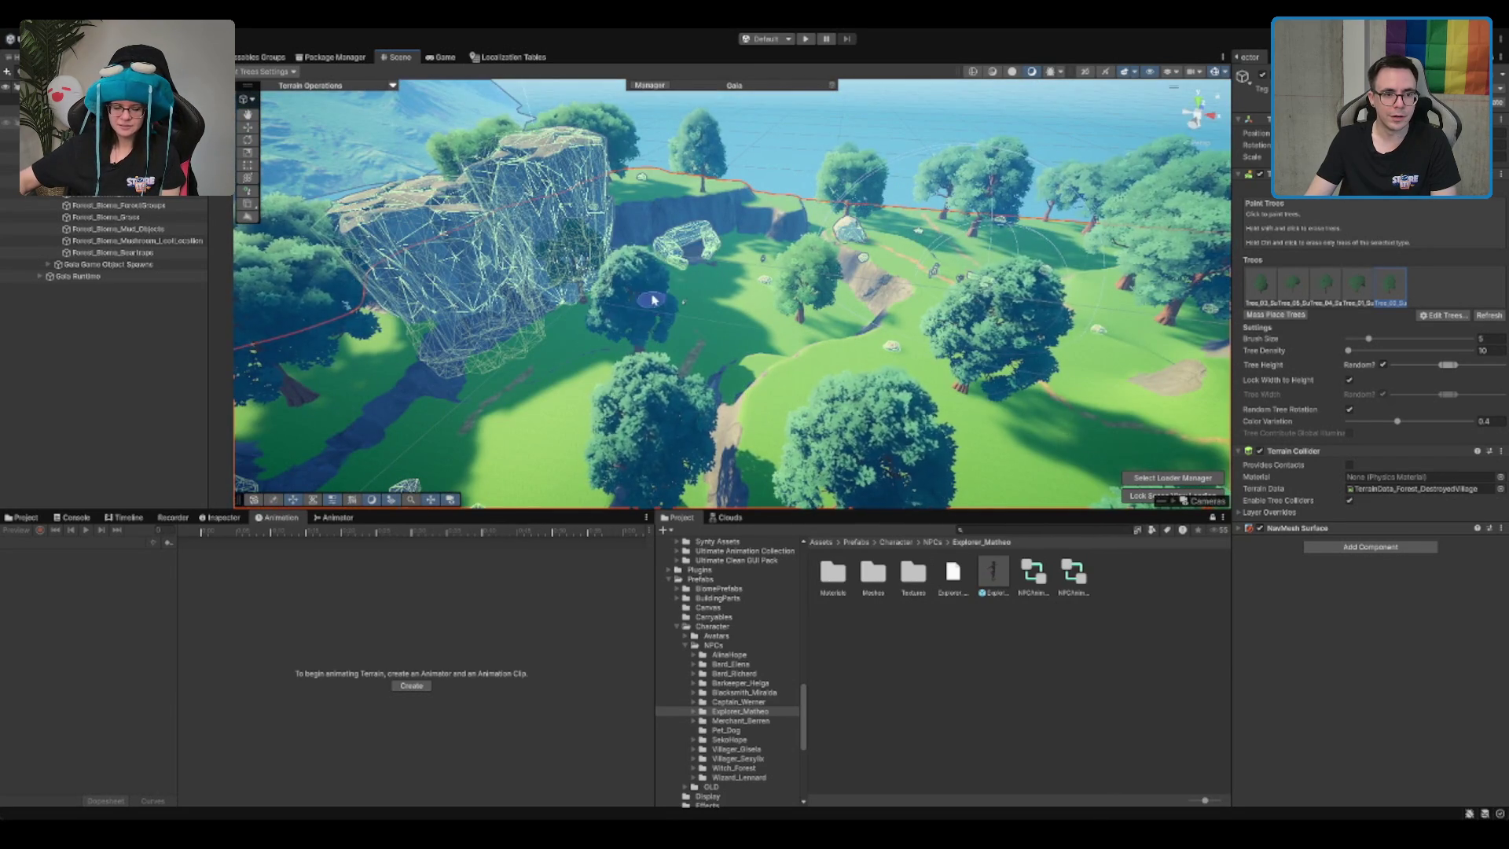
scroll(870, 290, "down", 5)
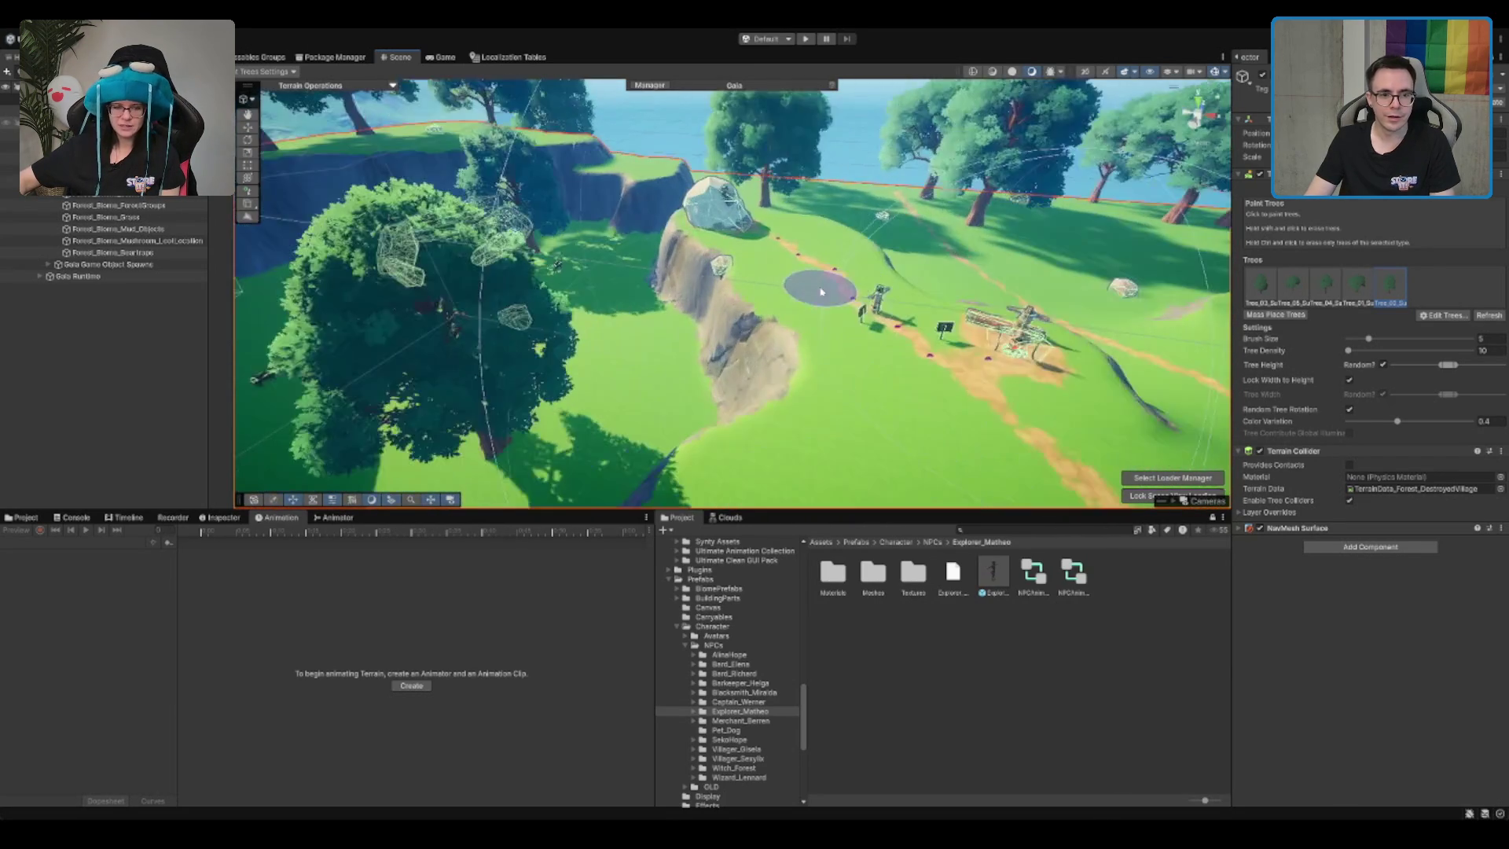
left_click_drag(701, 239, 563, 299)
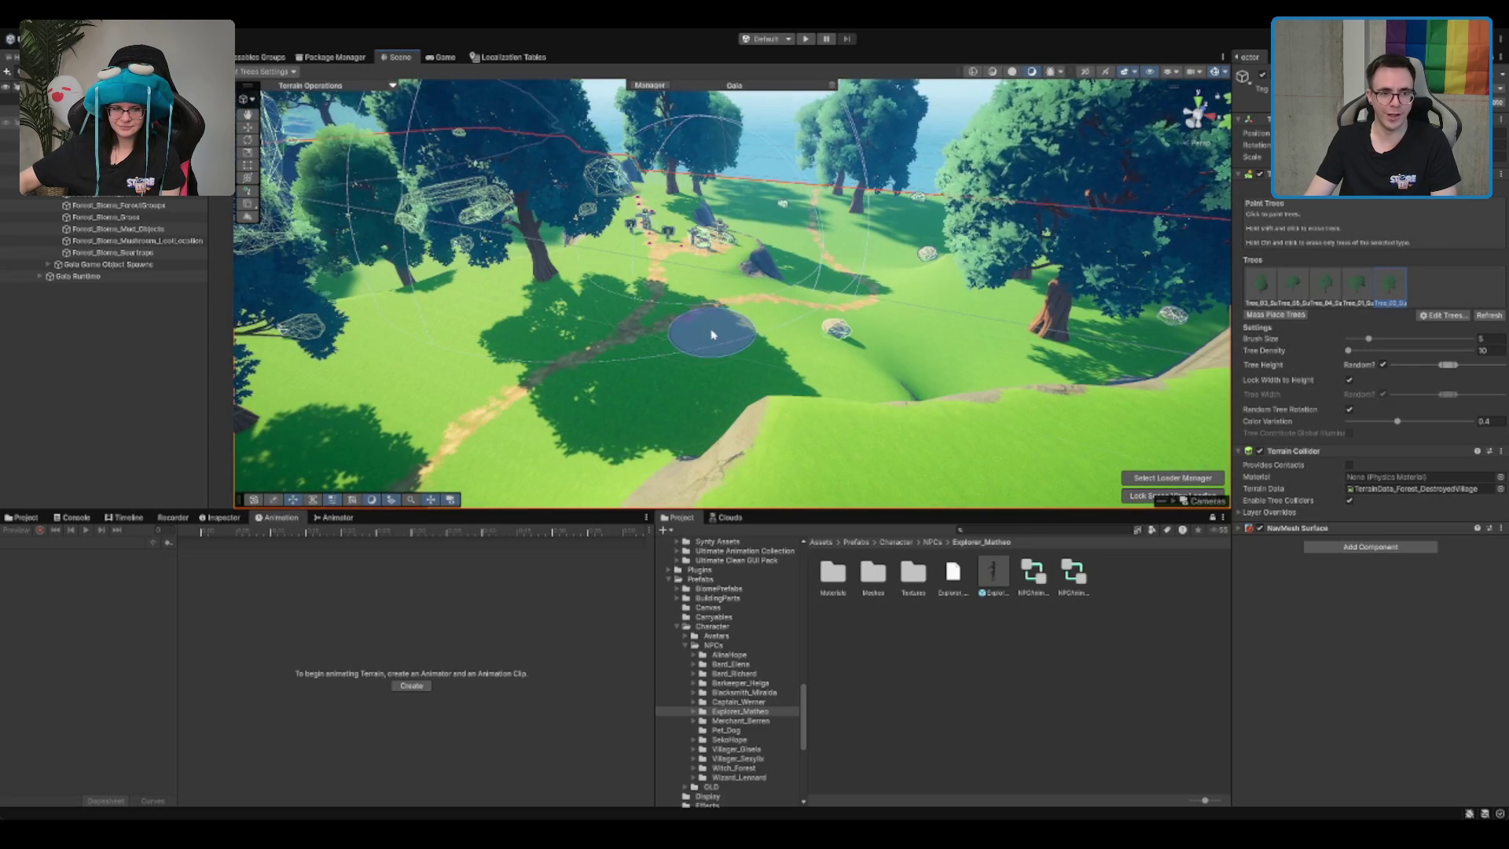
scroll(666, 292, "down", 6)
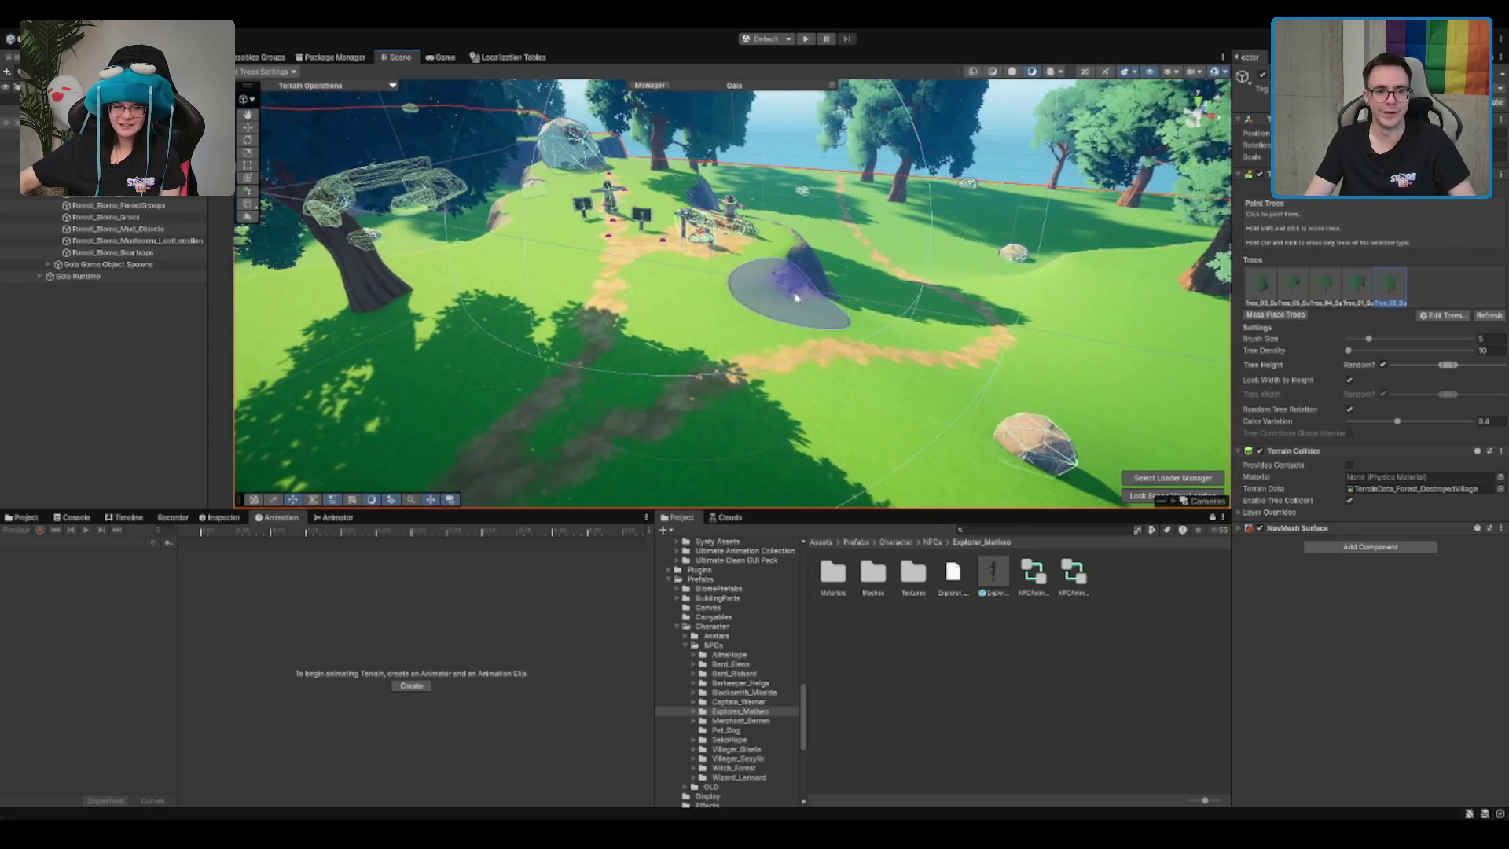
left_click(908, 318)
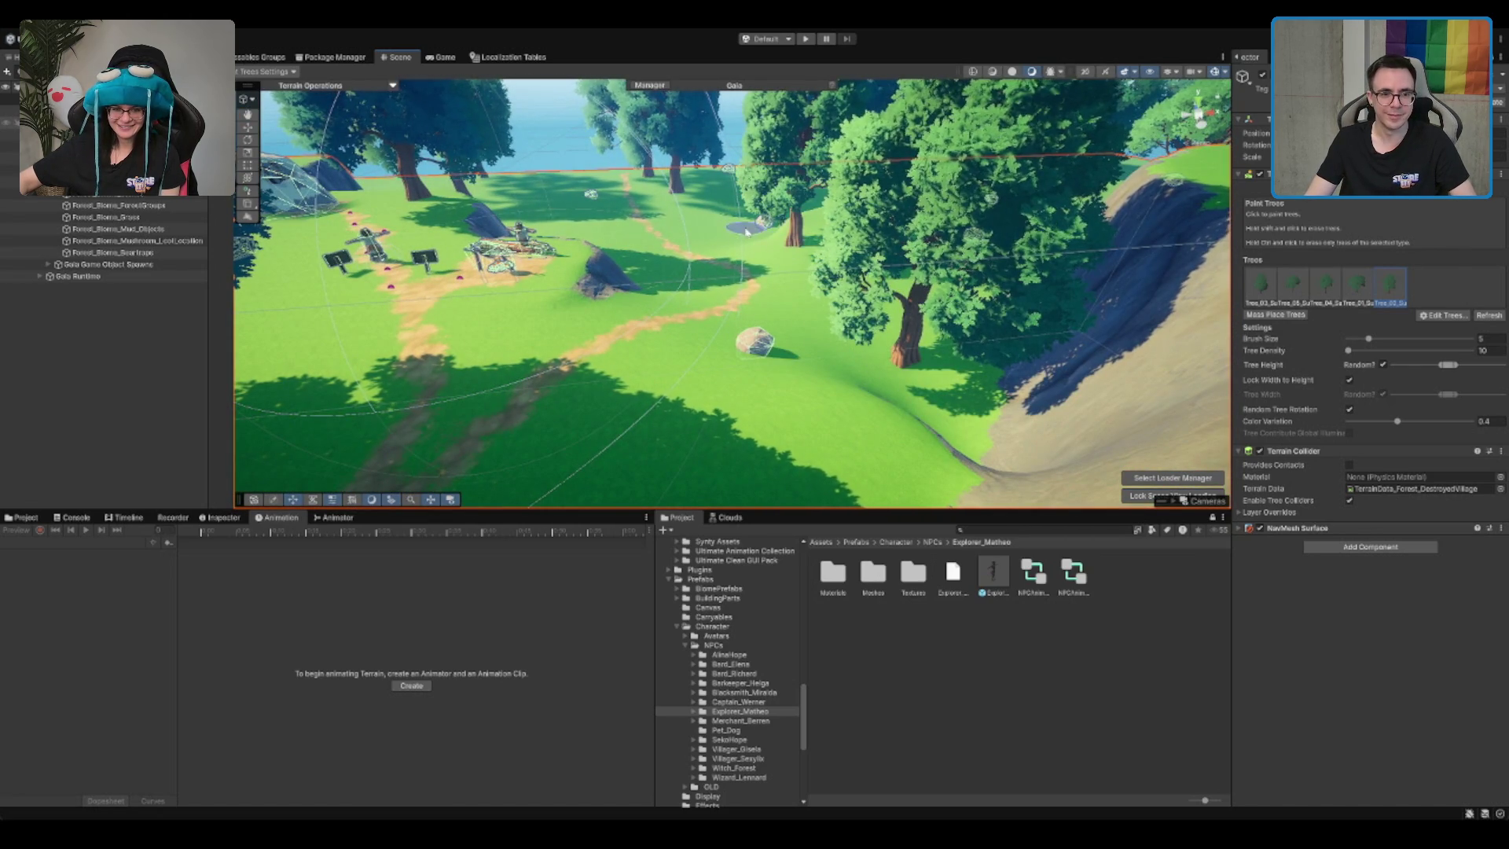
Step: Select the Forest_Biome object to inspect its biome spawners
scroll(745, 231, "down", 5)
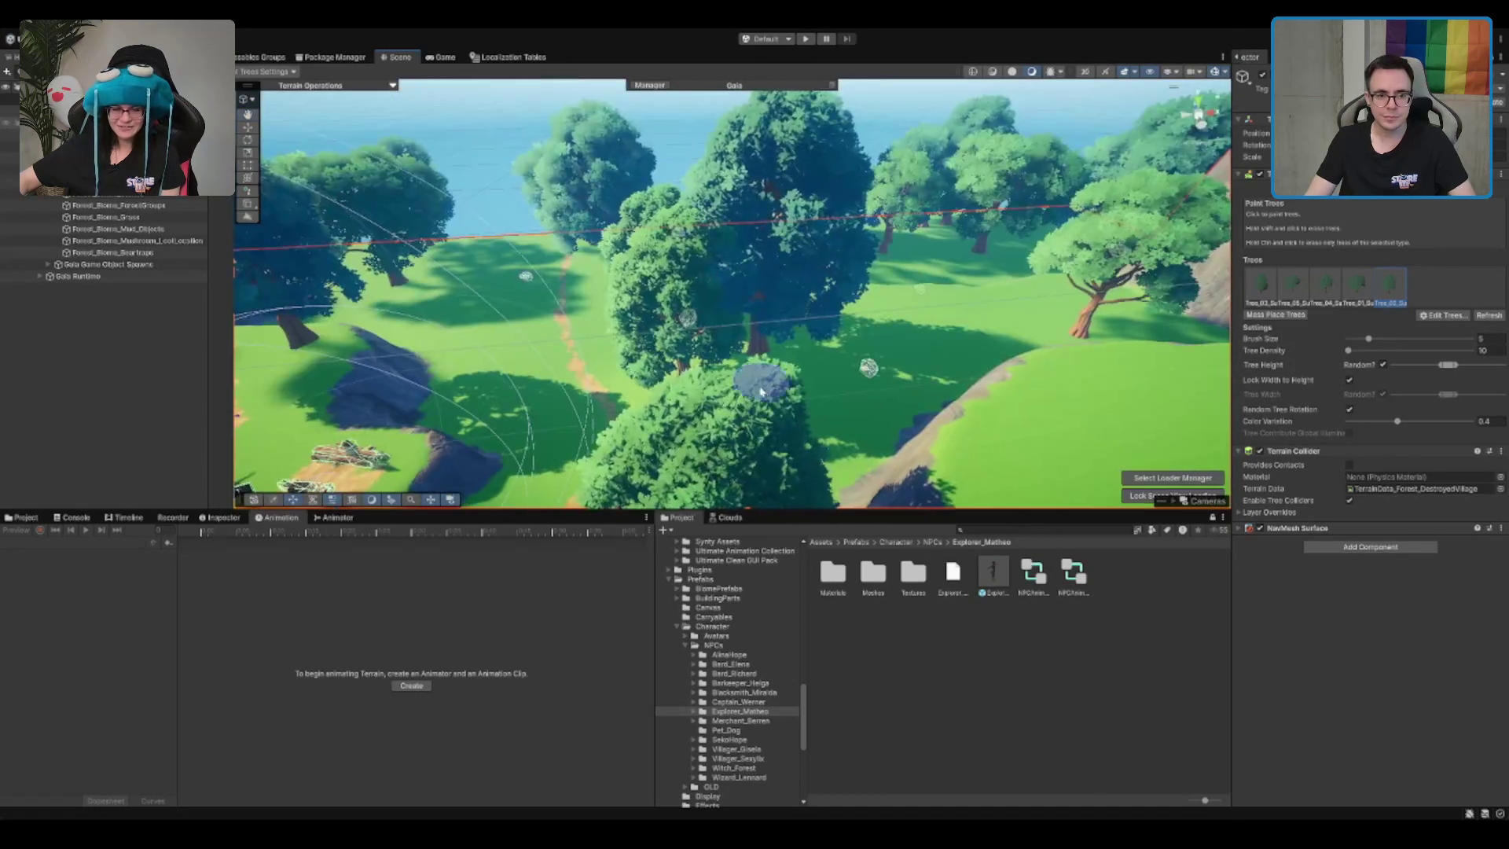
scroll(801, 404, "down", 6)
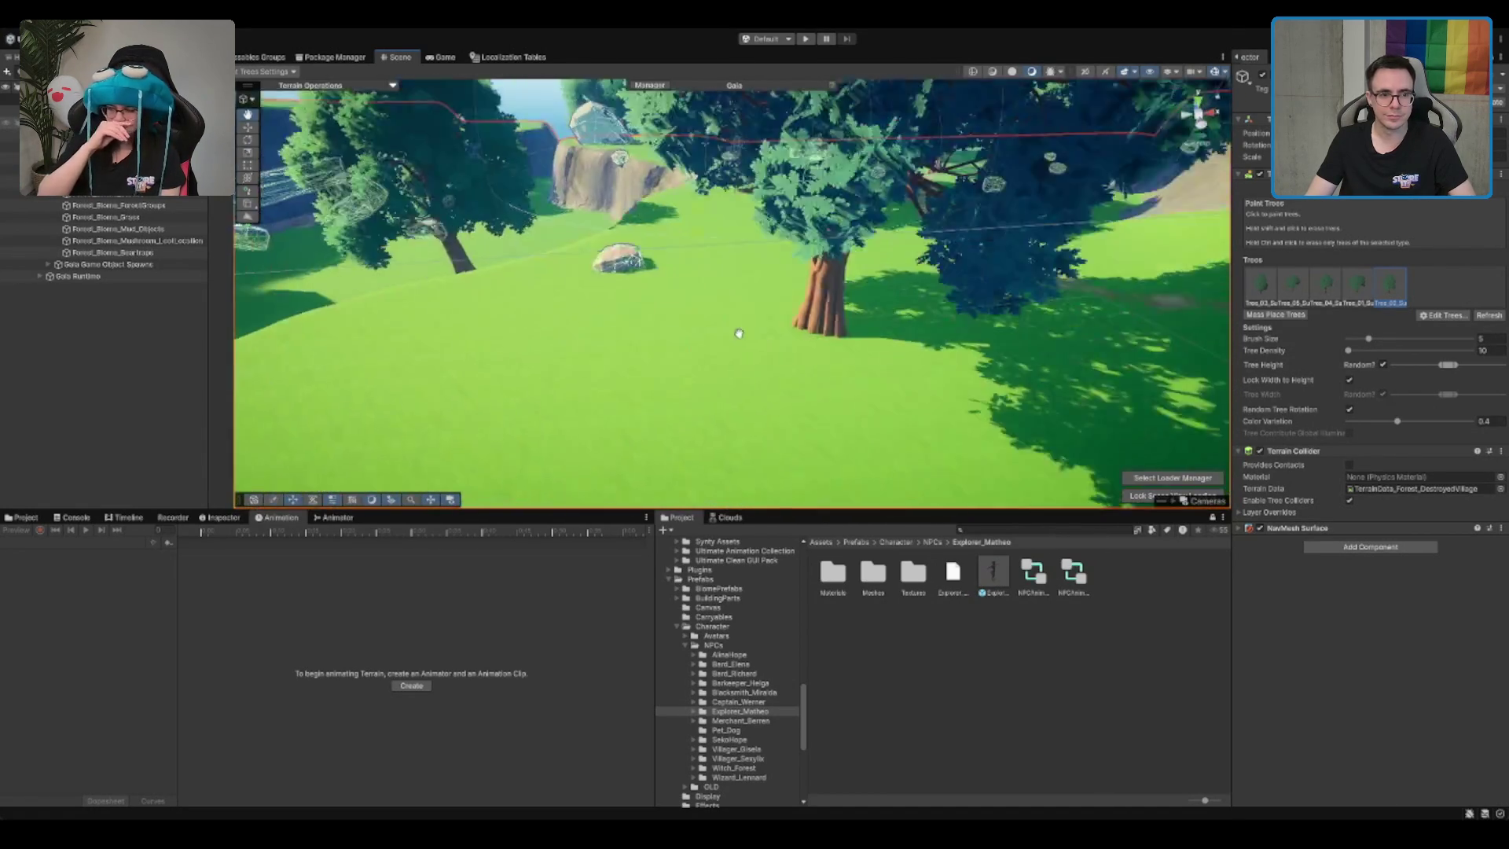
scroll(739, 333, "down", 5)
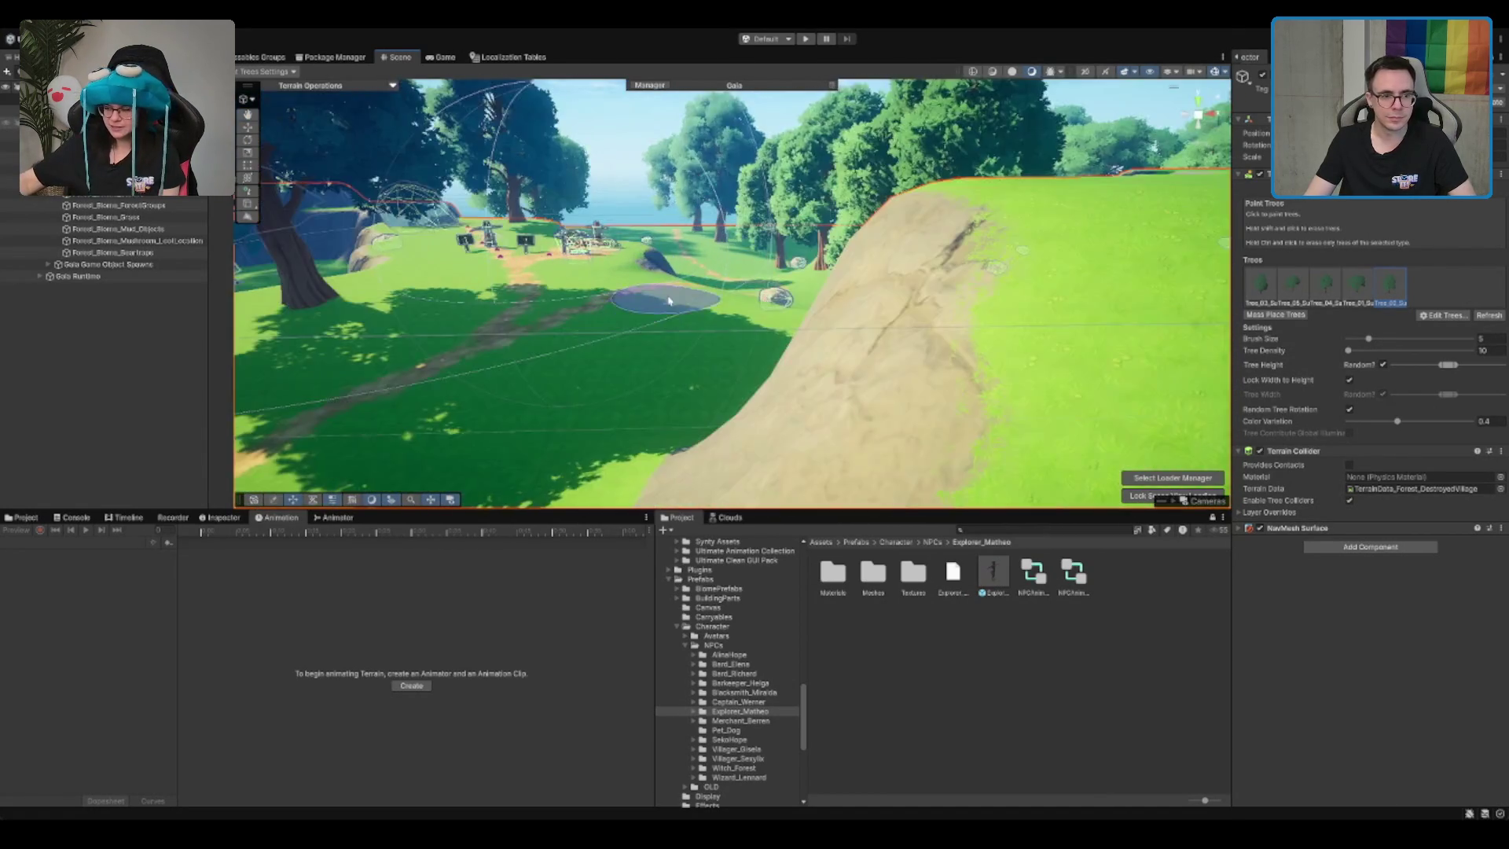
scroll(668, 300, "up", 10)
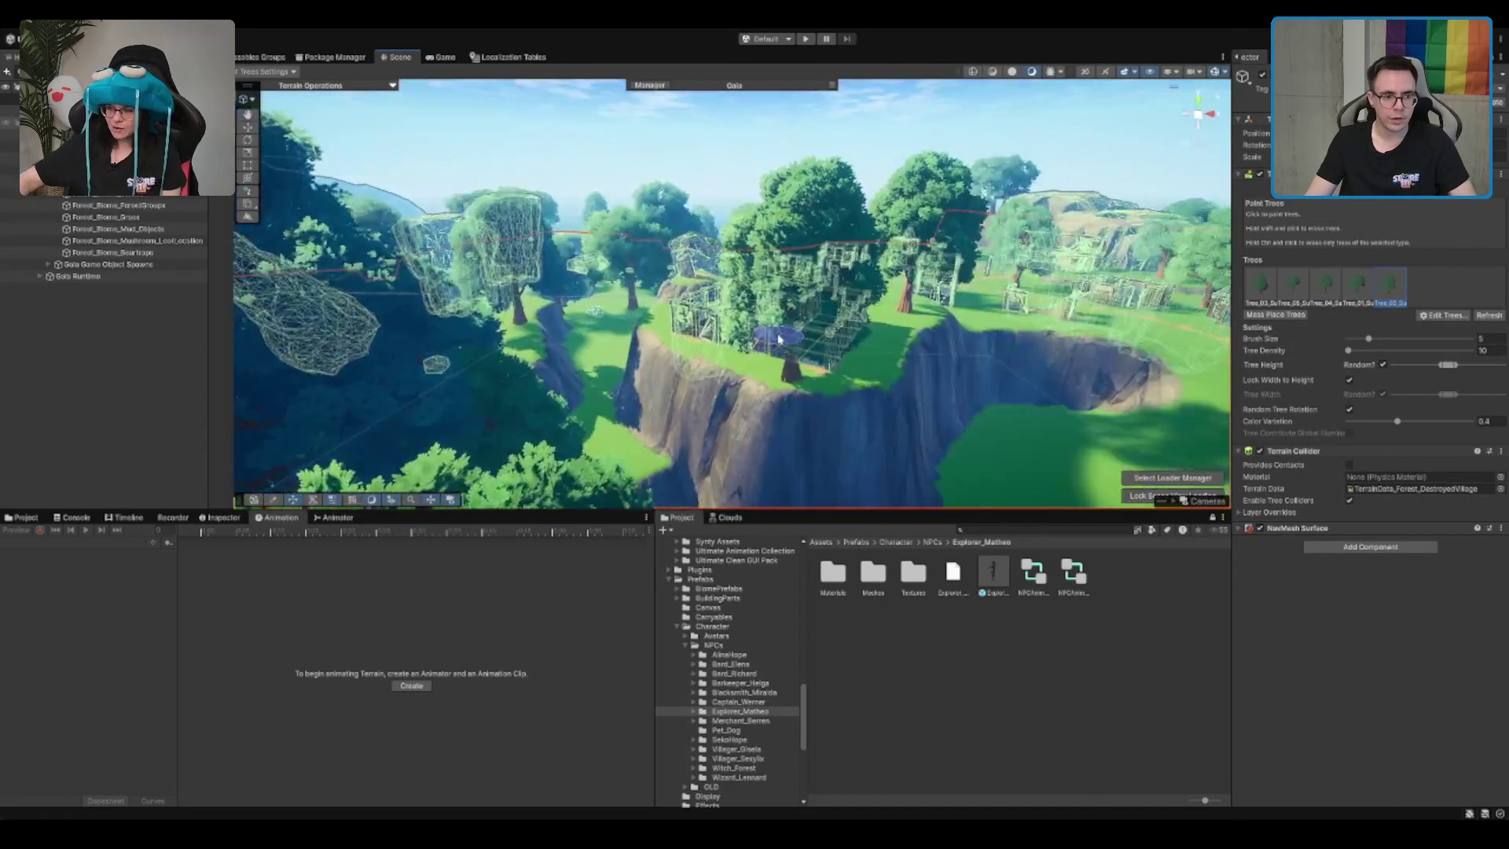
scroll(778, 338, "up", 10)
scroll(815, 323, "down", 5)
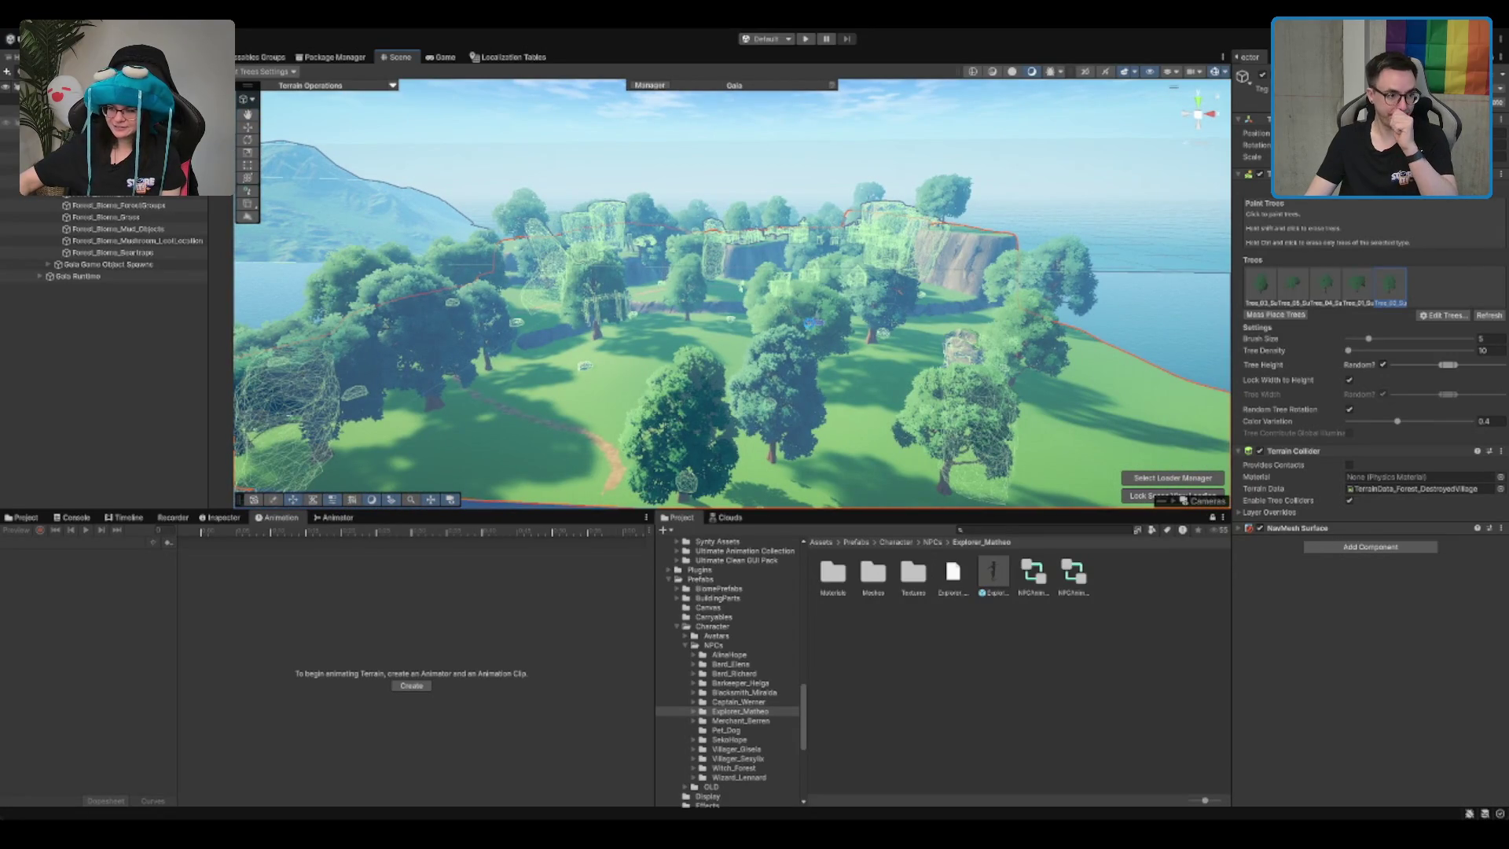
left_click(47, 169)
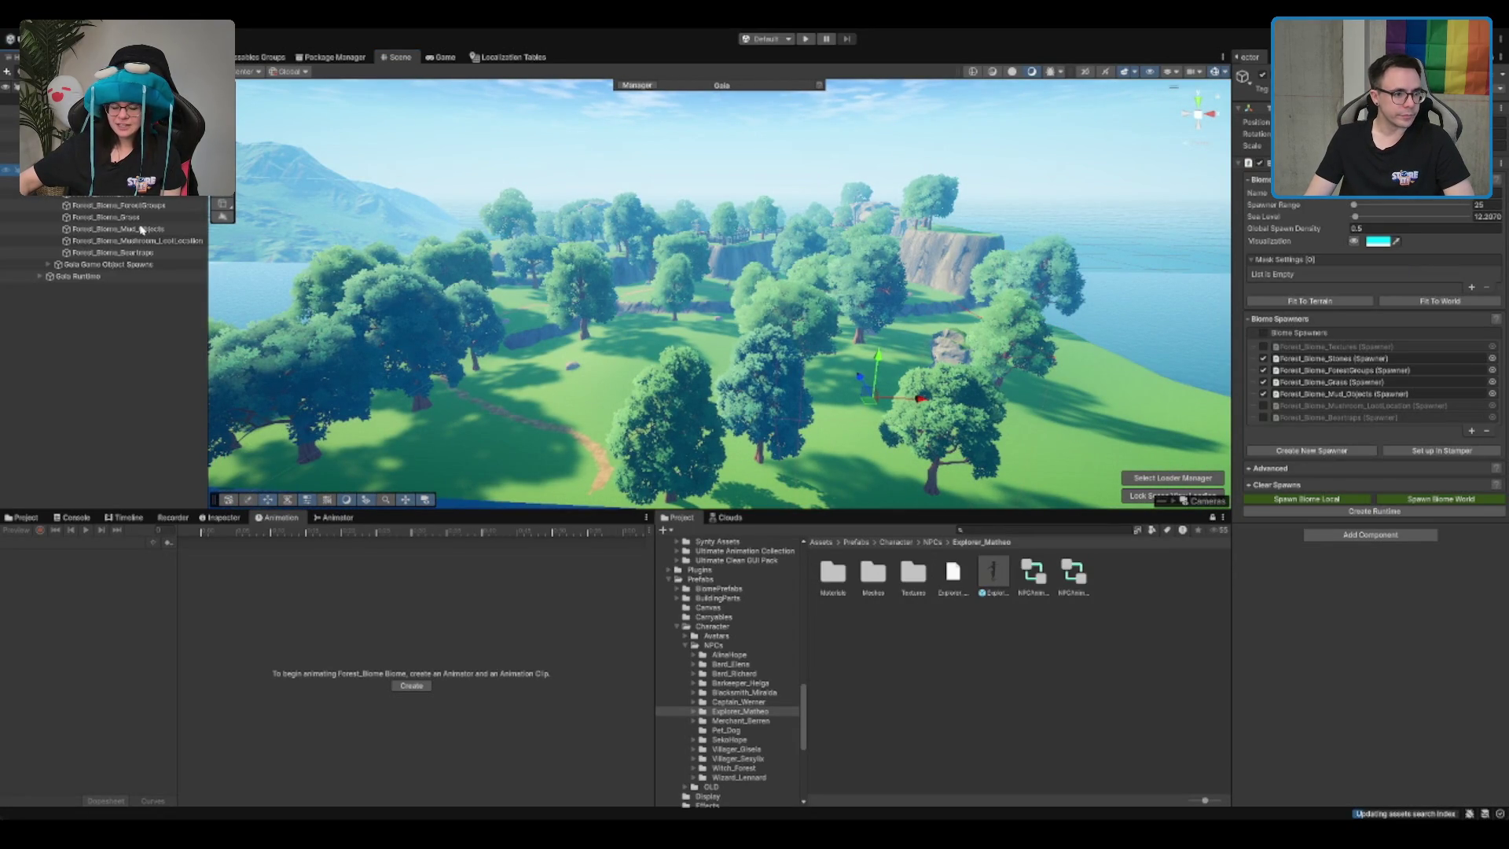
Step: Check Forest_Biome_Textures and Forest_Biome_Grass rules, then reselect the Terrain's Paint Trees
key("Down")
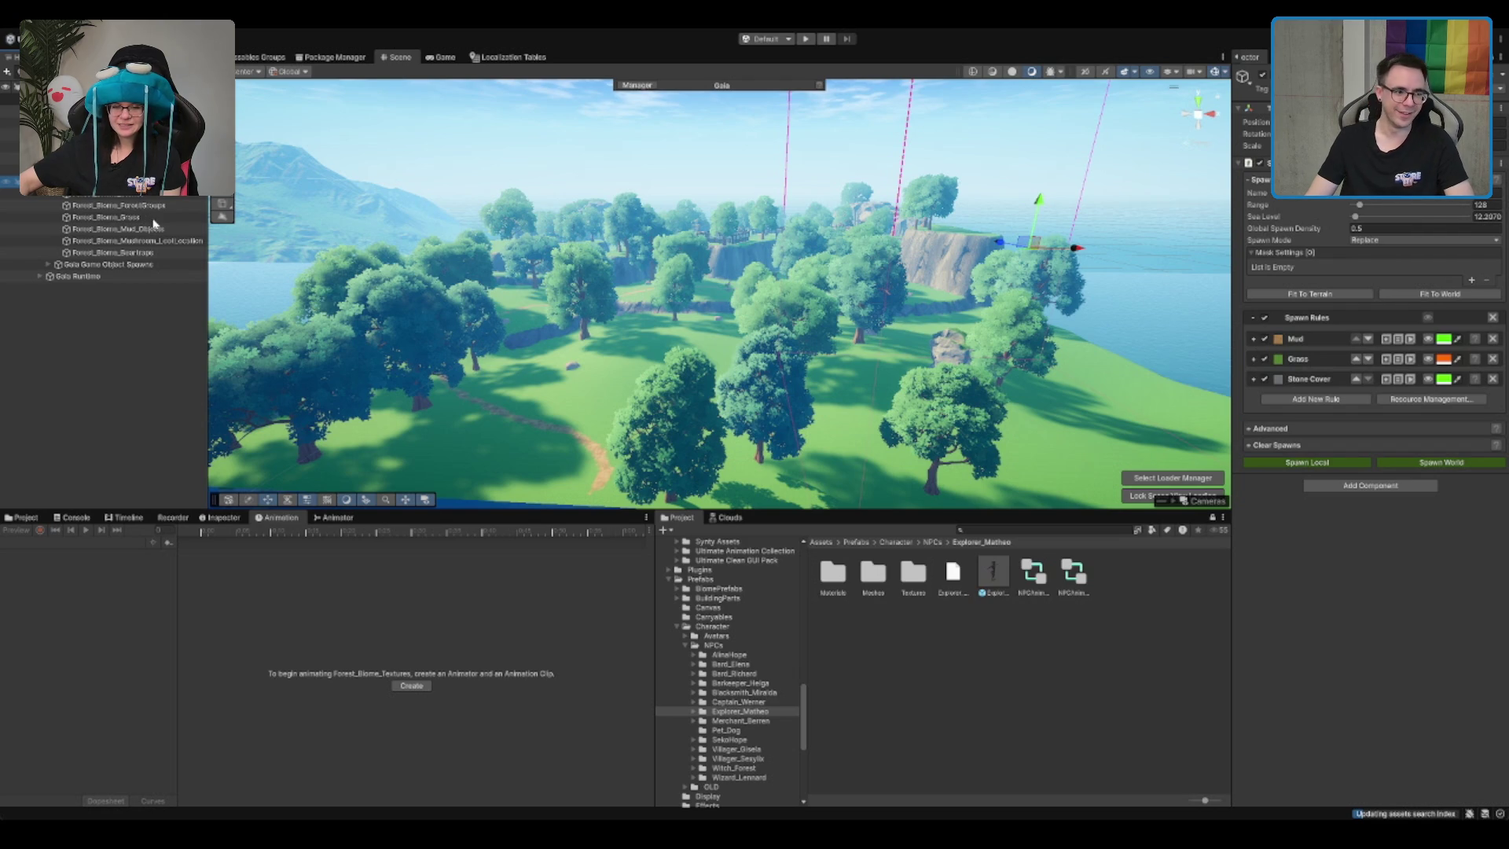
left_click(95, 216)
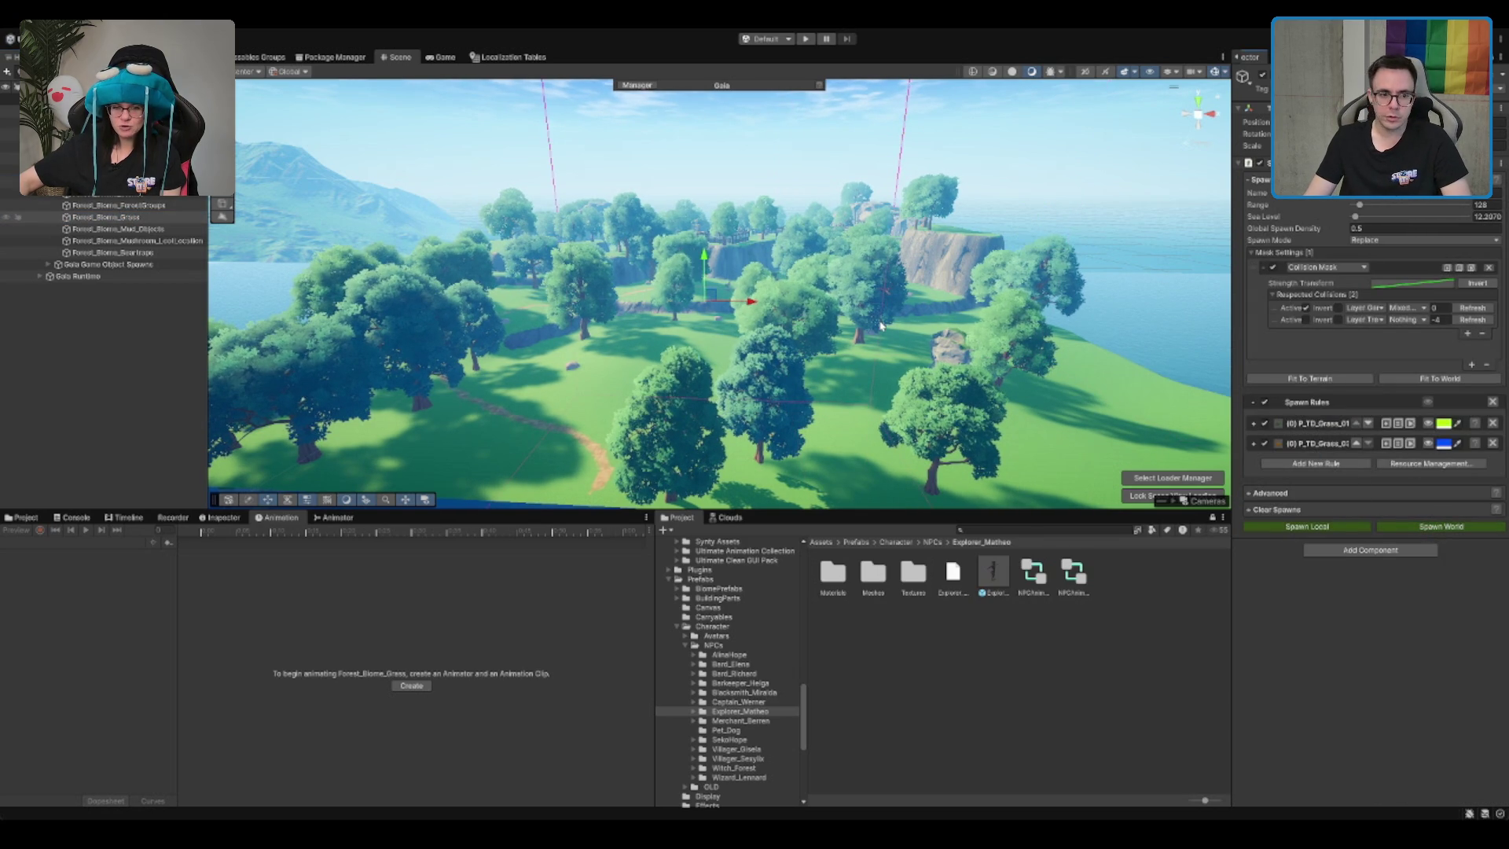
scroll(745, 331, "up", 10)
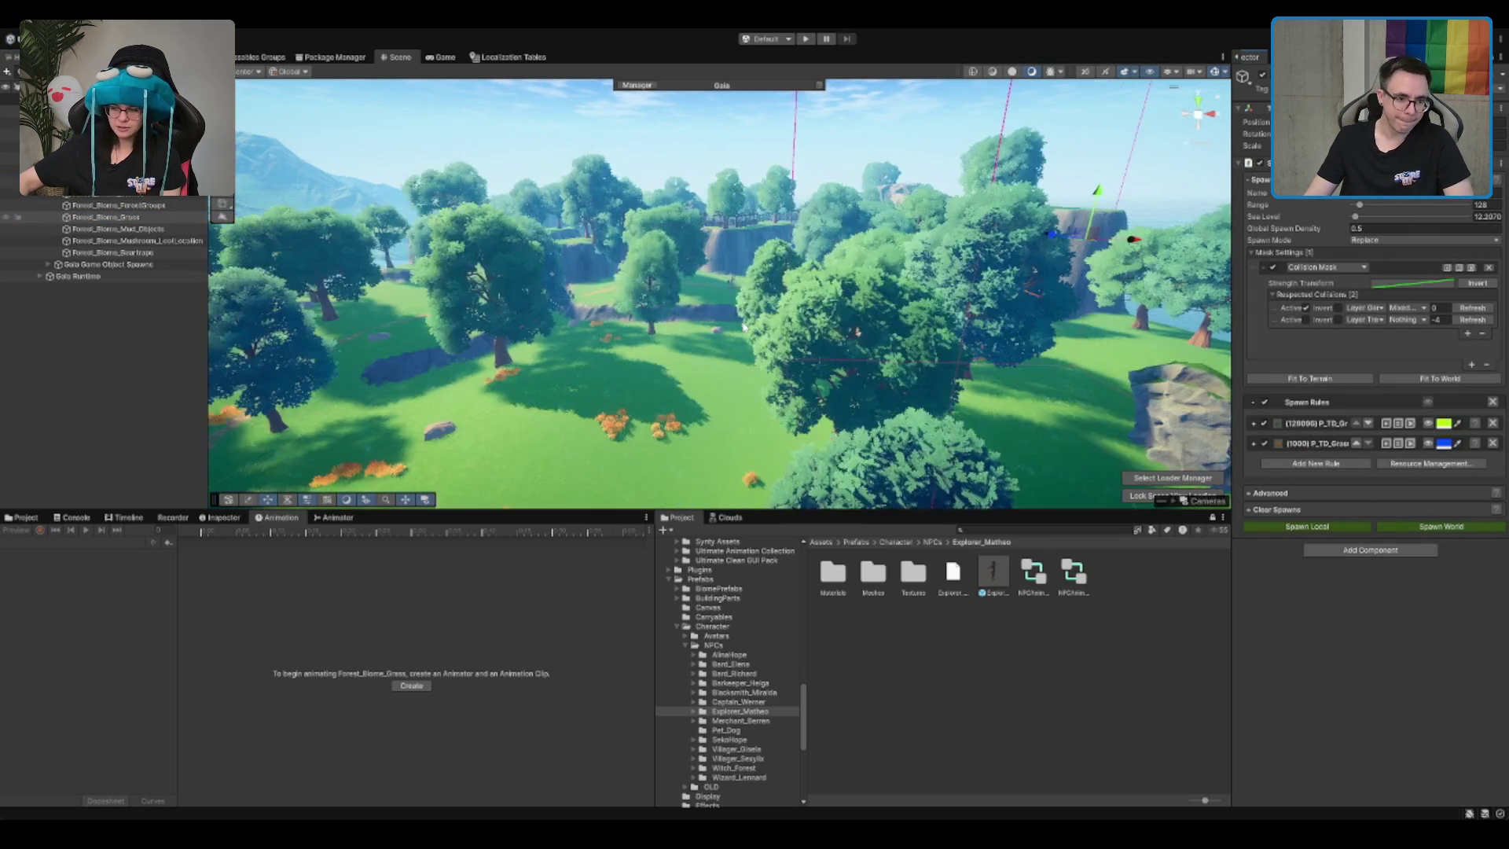
scroll(826, 290, "up", 10)
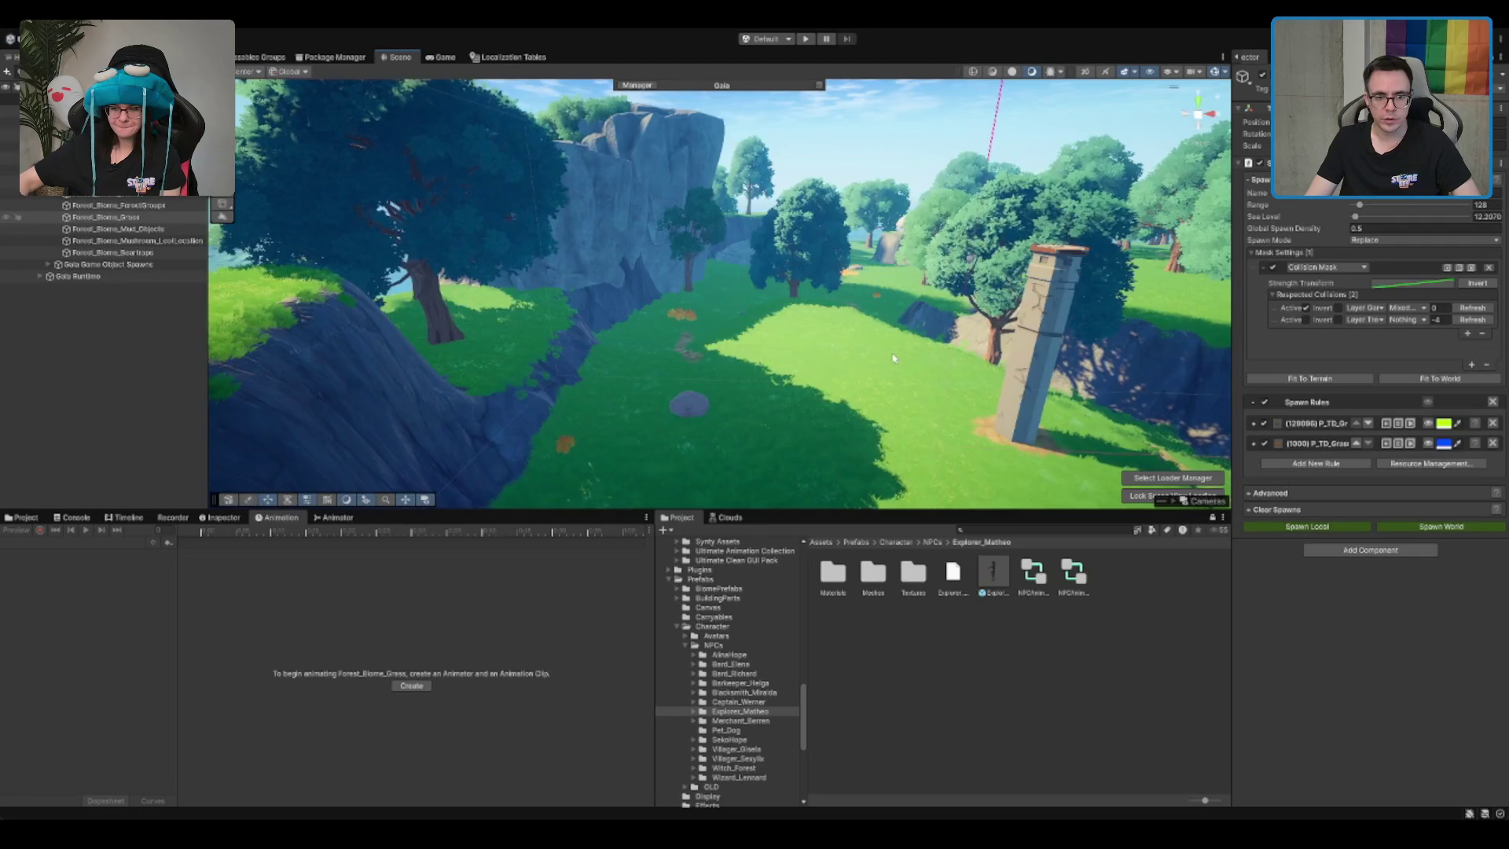
left_click(861, 362)
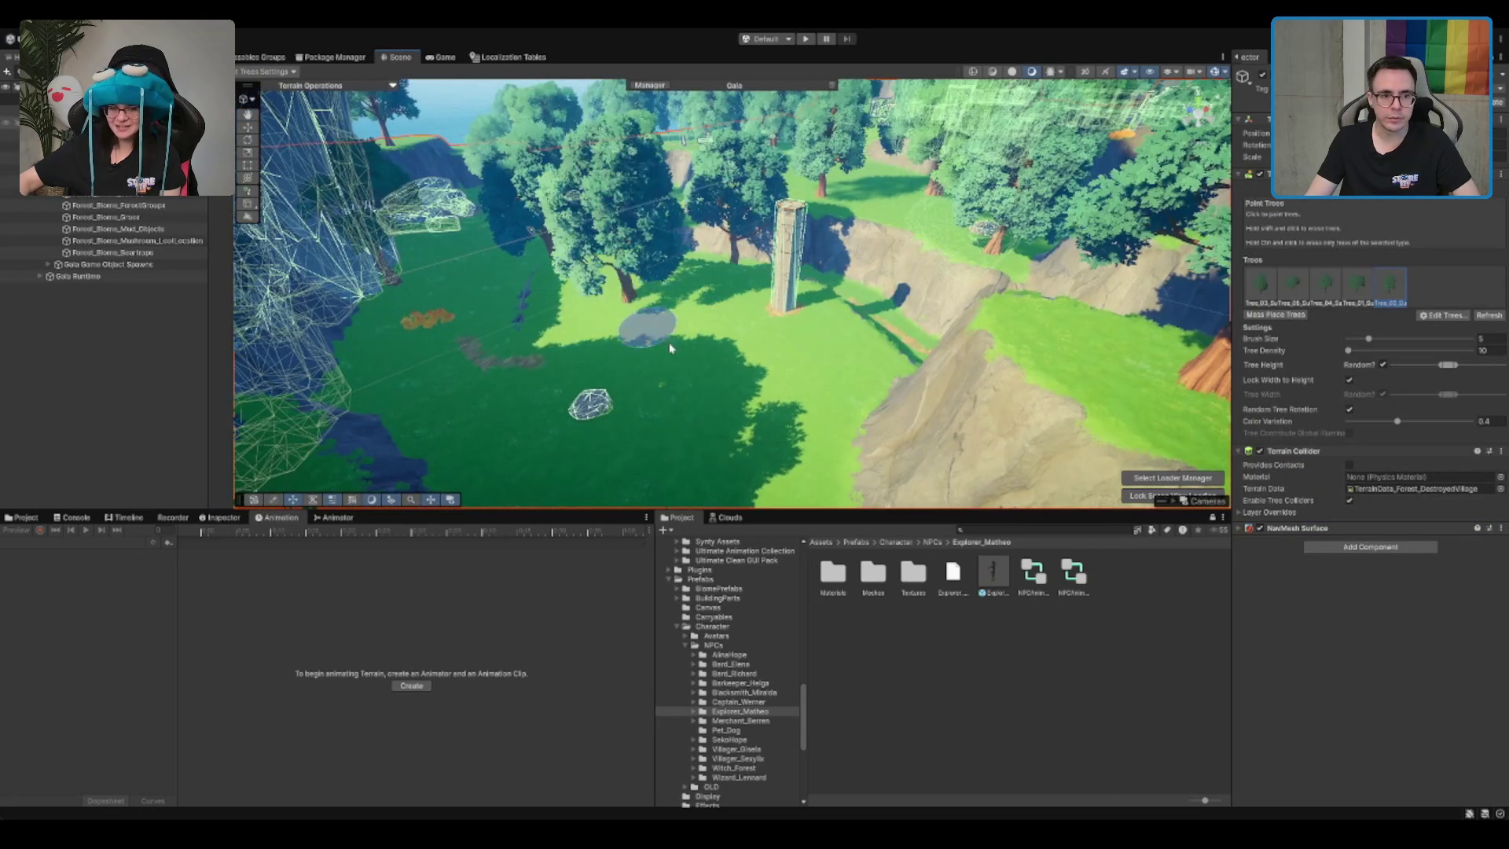
Step: Try out the second, third and other tree prototypes in the Paint Trees list
left_click(1286, 297)
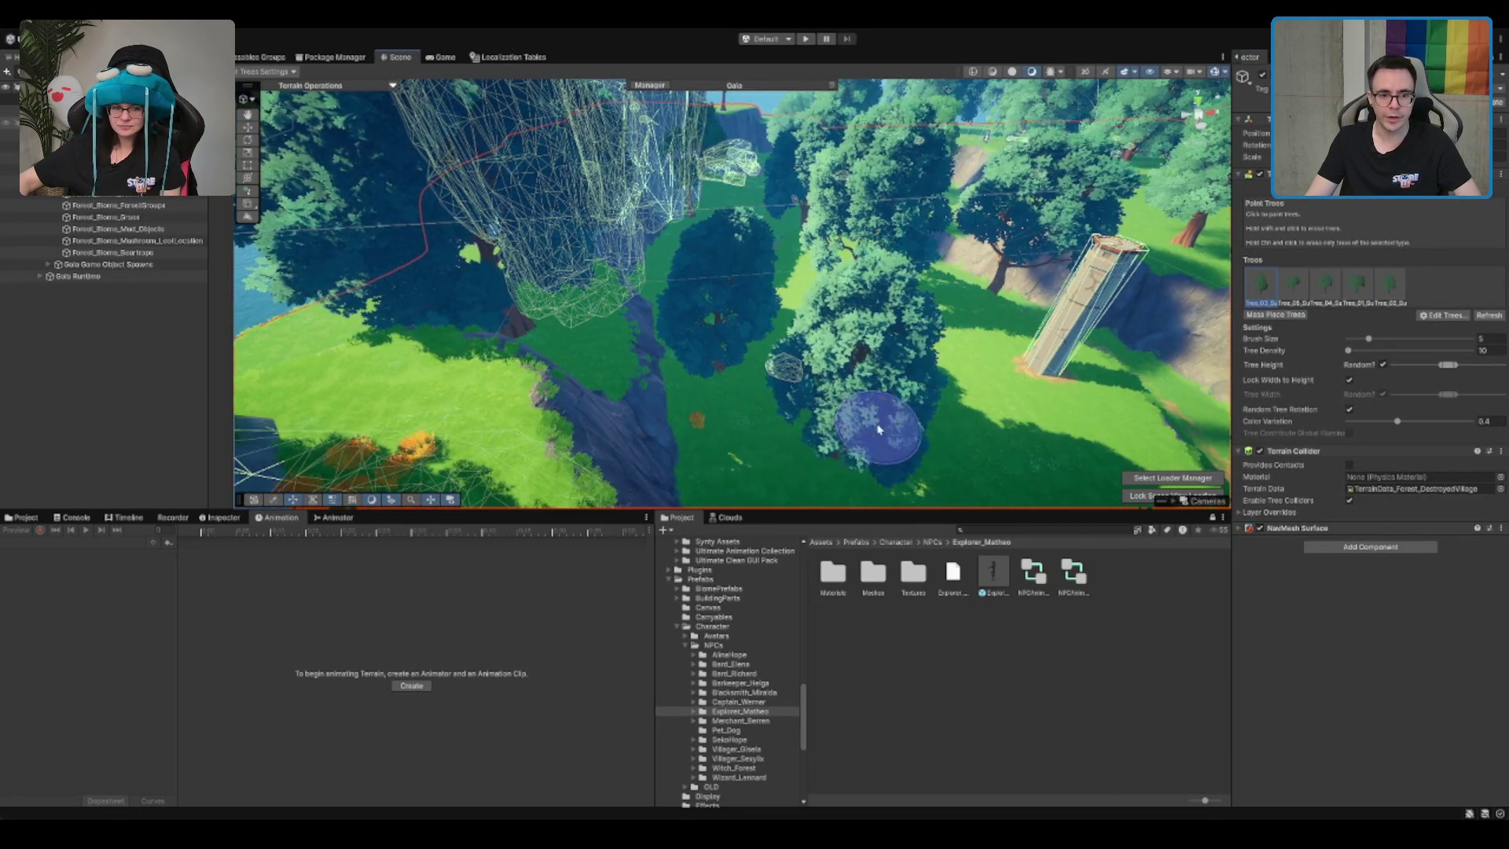
left_click(1326, 284)
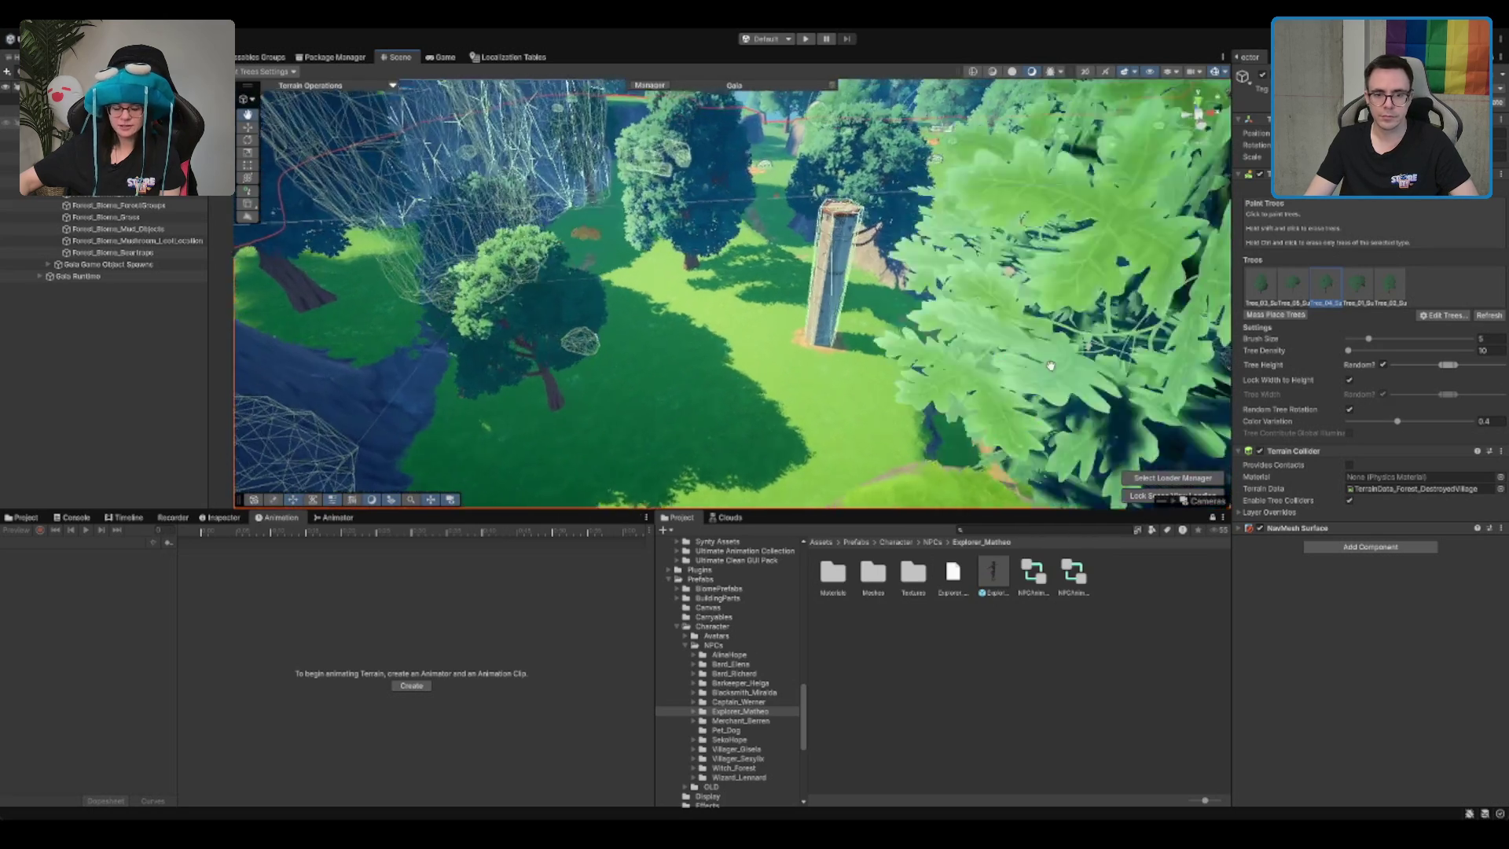
left_click_drag(1051, 365, 762, 431)
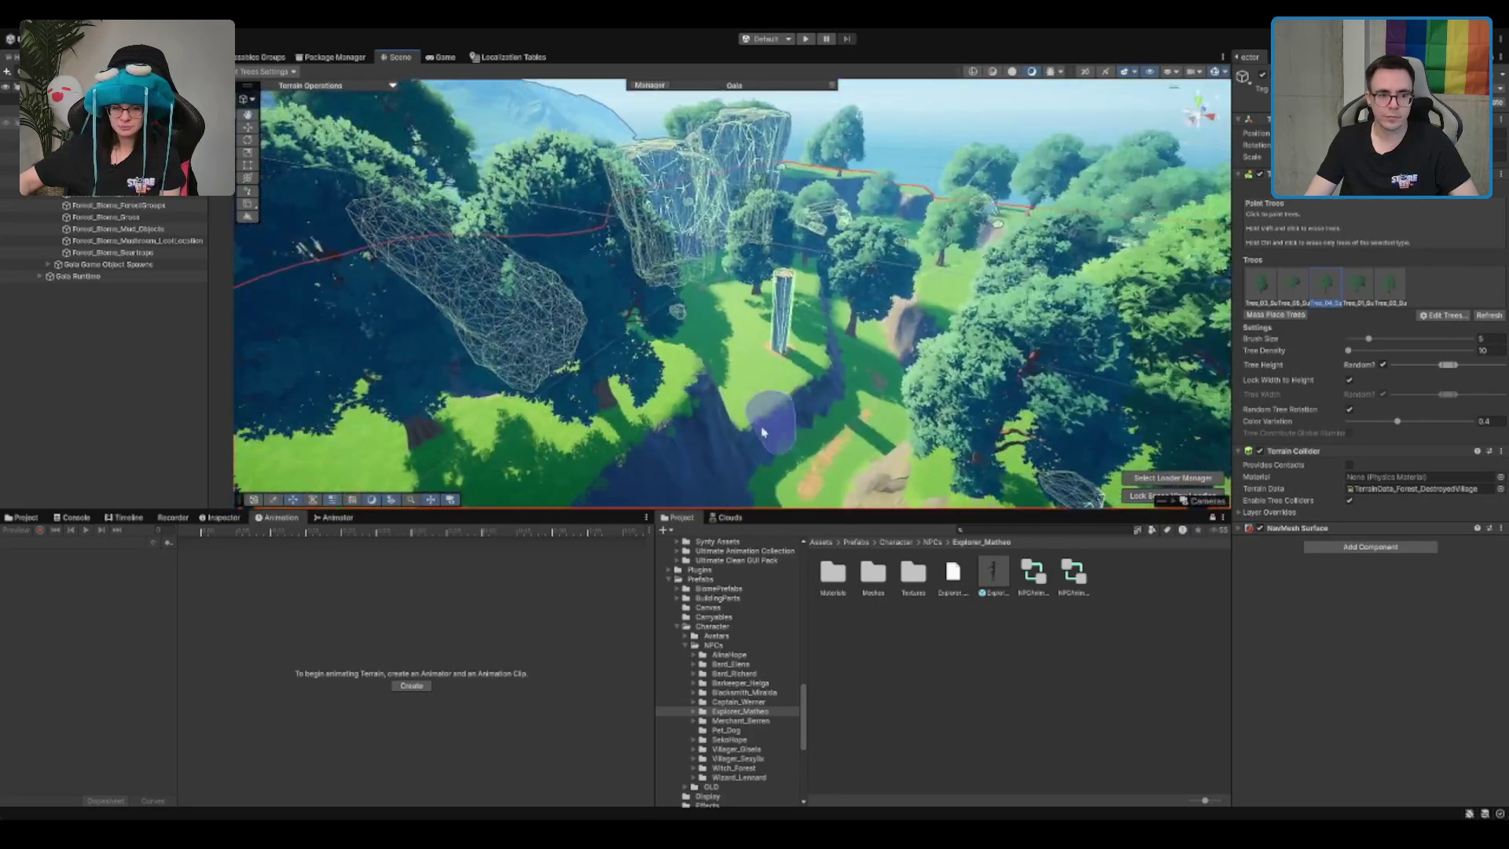
scroll(762, 432, "up", 10)
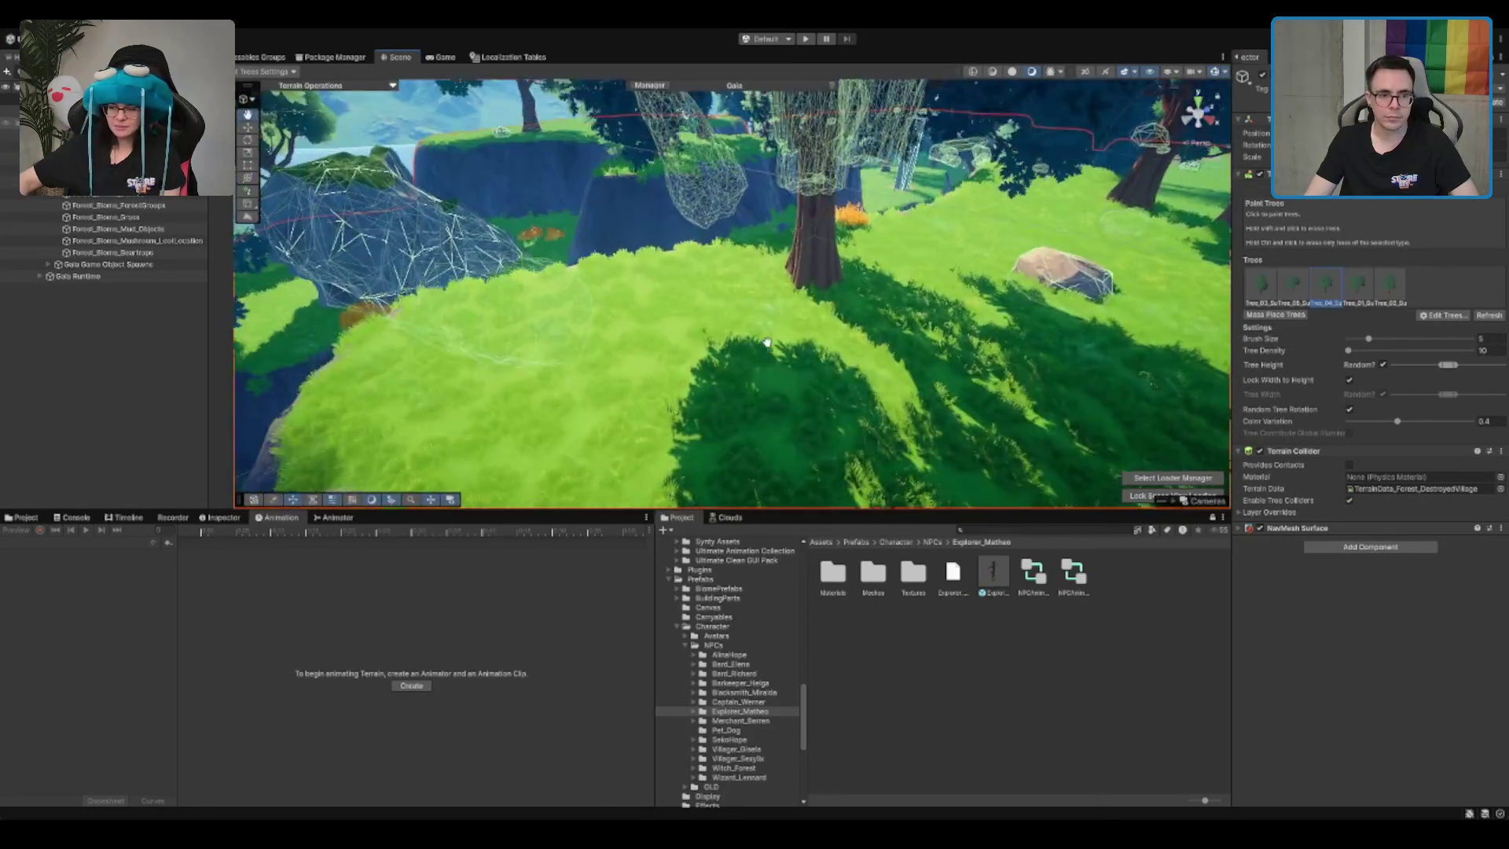
scroll(767, 343, "down", 5)
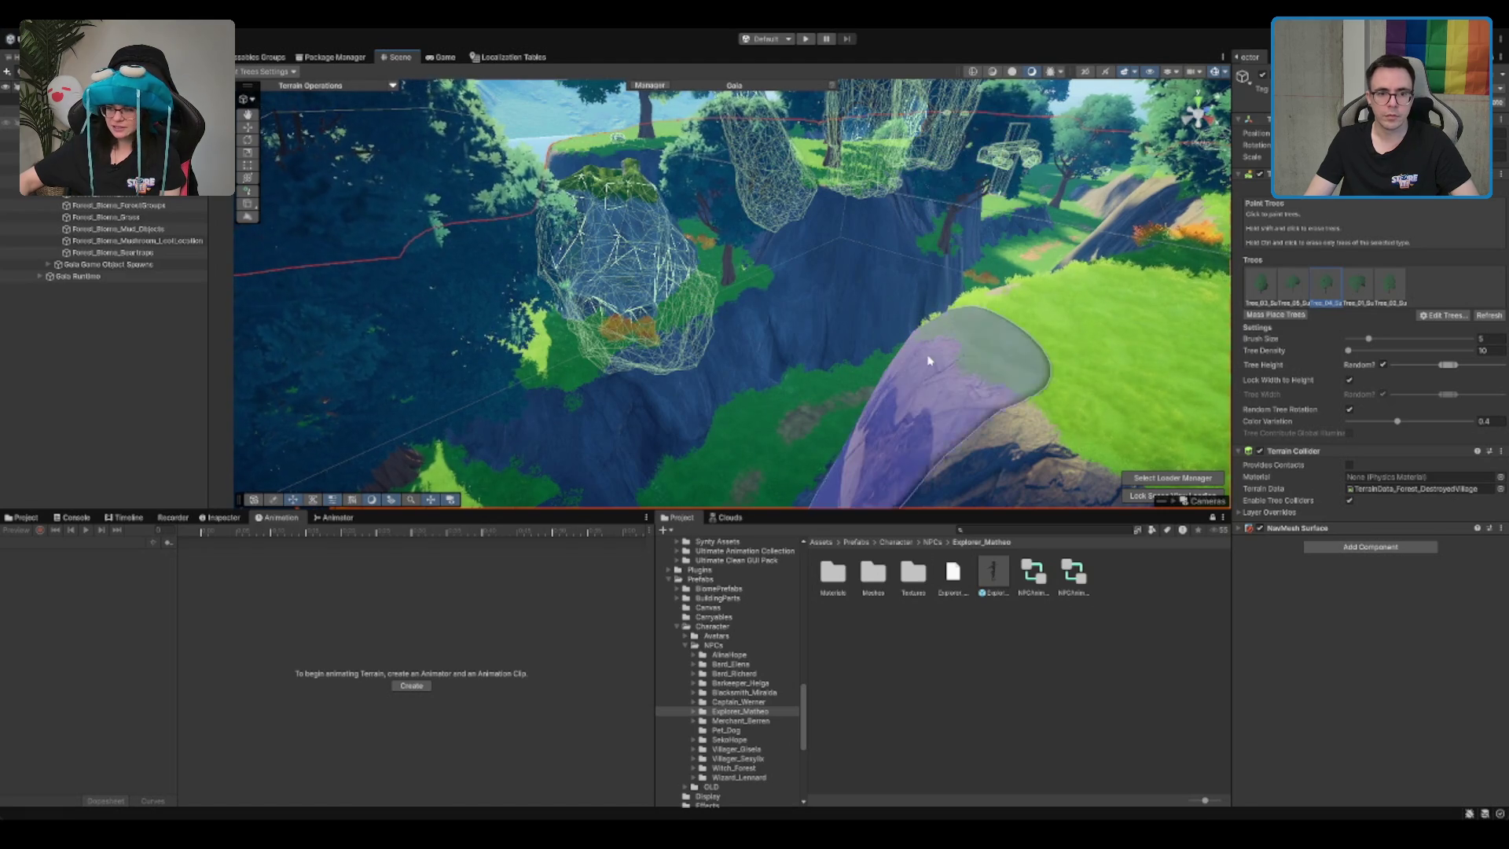
scroll(849, 329, "down", 5)
scroll(849, 328, "up", 10)
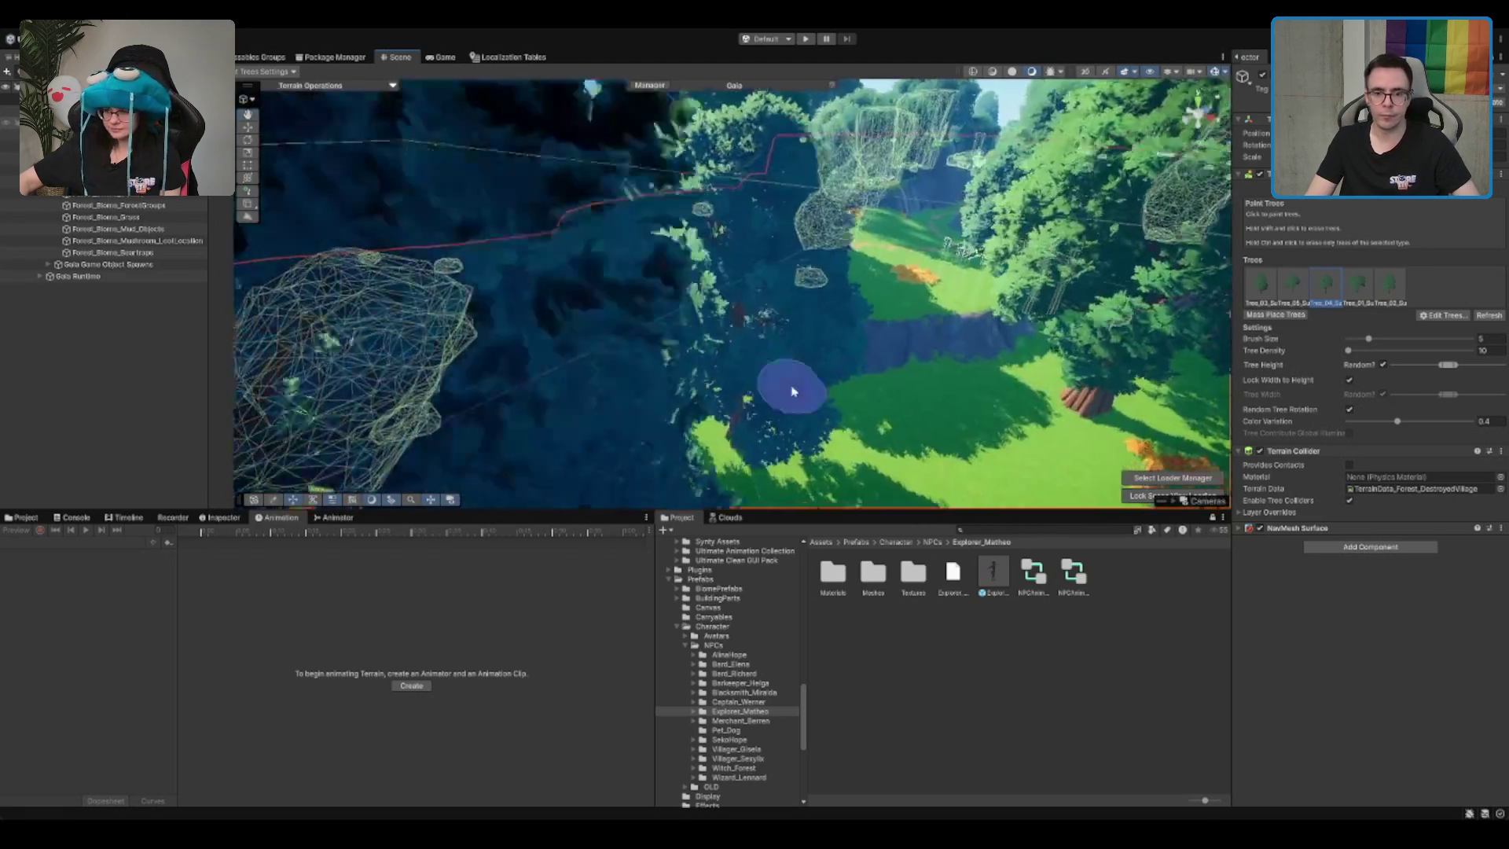
left_click(1292, 282)
scroll(805, 423, "down", 5)
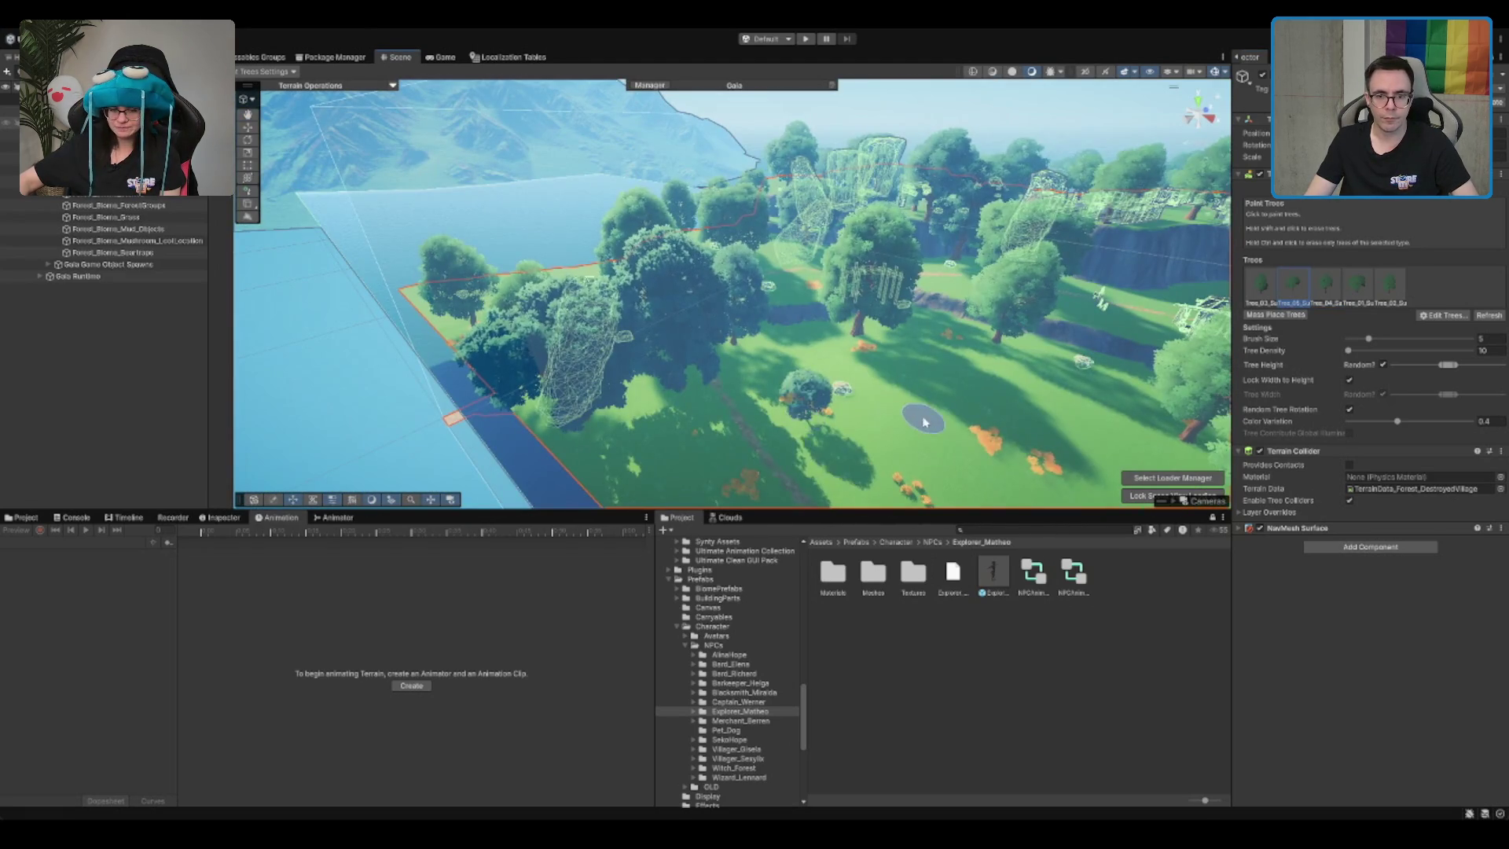
left_click(1357, 284)
scroll(878, 332, "up", 5)
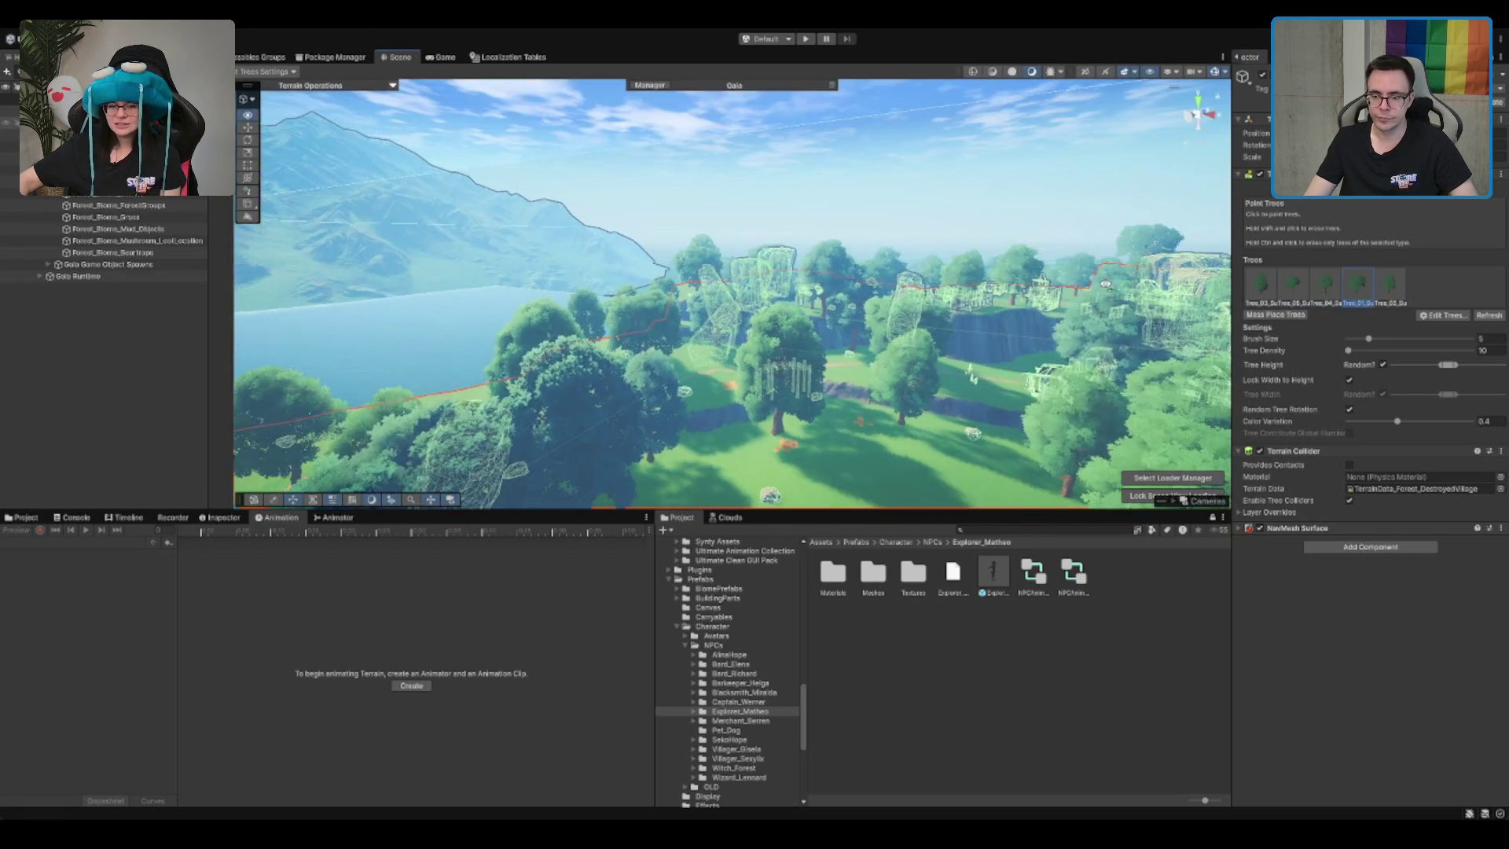
scroll(879, 333, "up", 4)
Step: Erase two dark trees from the terrain and deselect the terrain
left_click(833, 350, "shift")
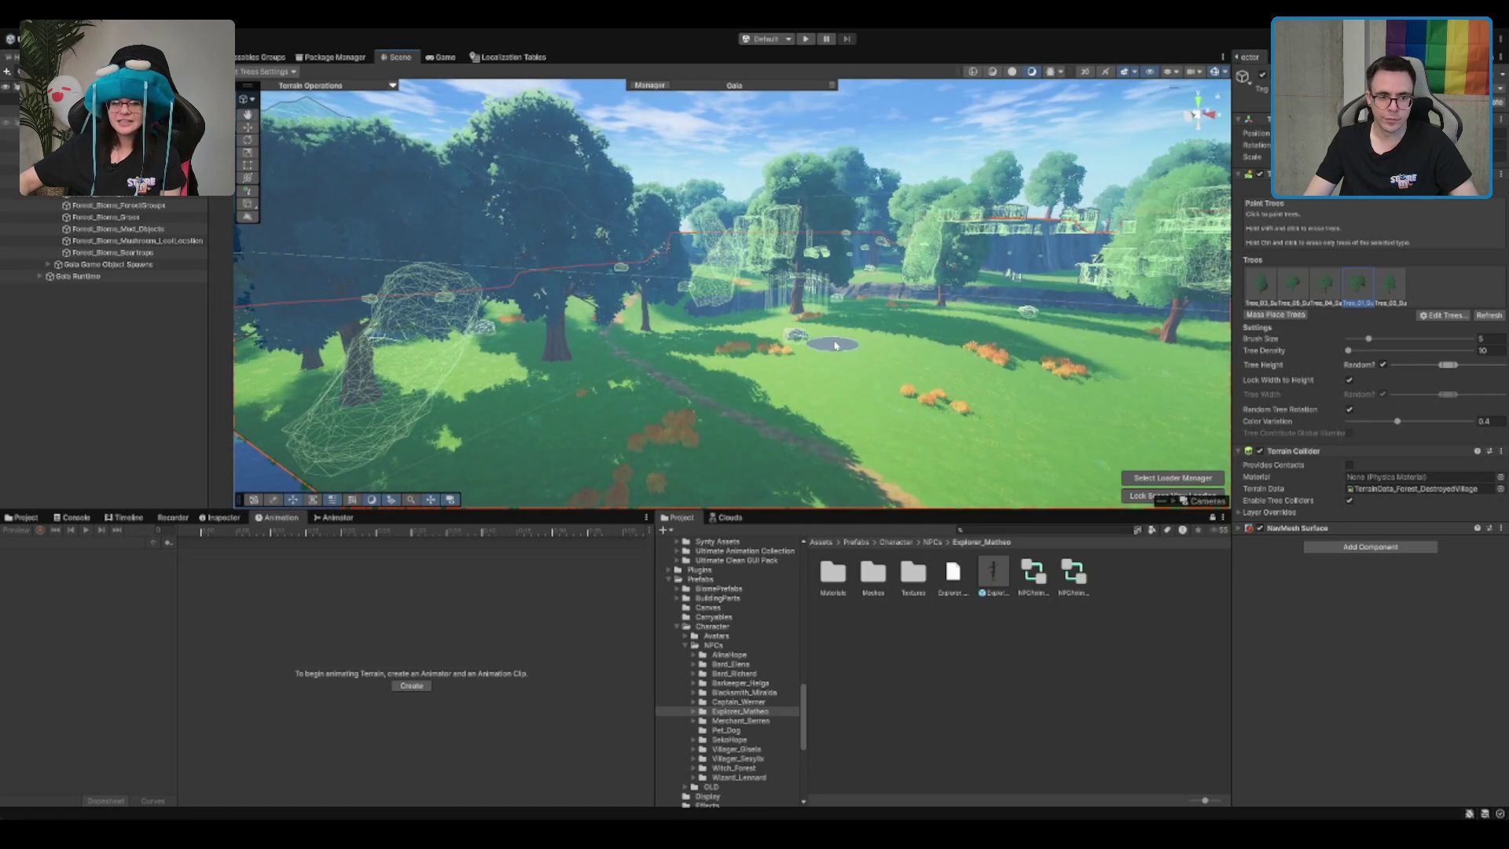
scroll(839, 339, "down", 3)
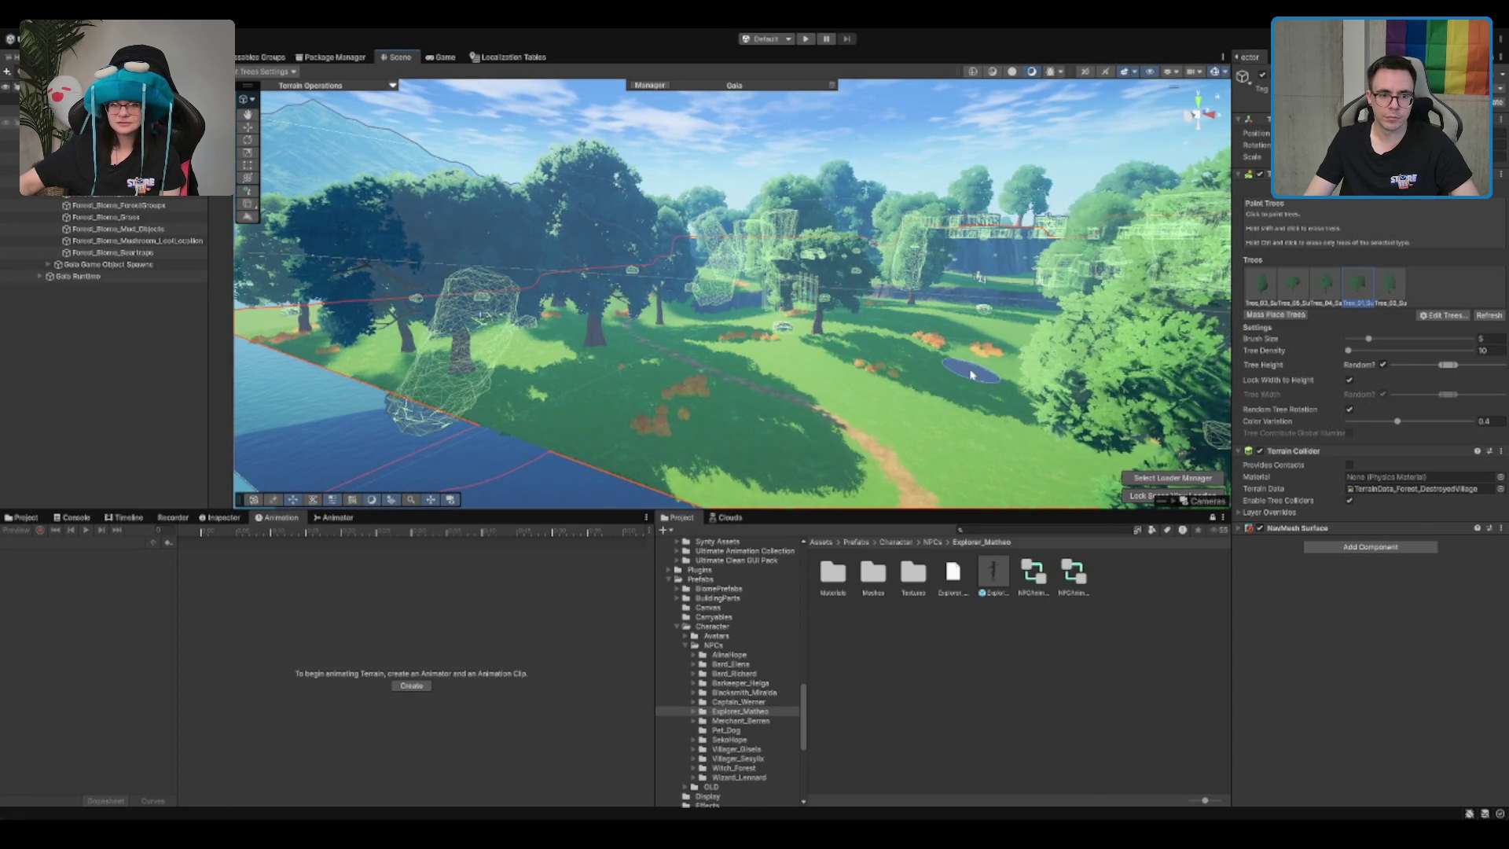
left_click(966, 360, "shift")
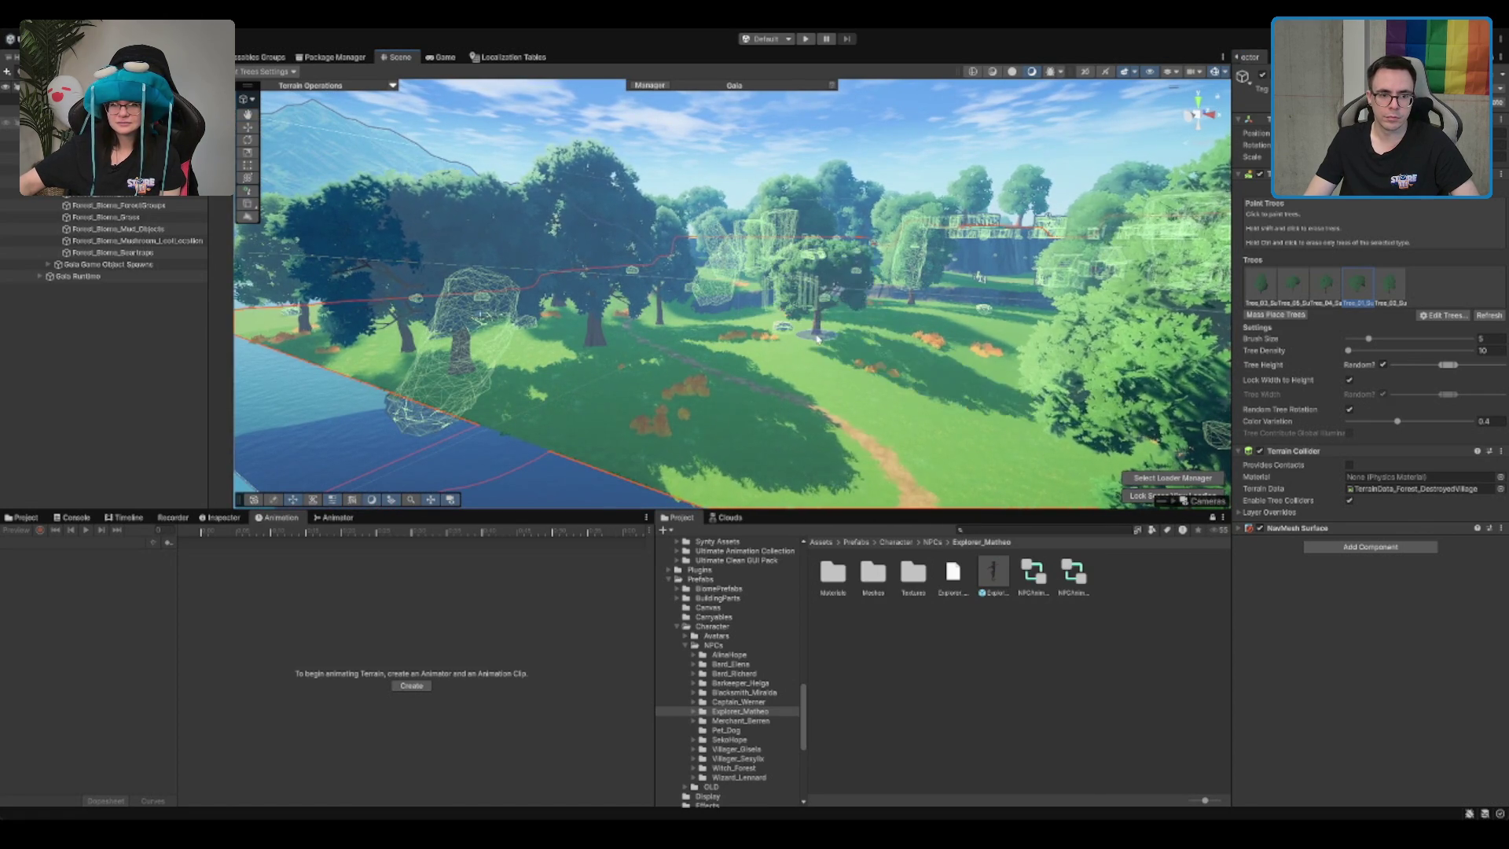
scroll(806, 354, "down", 5)
left_click(851, 235)
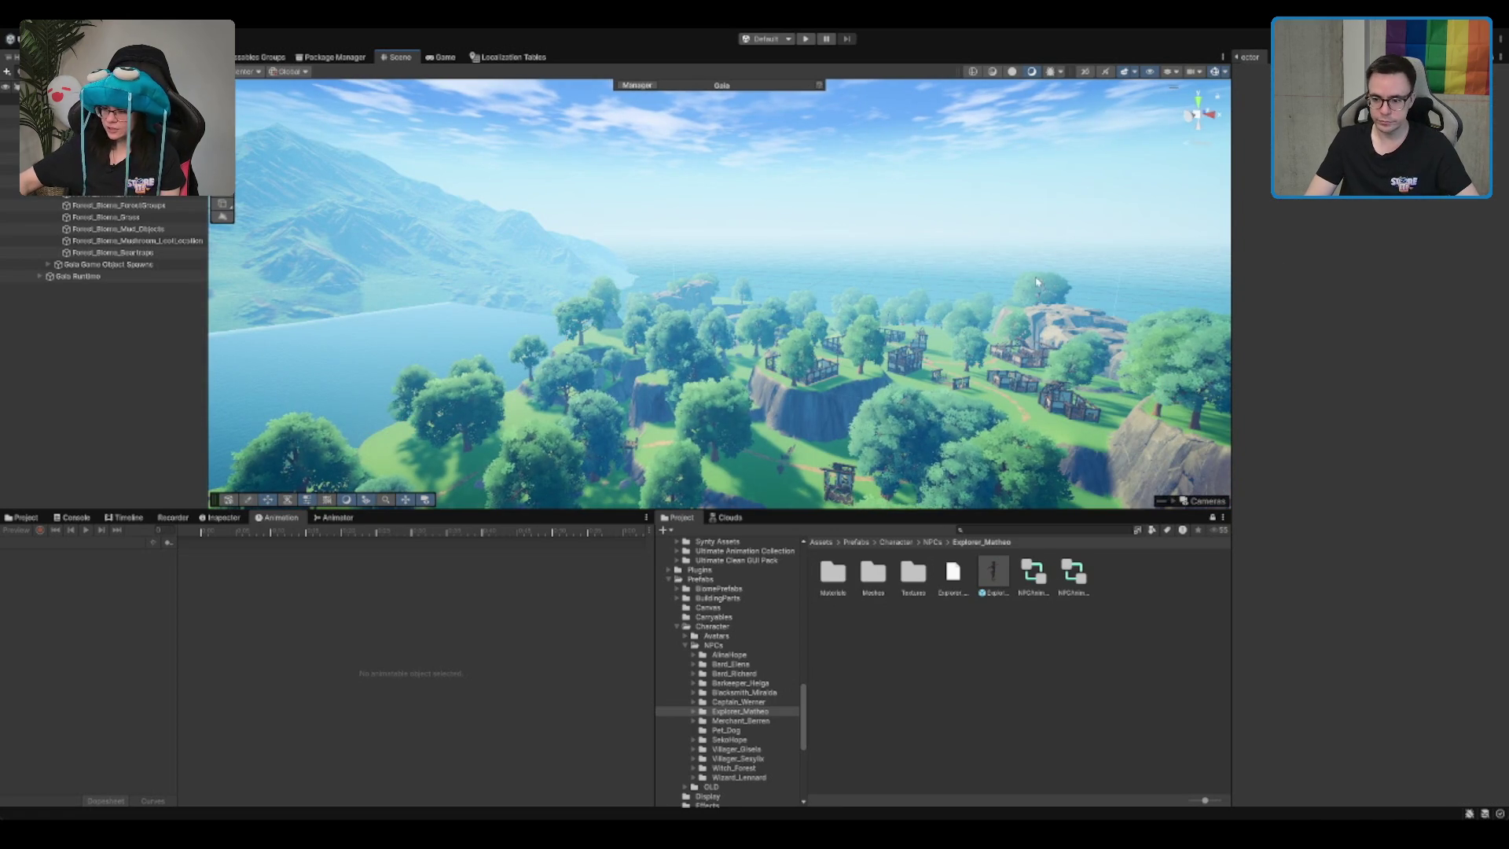
Step: Select Forest_Tiles_Visuals, collapse the NPCs folder and select the Prefabs folder
mouse_move(734, 370)
left_mouse_down()
mouse_move(811, 388)
mouse_move(864, 163)
mouse_move(884, 169)
left_mouse_up()
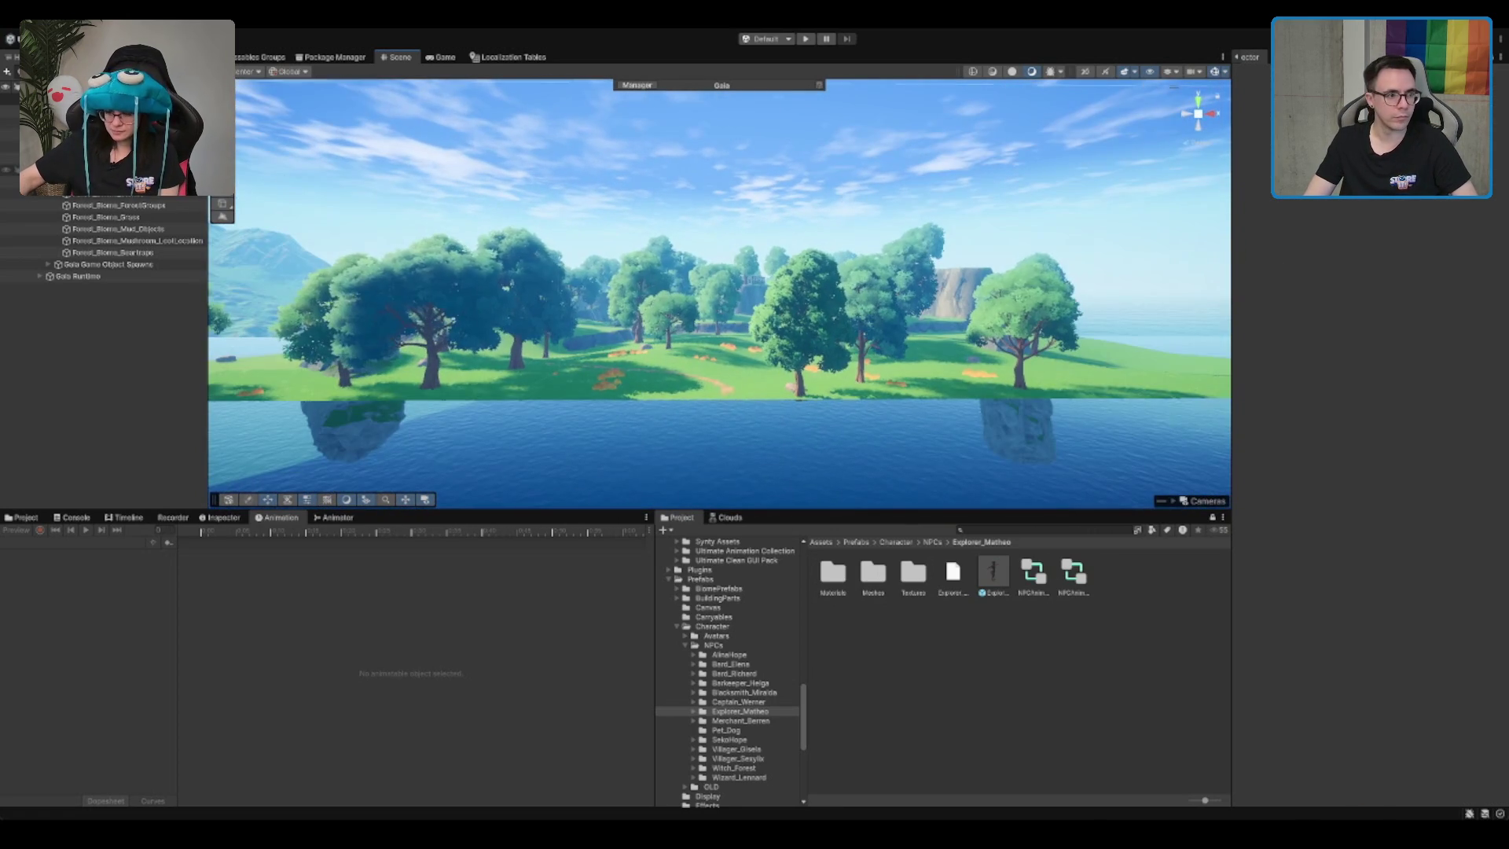
left_click(10, 146, "shift")
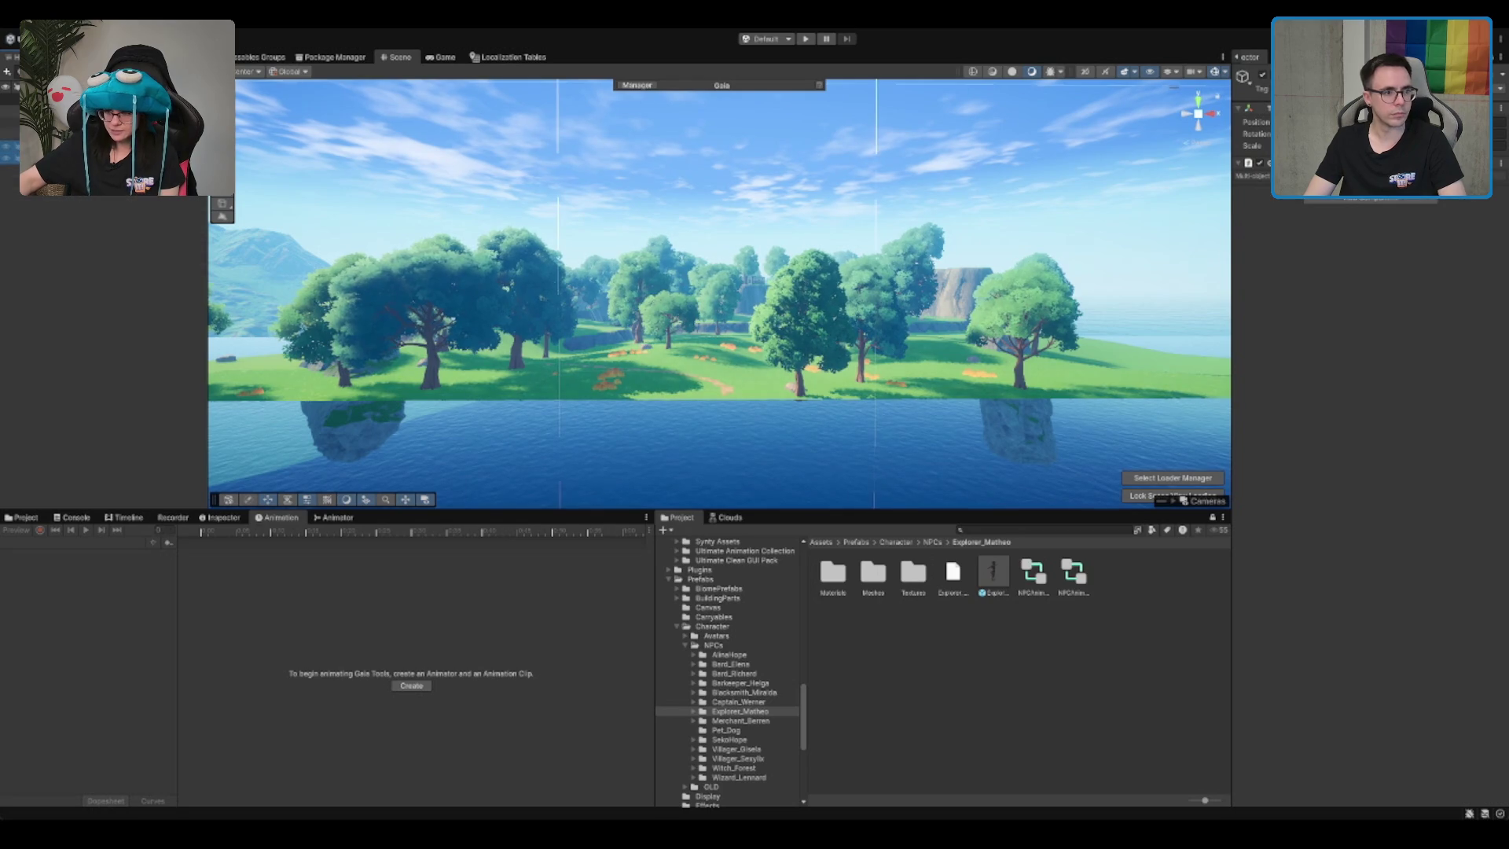
left_click(936, 210)
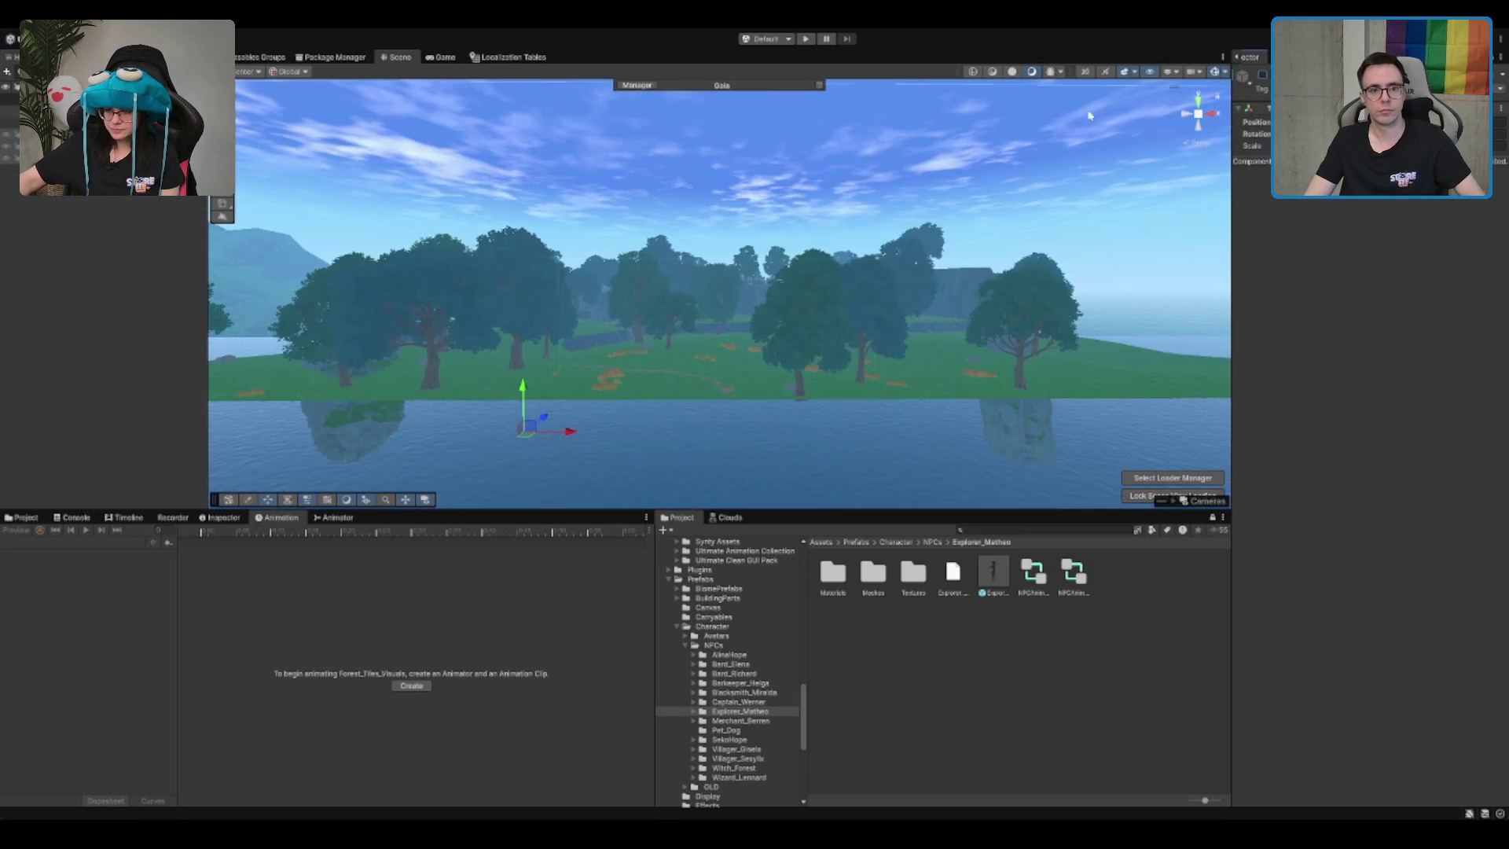
left_click(756, 645)
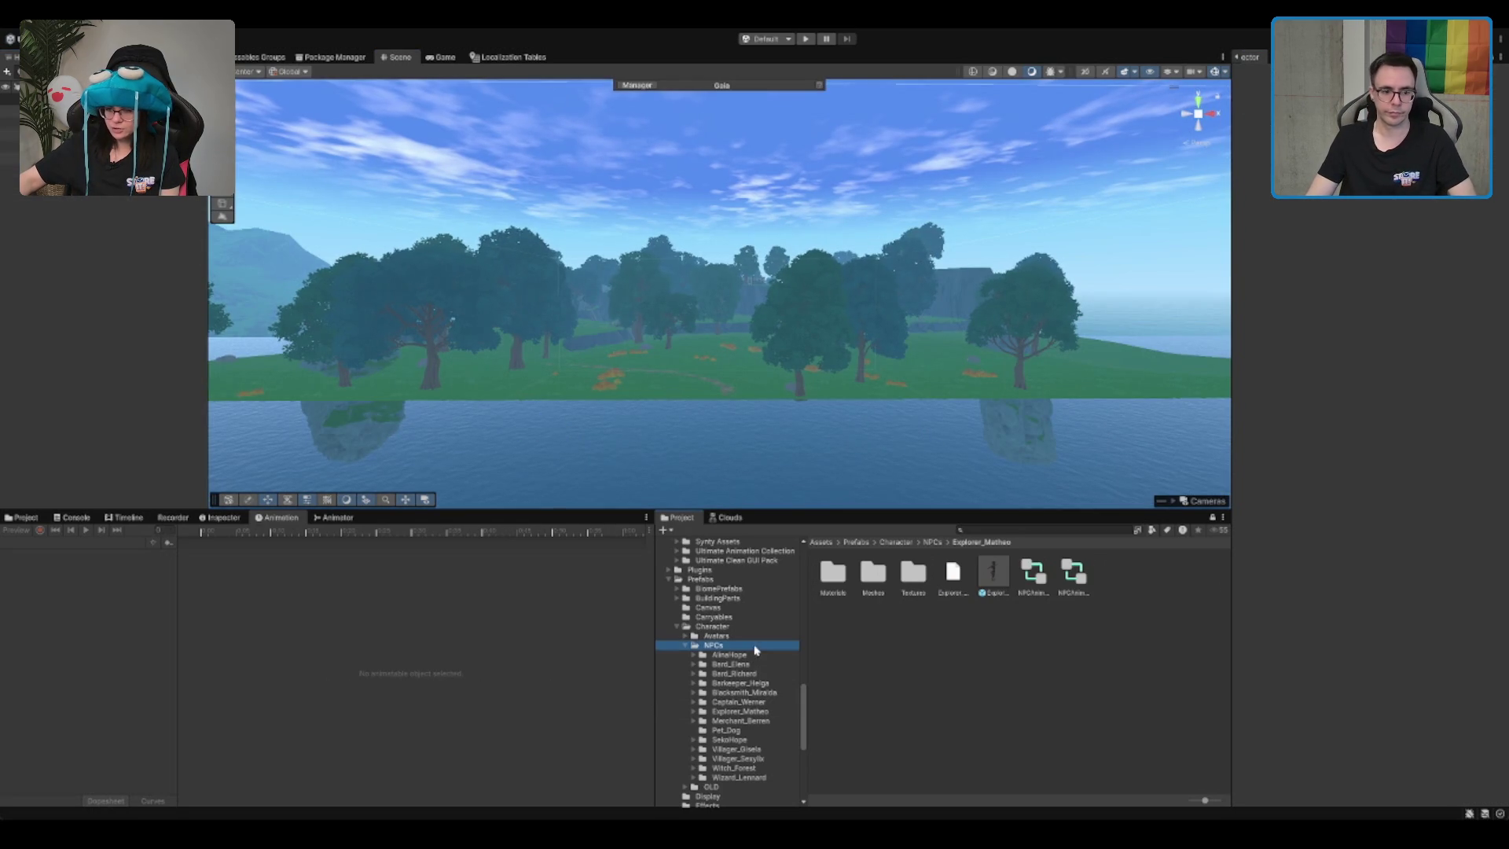
key("Left")
left_click(707, 579)
Step: Open Boot.unity from the Assets/Scenes folder and view the whole scene
key("Left")
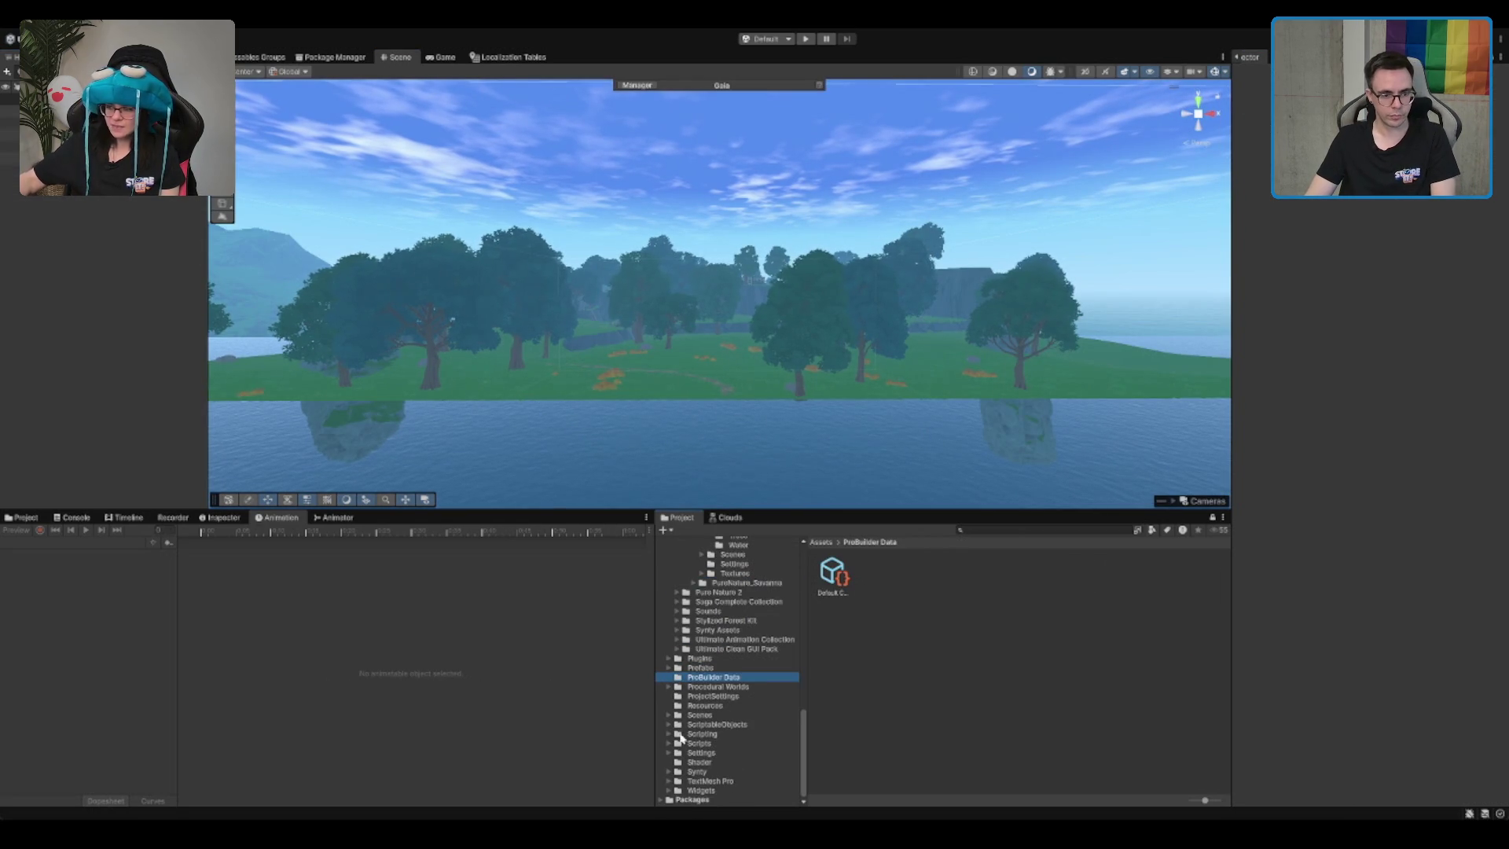
left_click(711, 705)
left_click(704, 714)
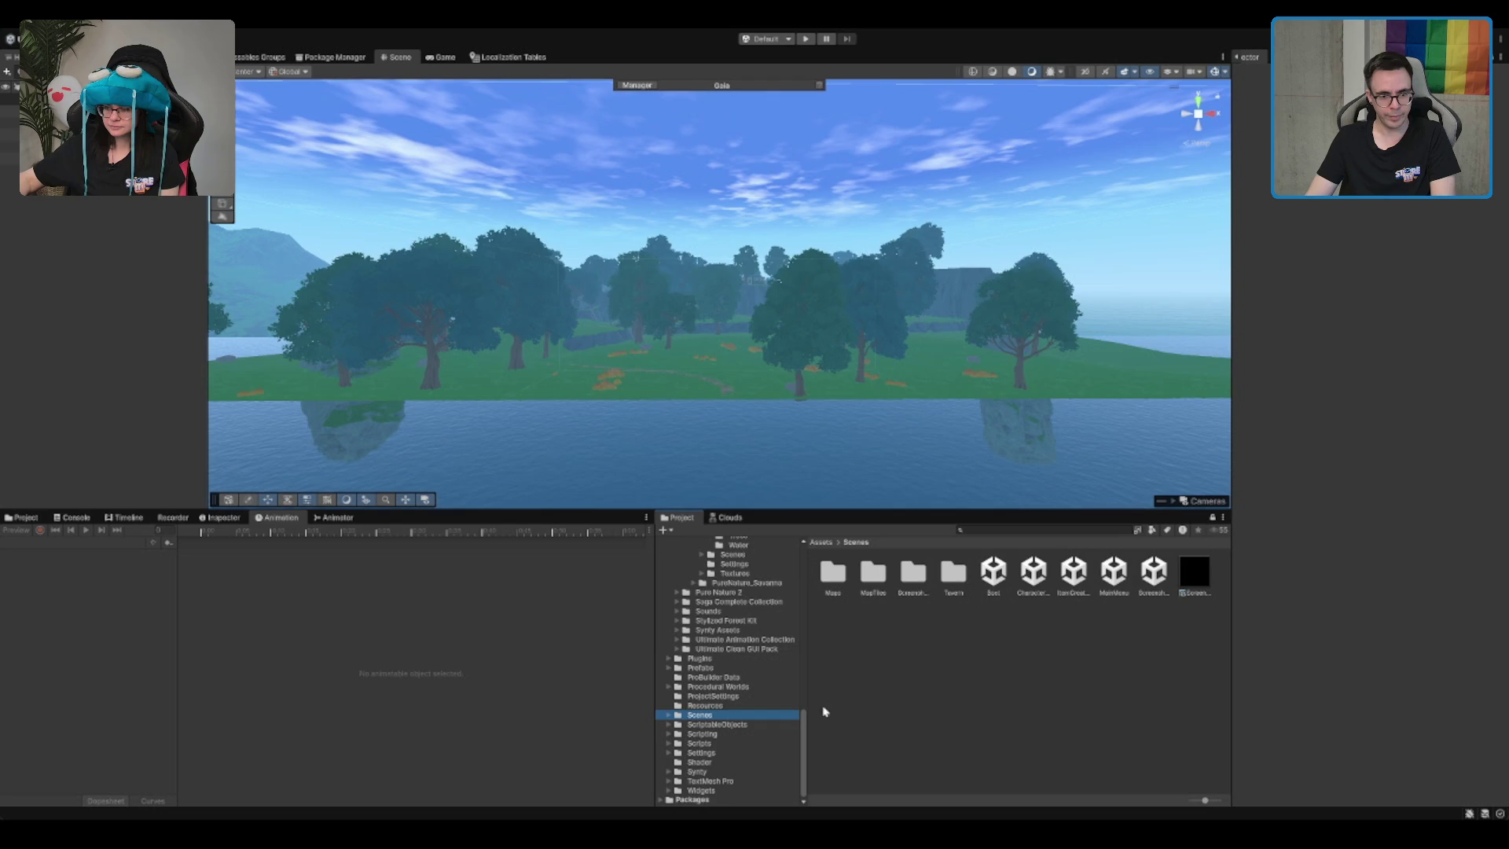
left_click(993, 571)
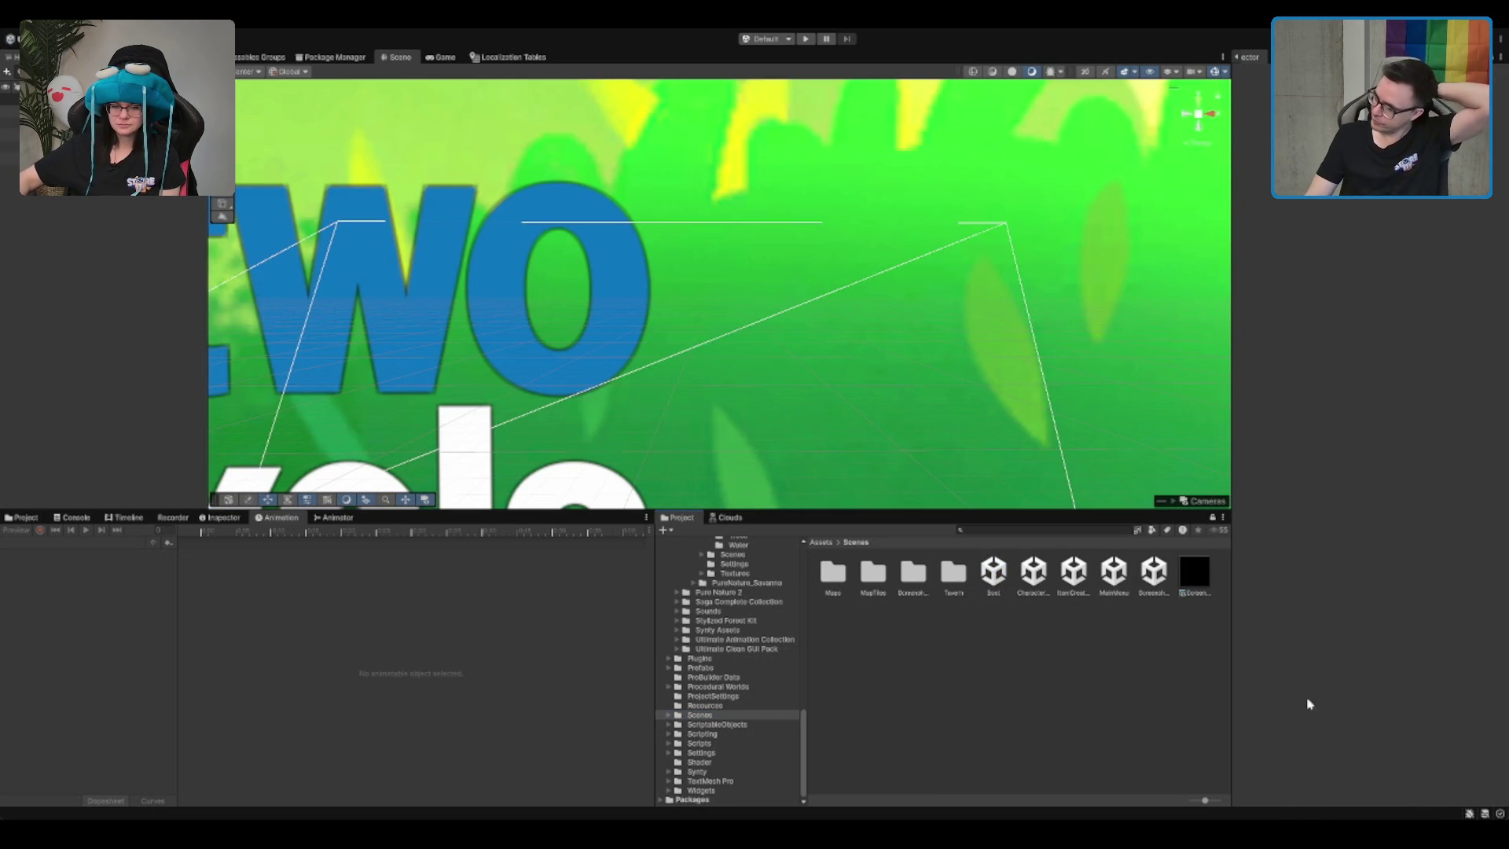
left_click_drag(1162, 390, 903, 312)
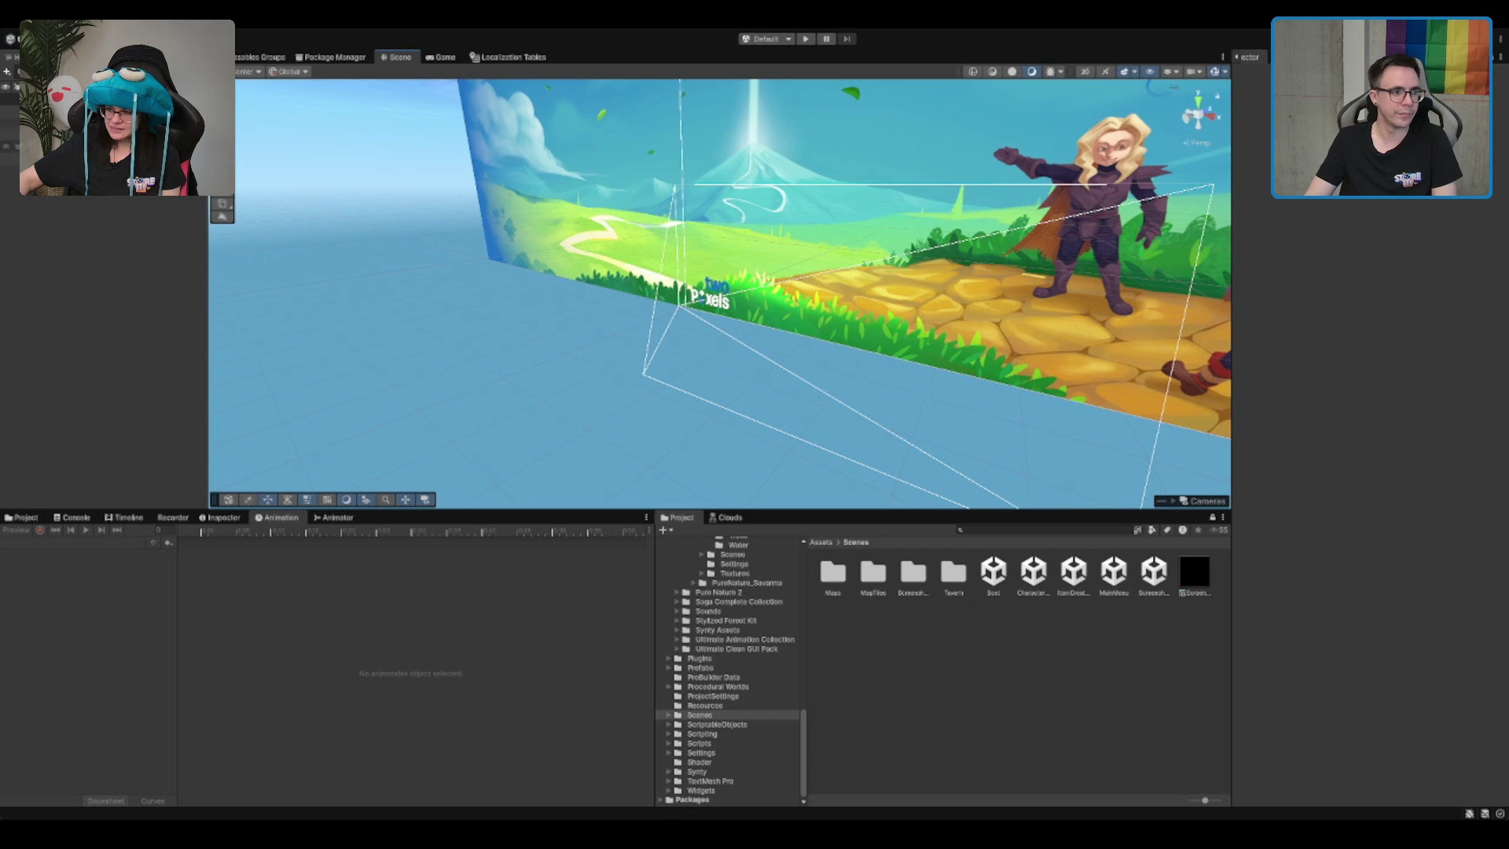
Step: Select MapService in the Hierarchy and frame it in the Scene view
left_click(79, 146)
left_click(79, 158)
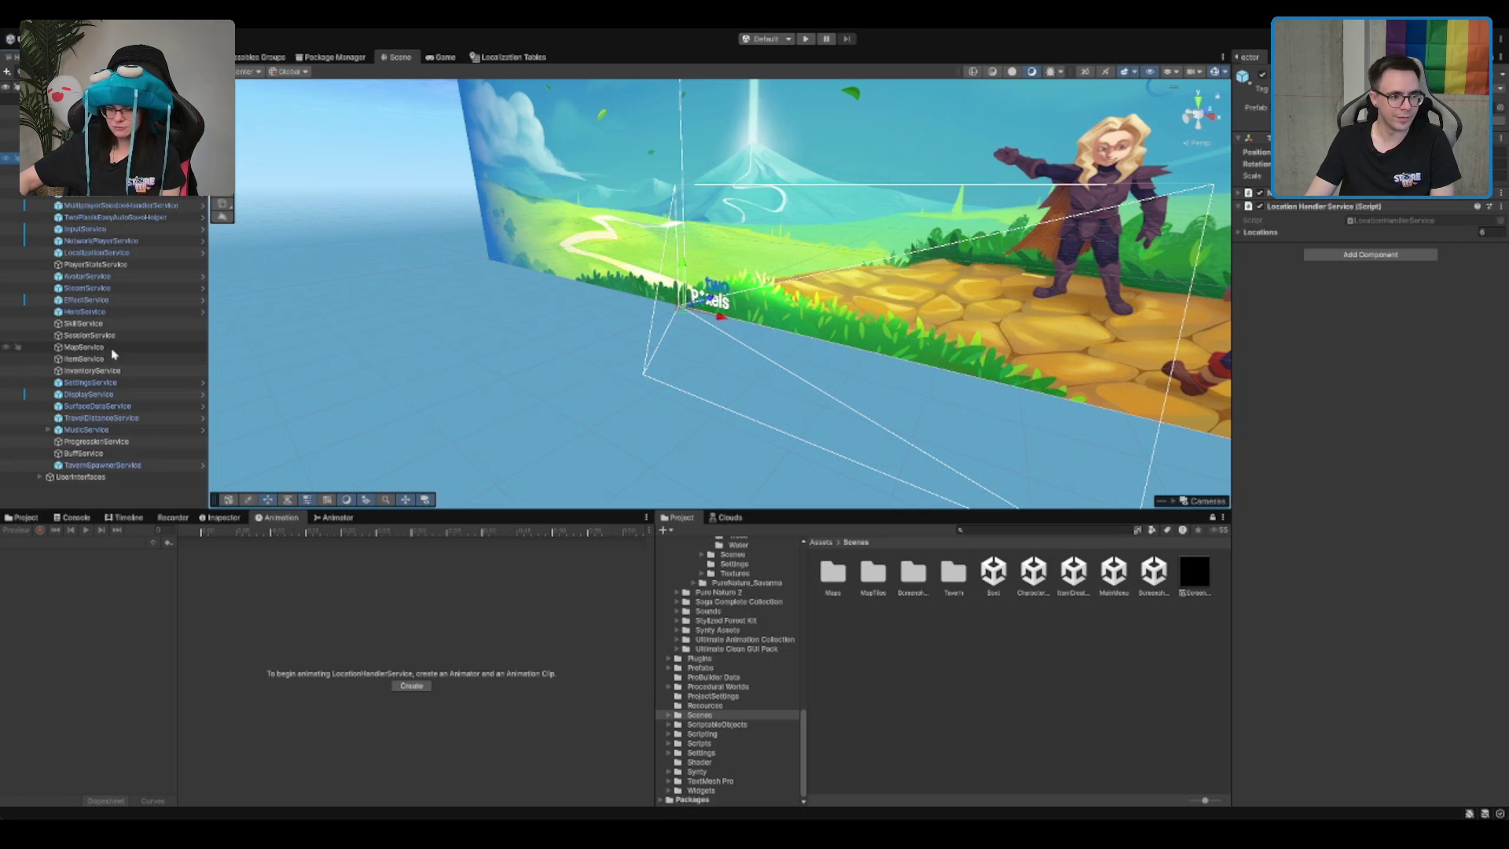
left_click(112, 346)
key("f")
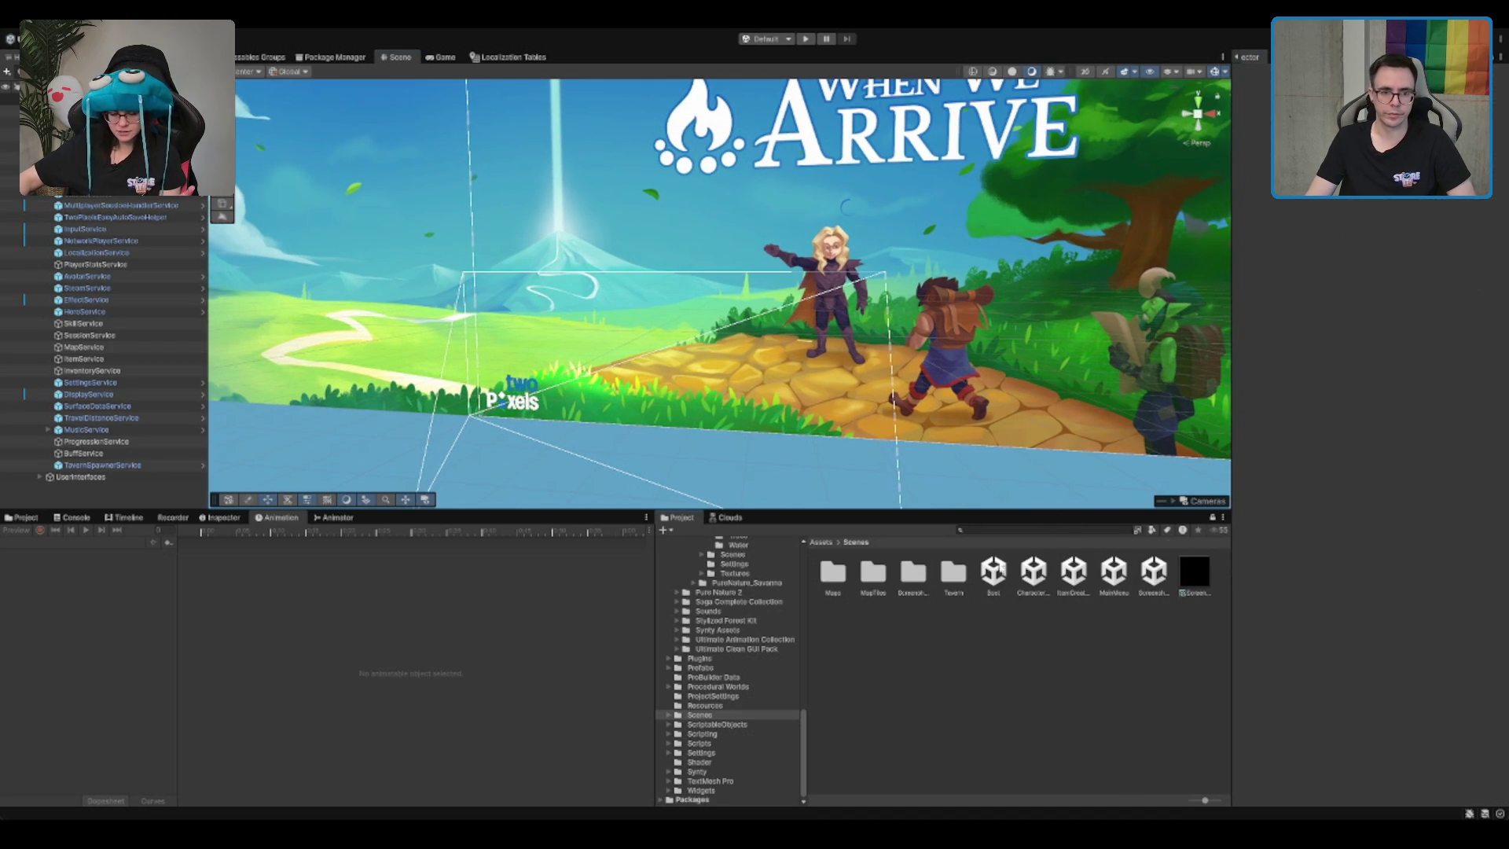
Step: Enter Play mode to show the When We Arrive title screen
left_click(805, 39)
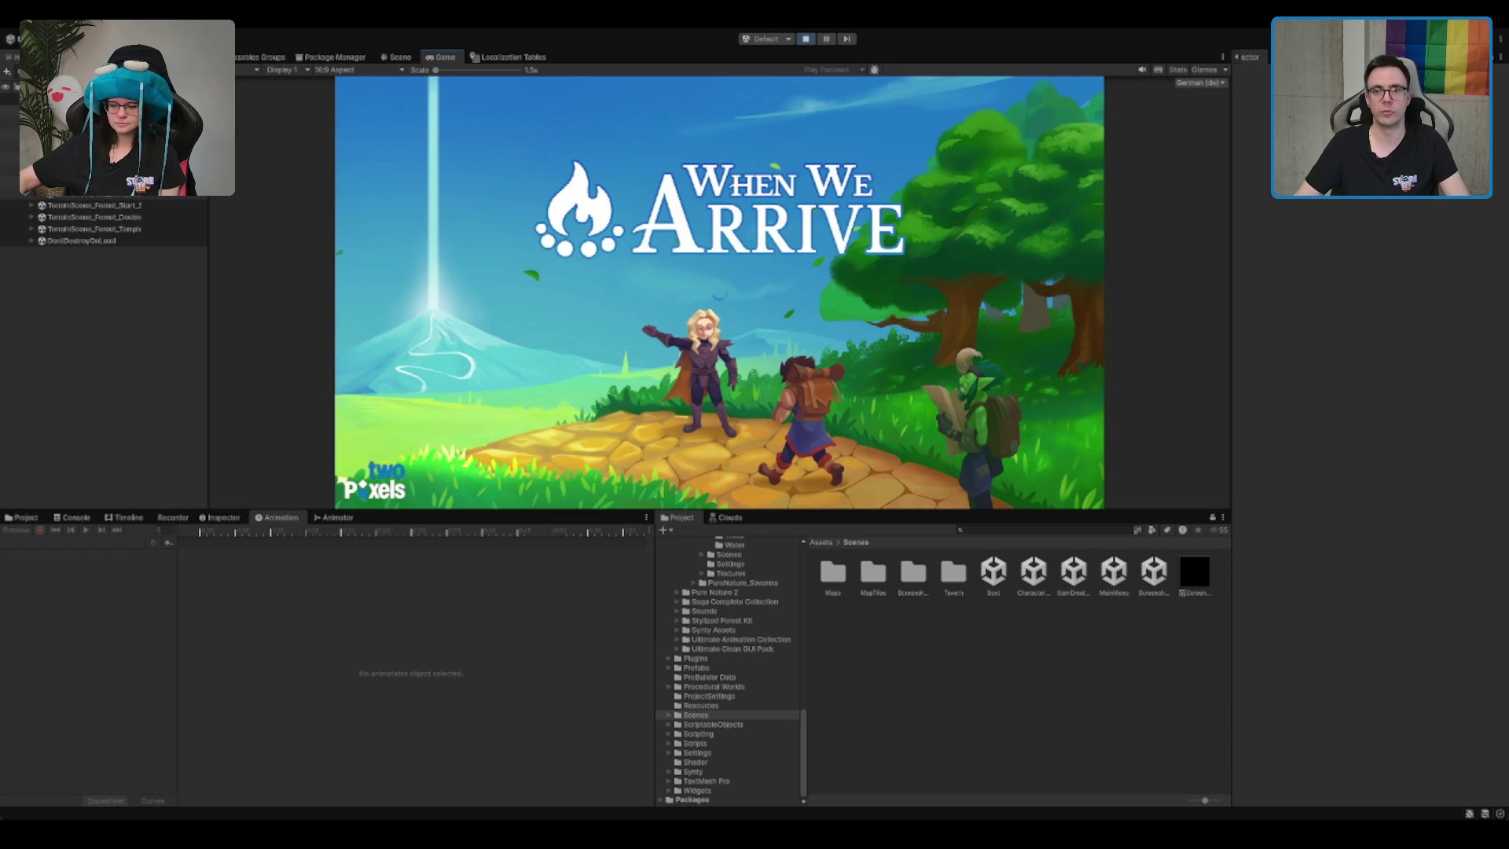
Step: Walk through the village, use ability 2, and loot everything from the chest ('alles looten')
key("w")
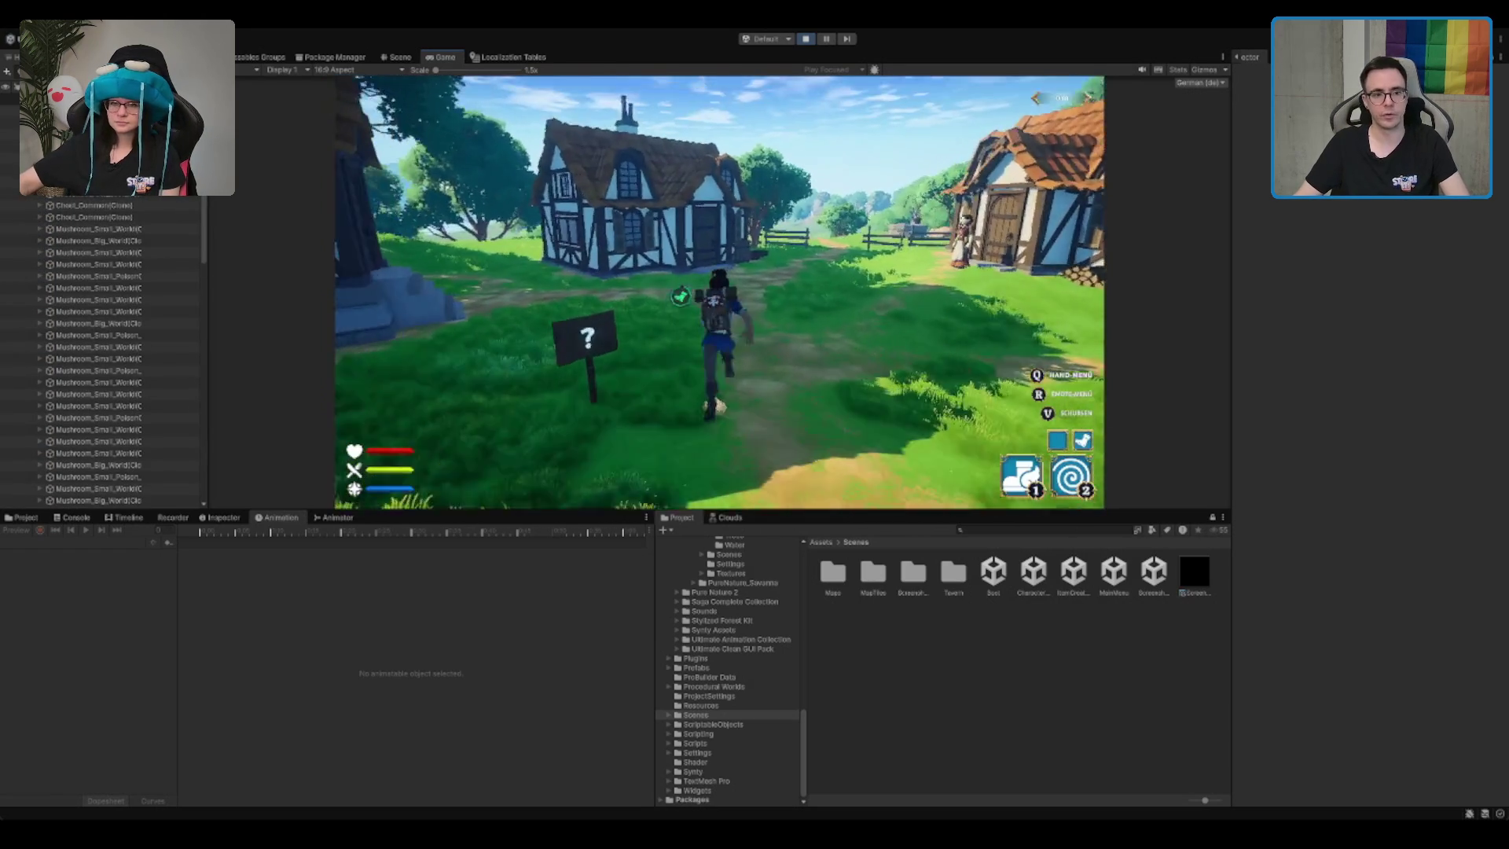
key("2")
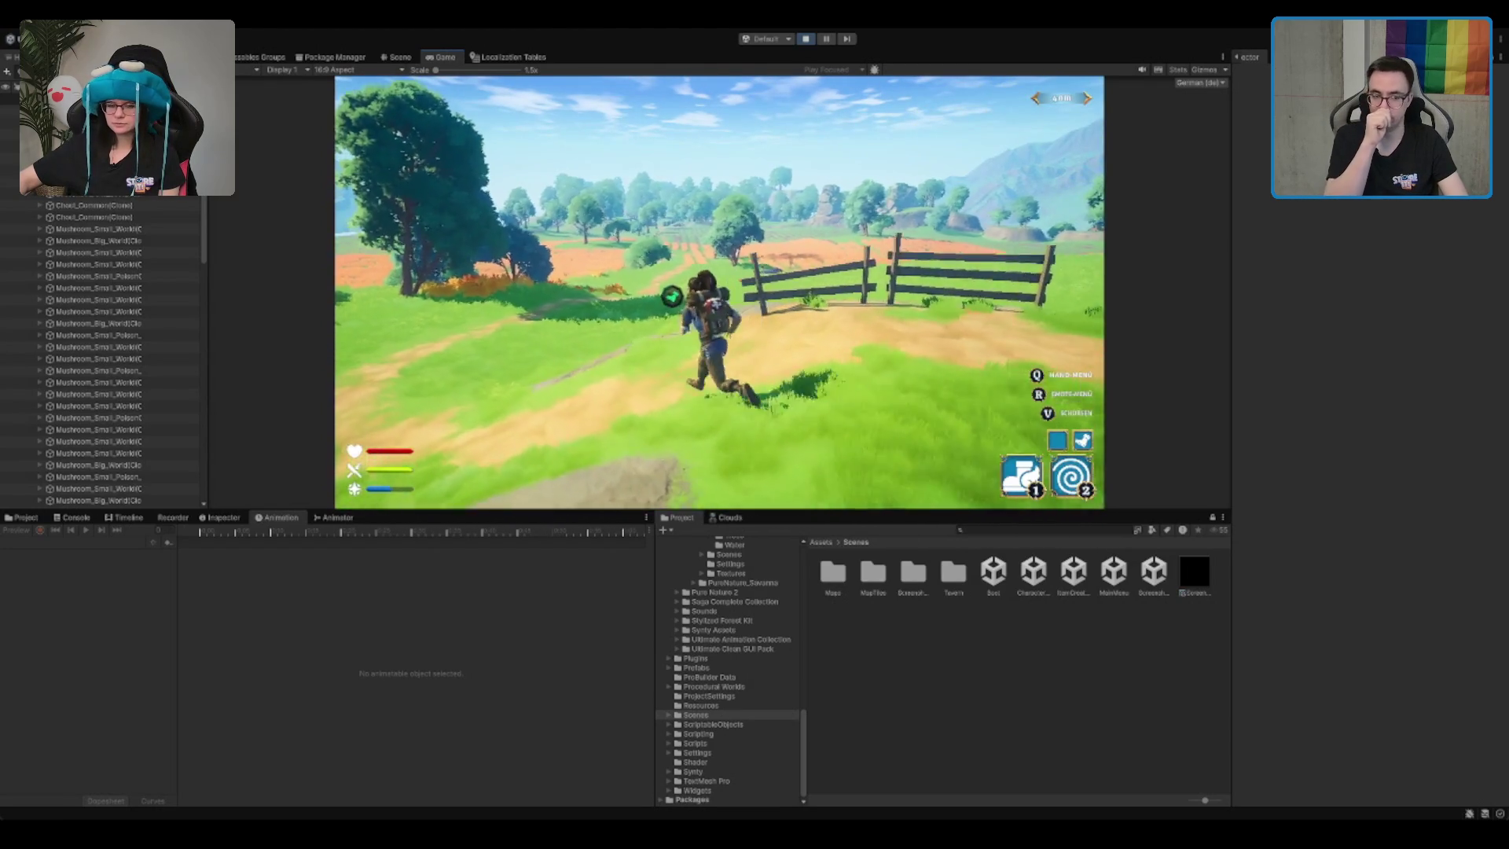
key("w")
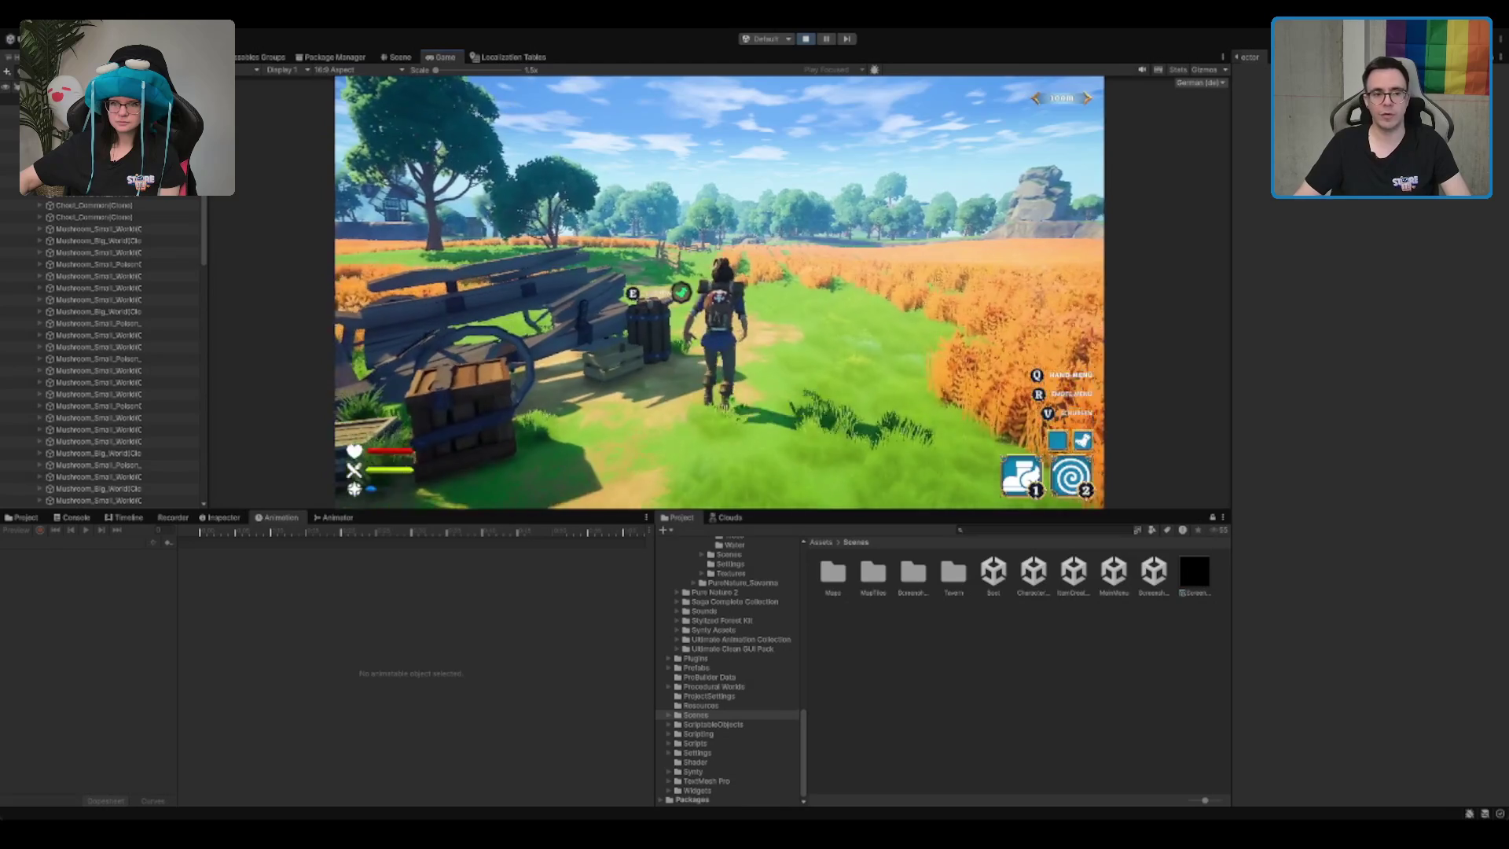
left_click(488, 358)
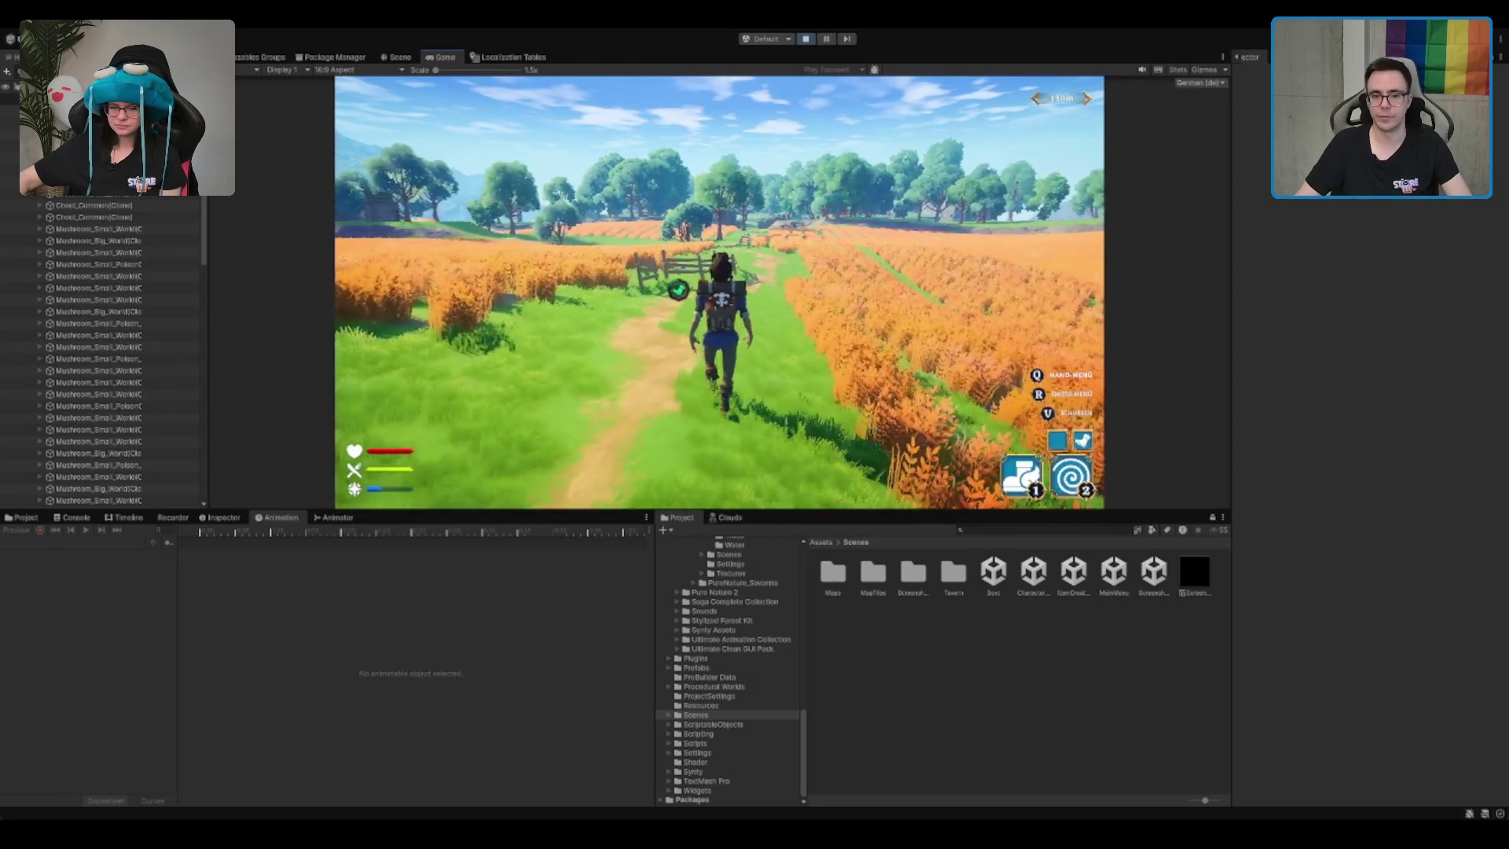
Step: Try ability 2 without enough mana while heading along the path toward the signpost
key("2")
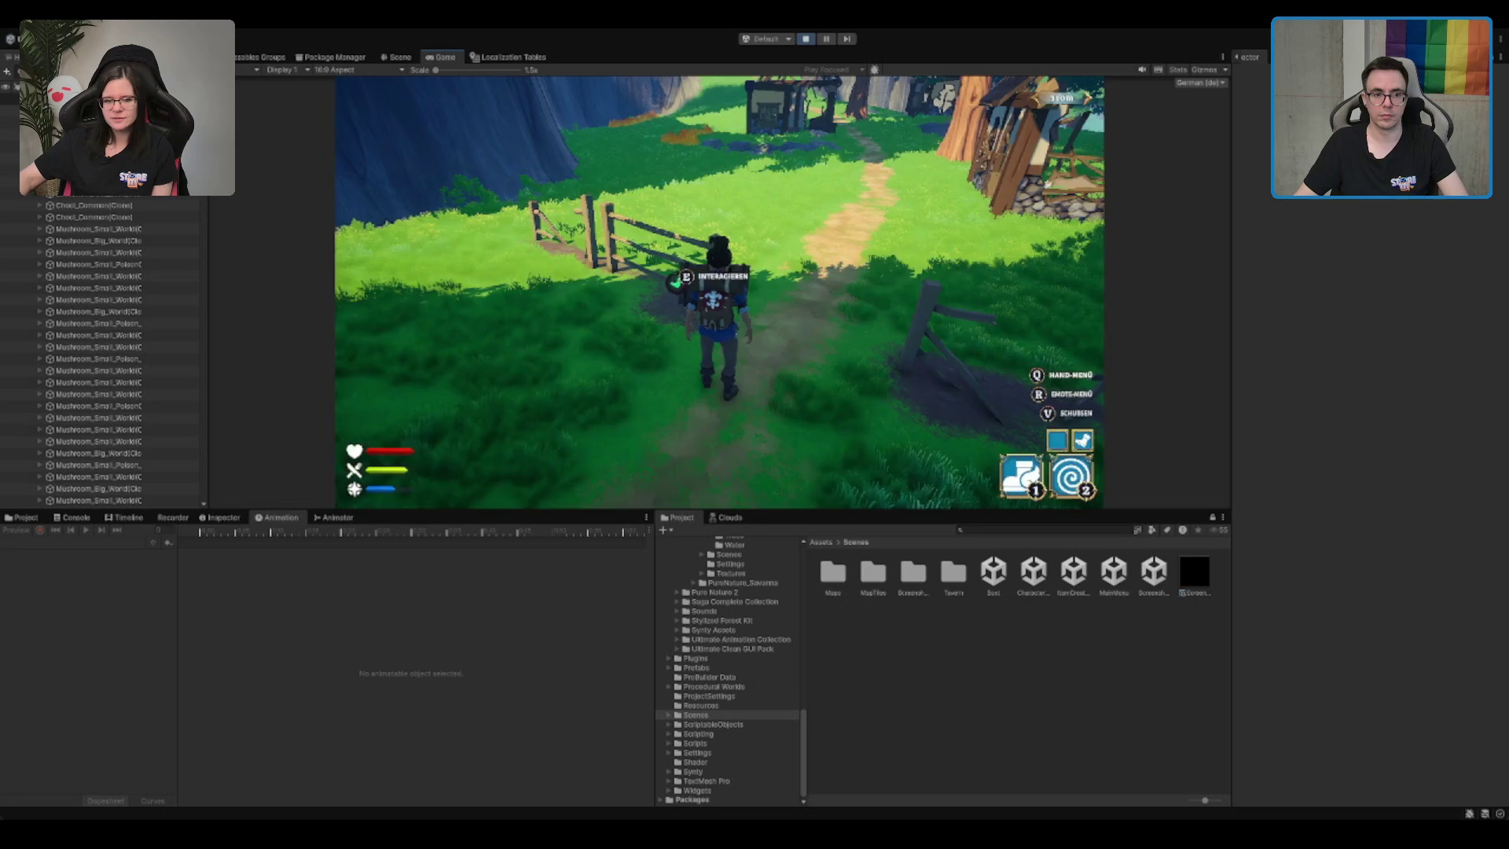
Step: Read the signpost's Hopes Ruh welcome message, then head to the hero statue
key("e")
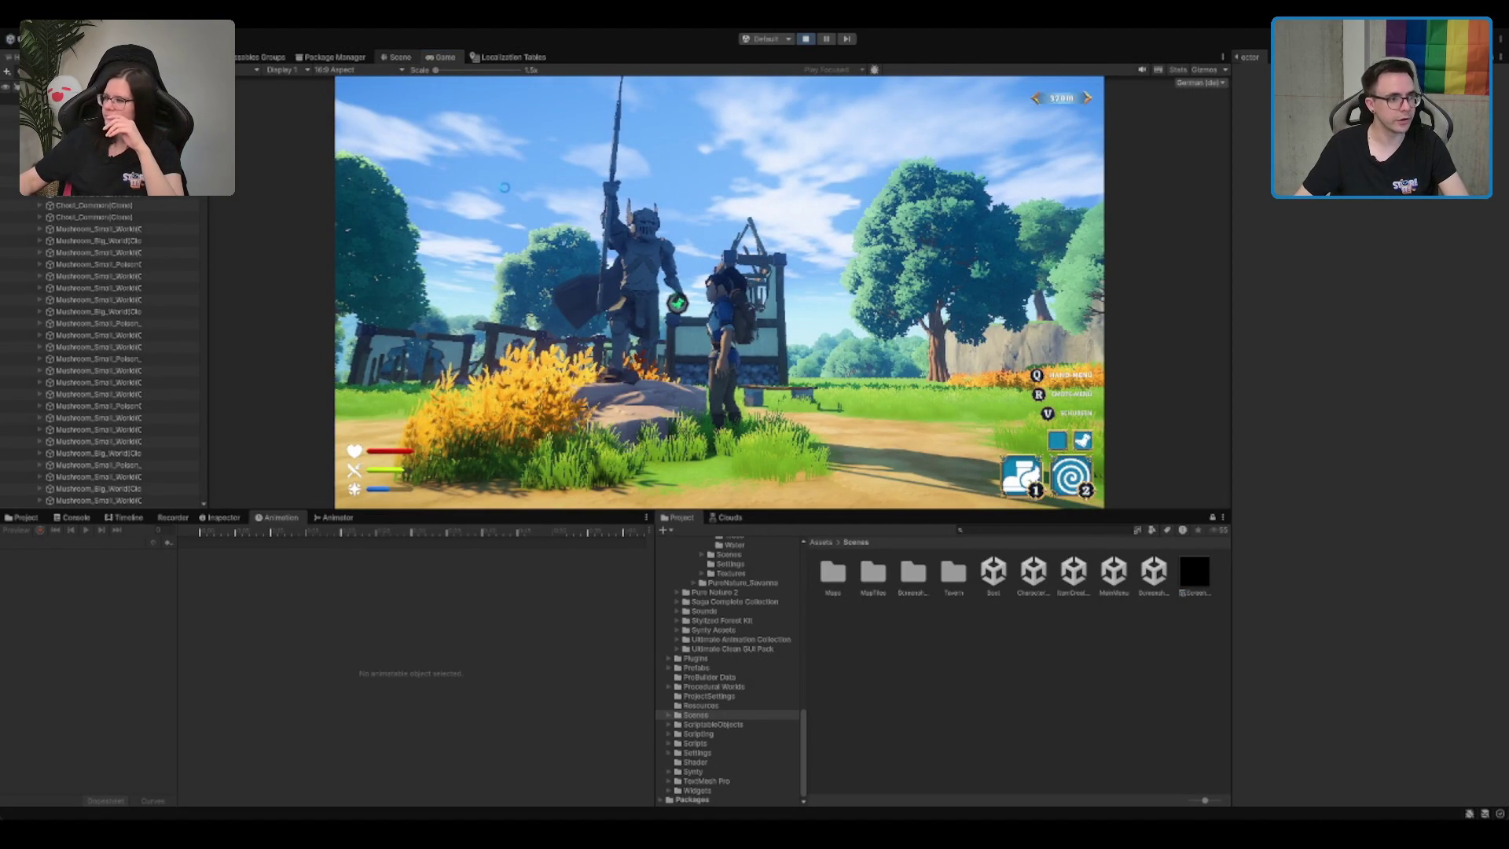
Step: Tick Is Interactable on Statue_Hero's Interactable Dialogue, then walk the character up to it in the game
key("ctrl+1")
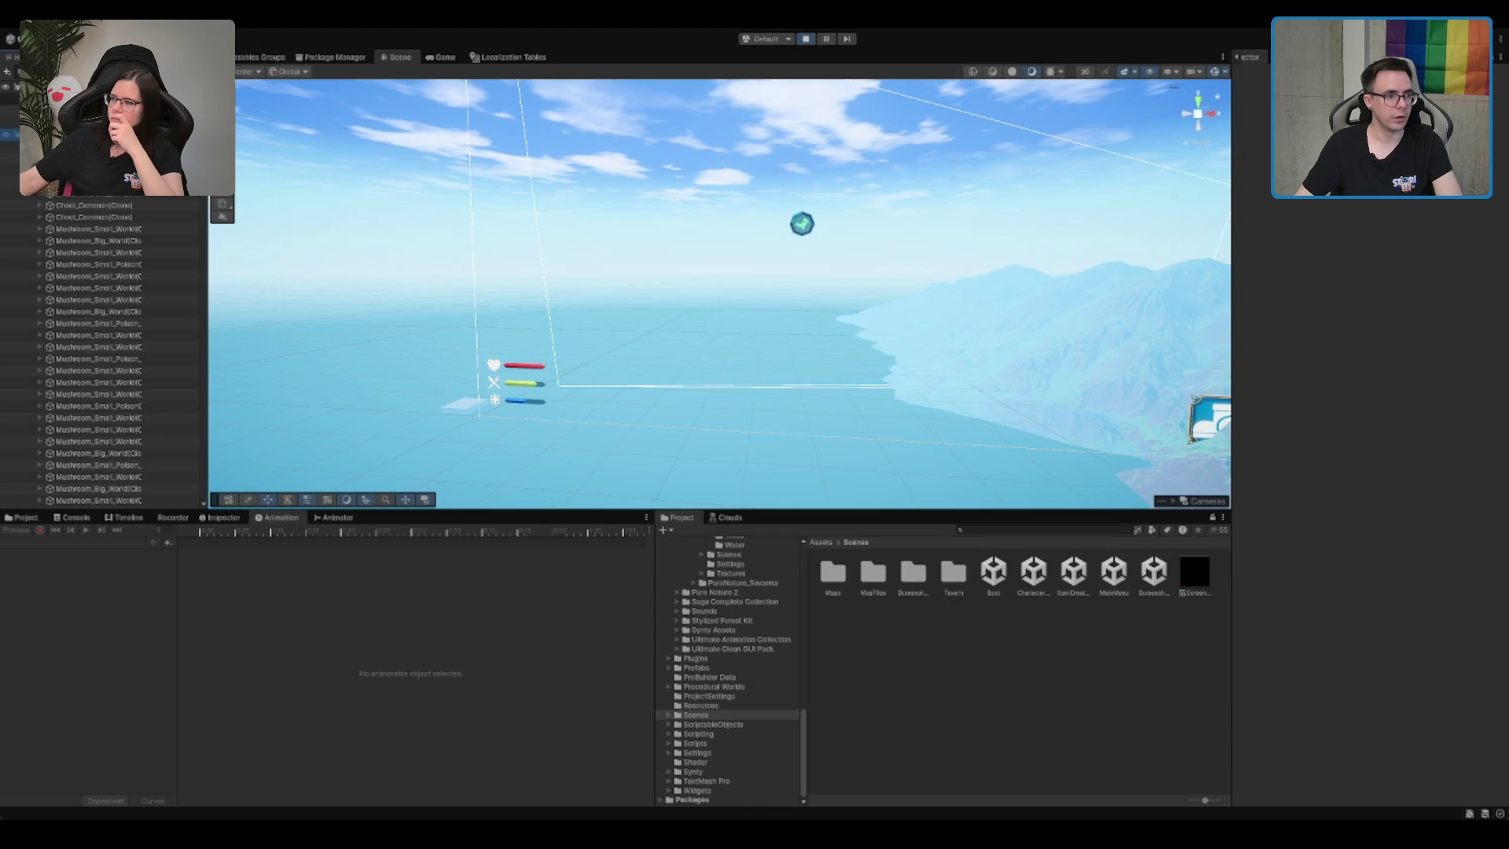
double_click(9, 134)
left_click(633, 196)
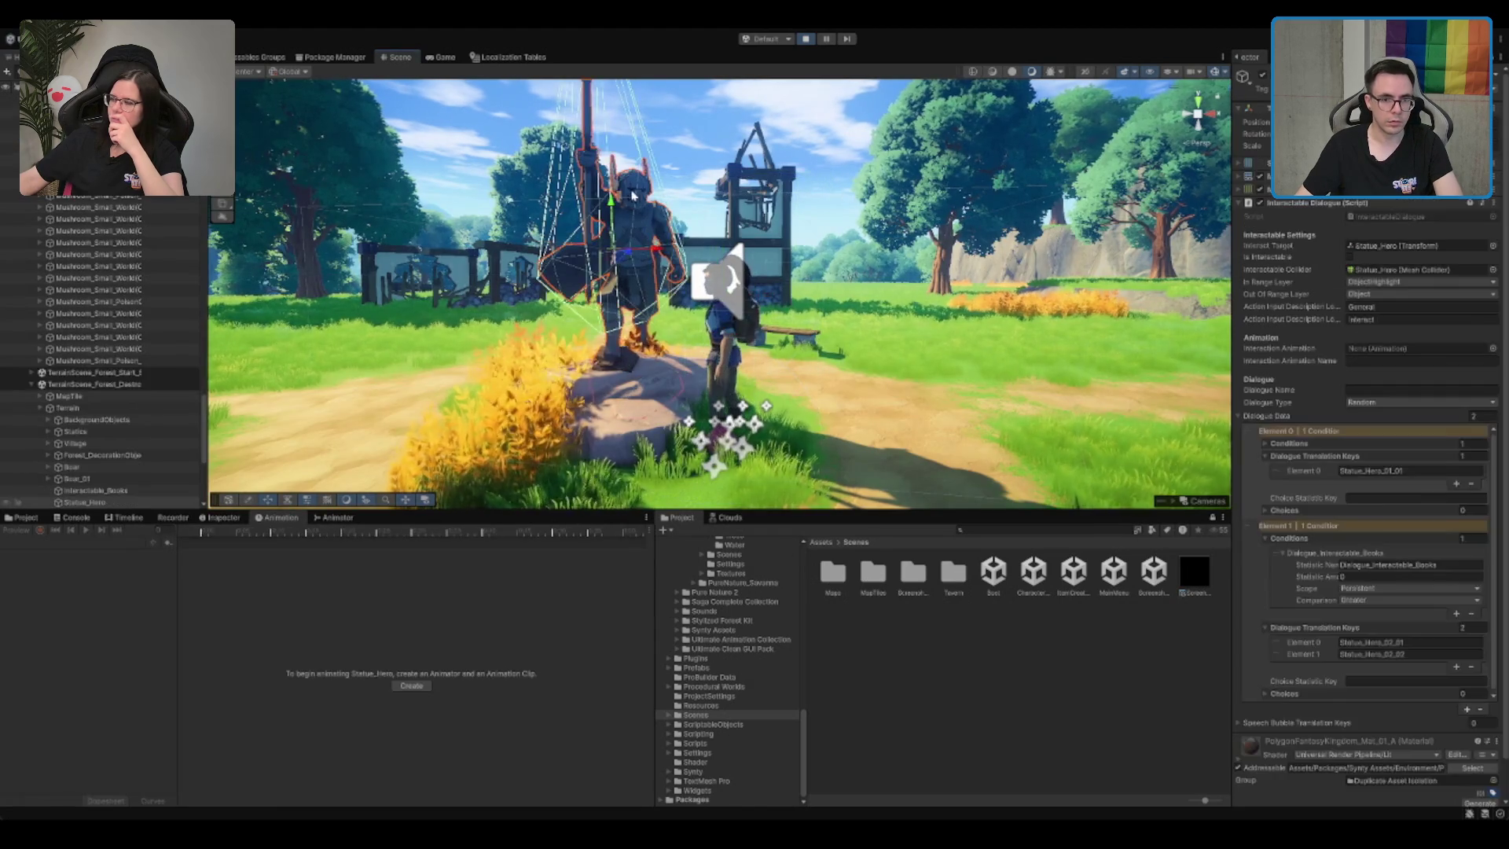
left_click_drag(707, 314, 786, 318)
left_click(1349, 258)
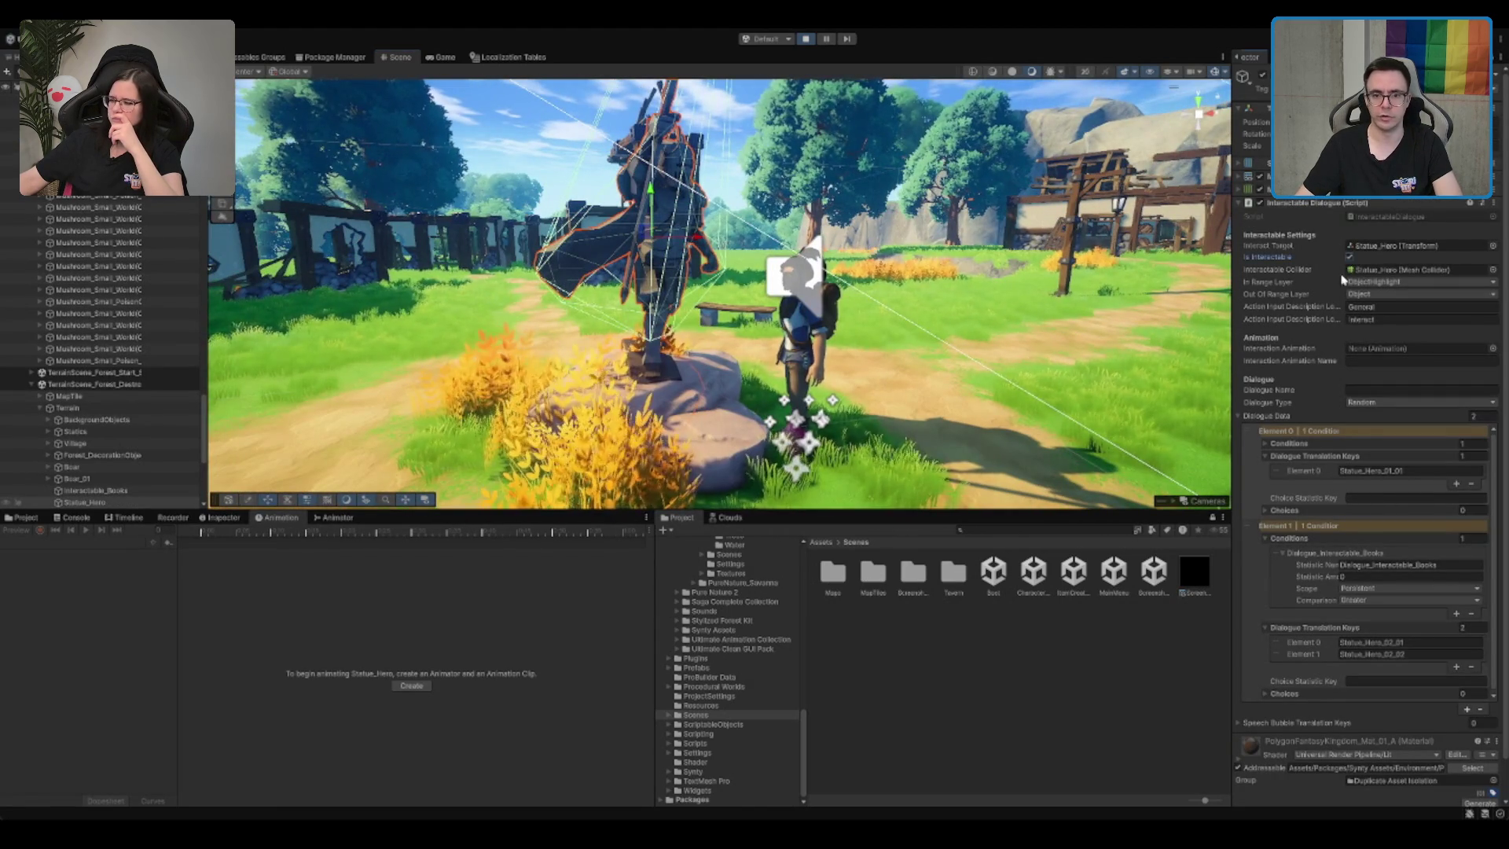
left_click(444, 58)
key("w")
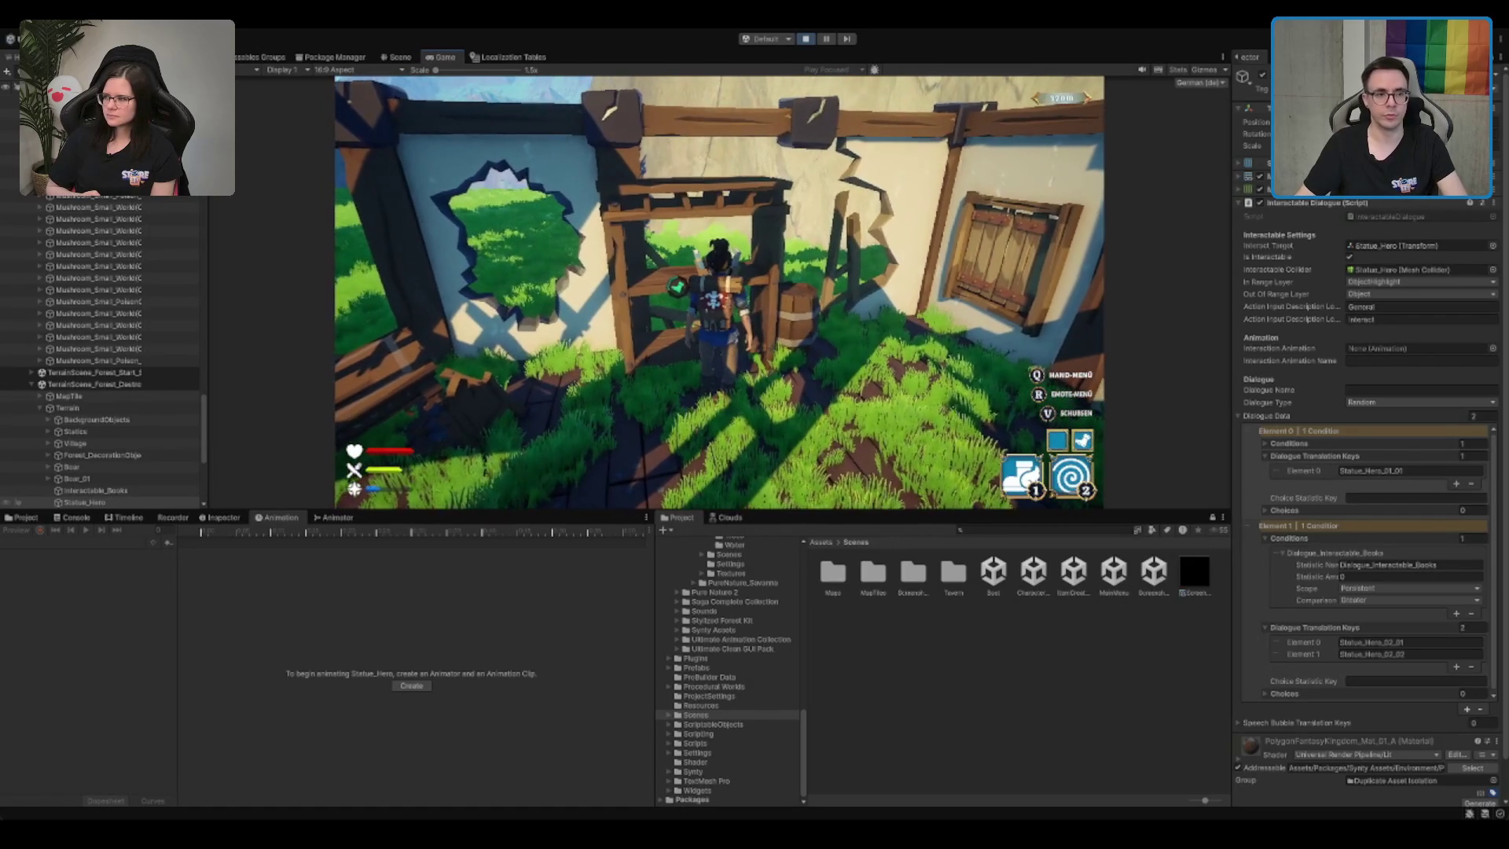
Step: Select Interactable_Books in the Scene view to check its HeroBooks_01–05 dialogue keys
key("ctrl+1")
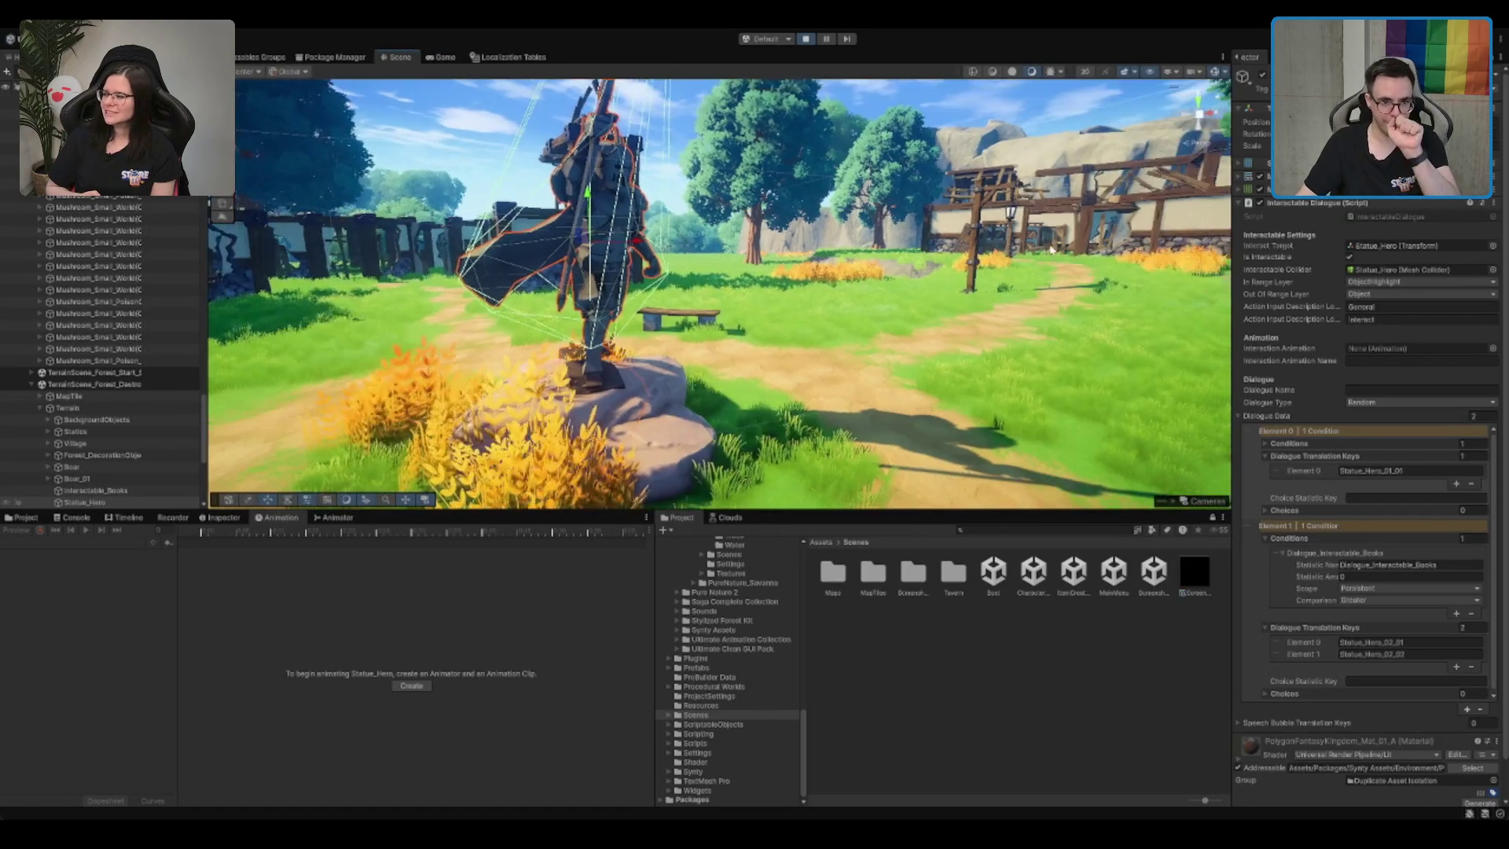
key("f")
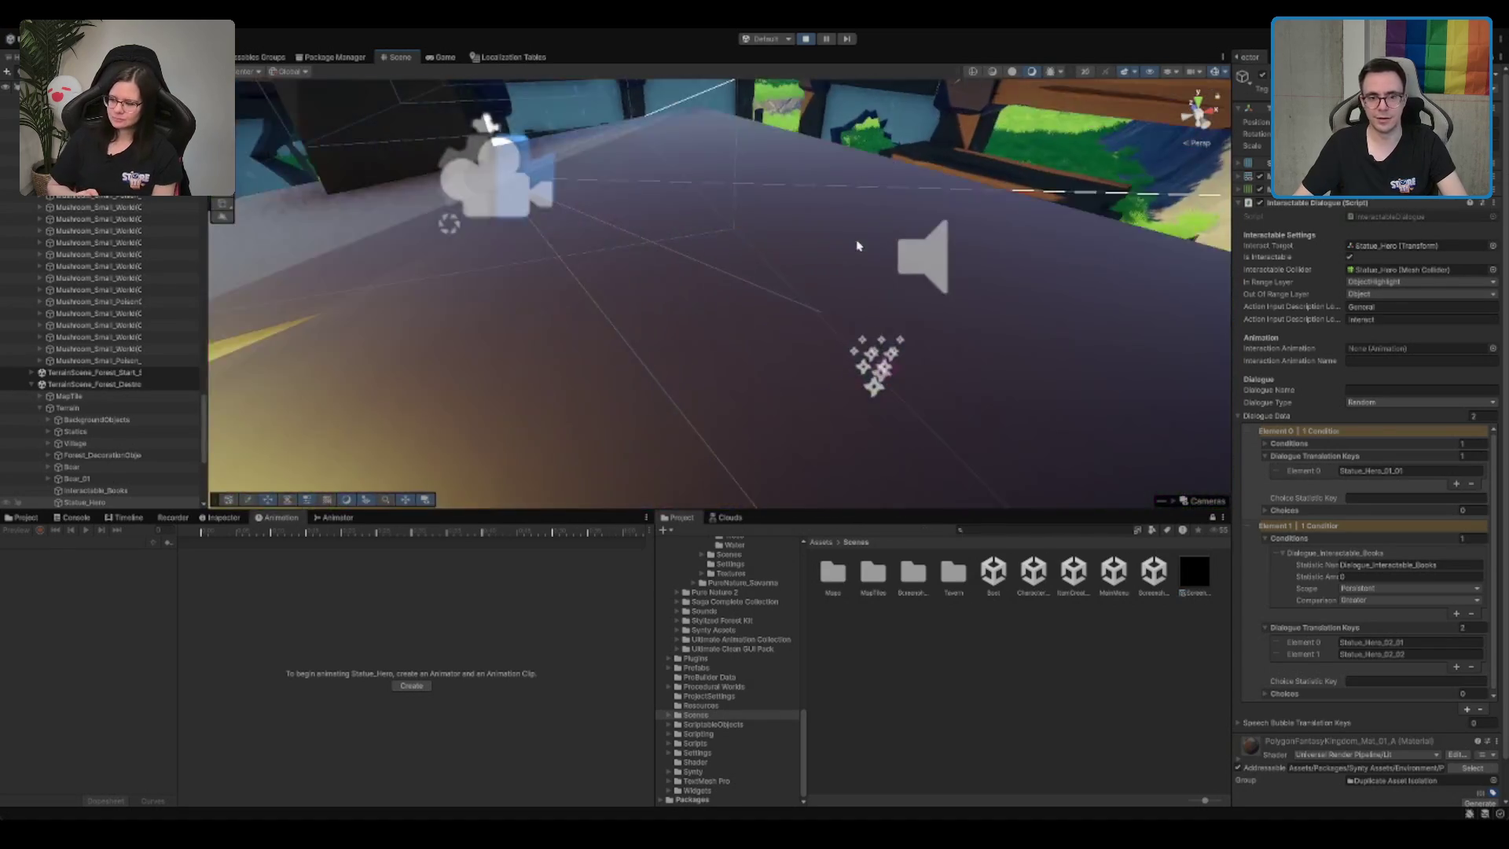
left_click(95, 489)
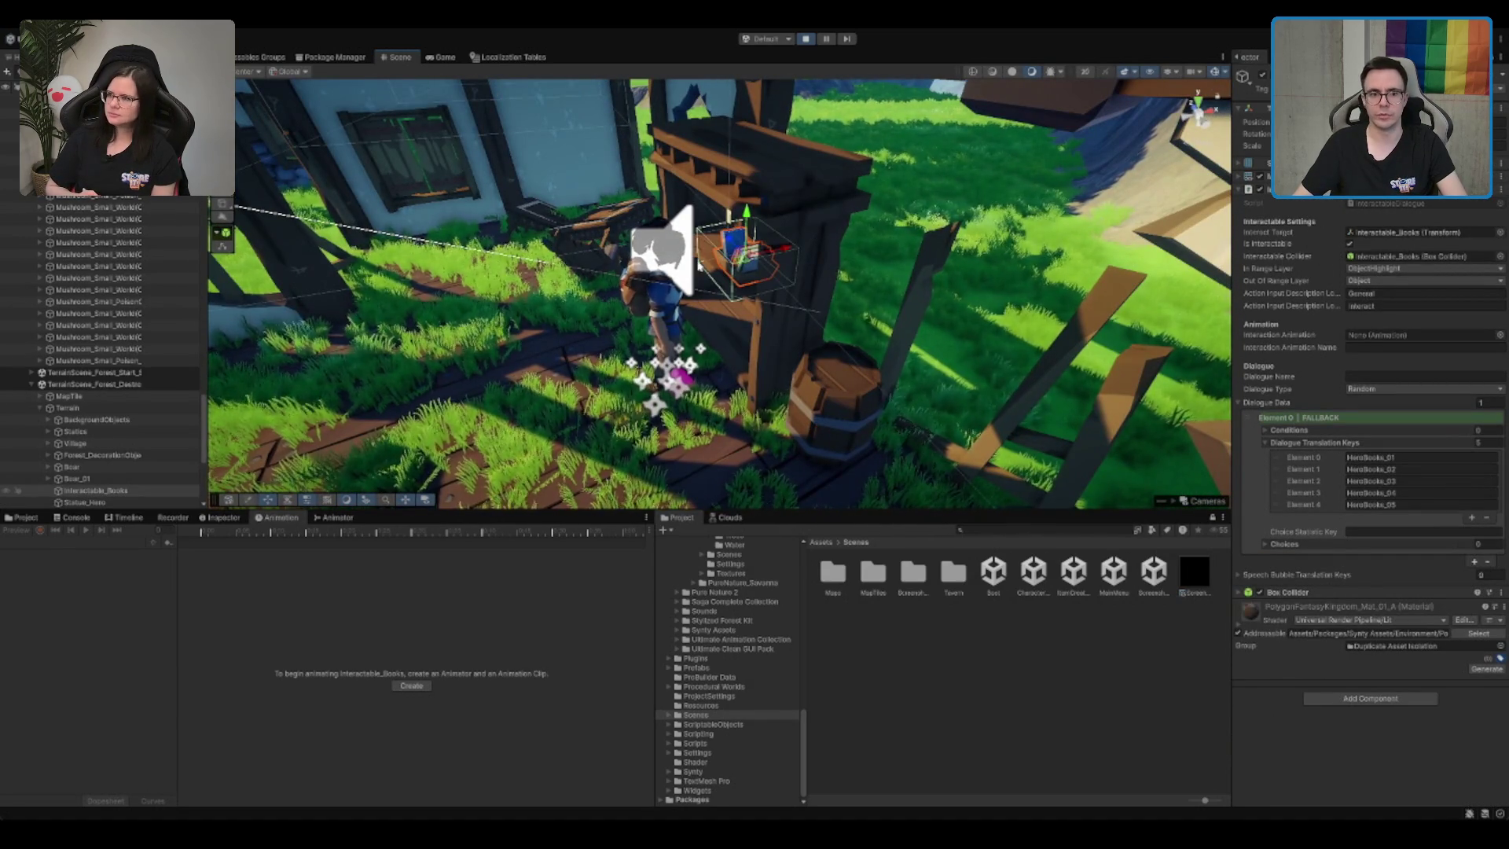
scroll(753, 240, "up", 3)
left_click(647, 226)
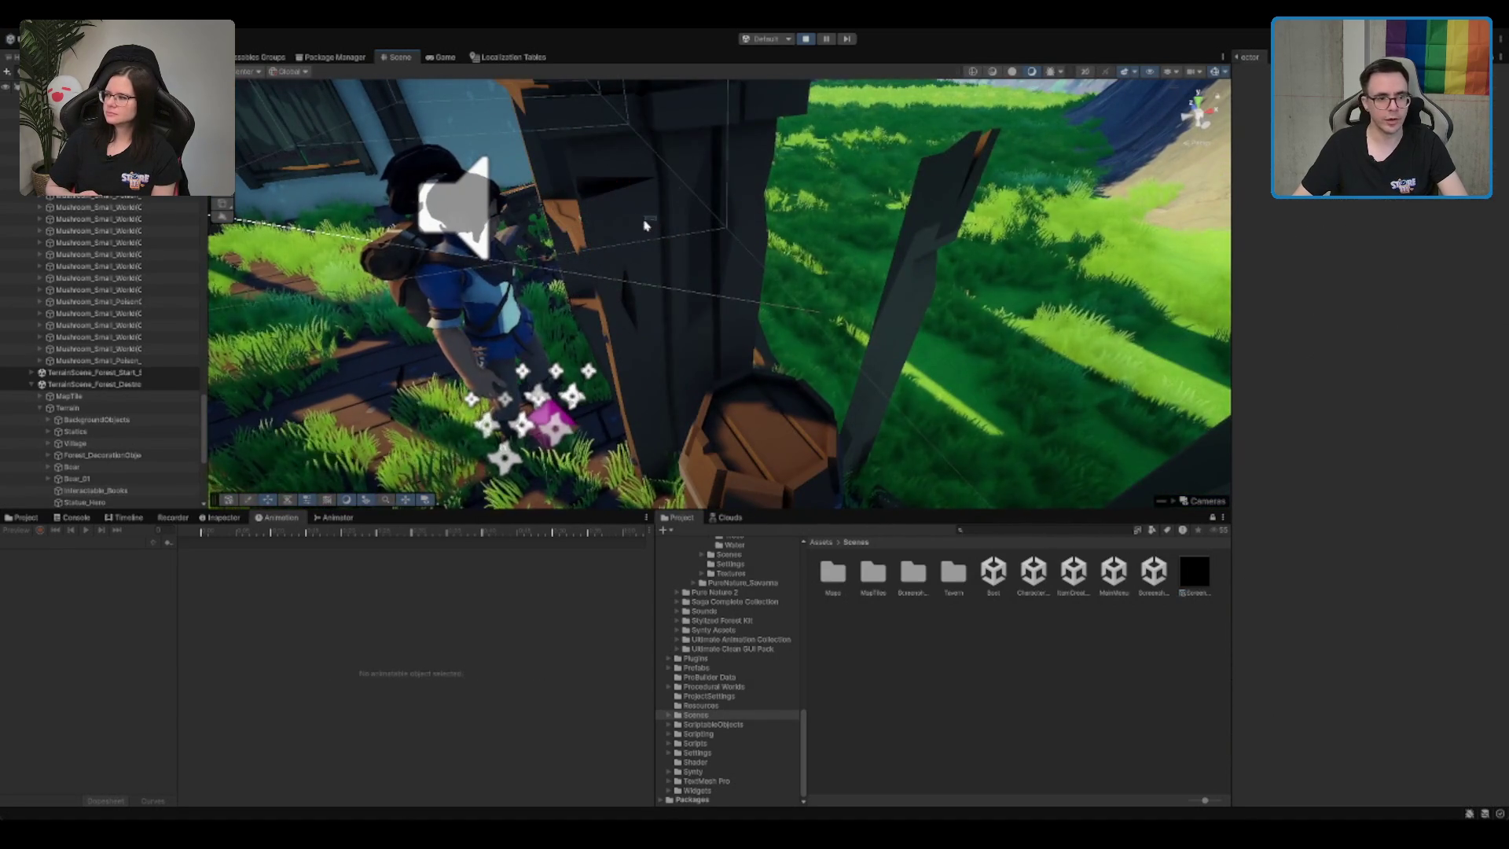
left_click(651, 225)
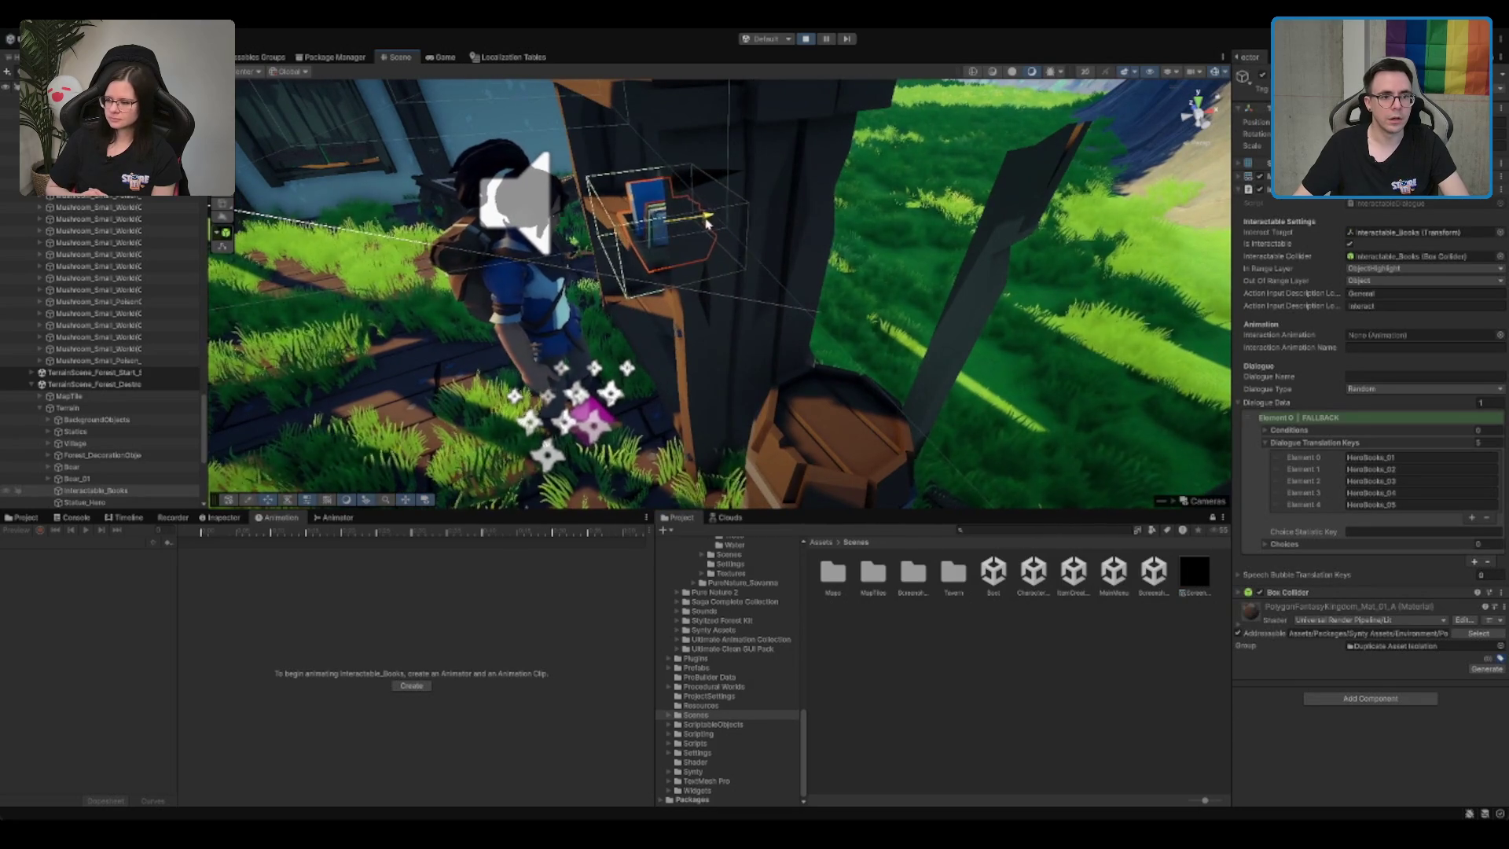
left_click_drag(701, 227, 715, 235)
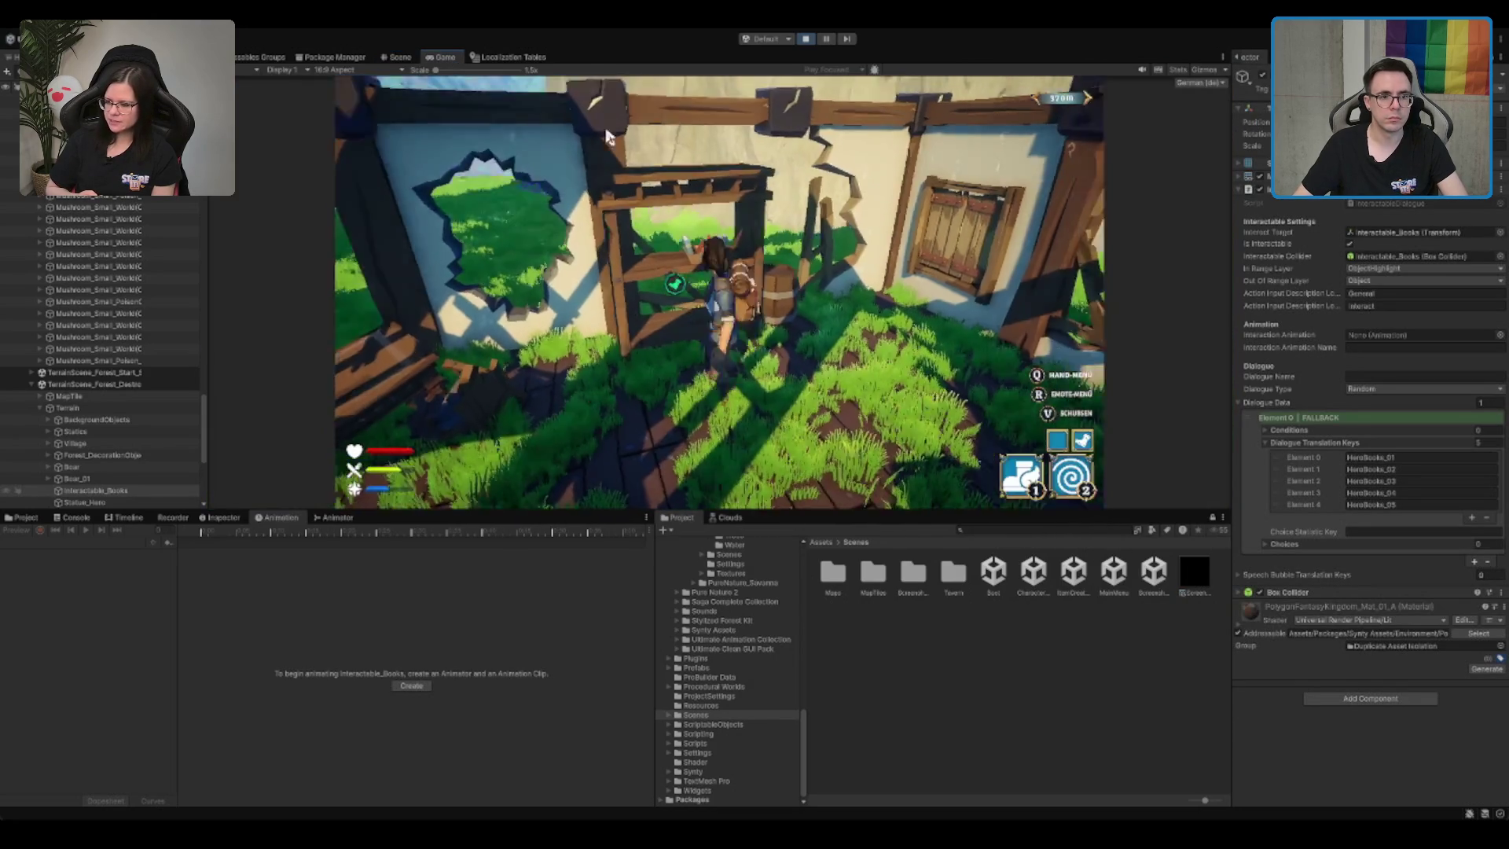
Step: Read the bookshelf's dialogue to its last line, close it, and walk out the doorway
key("e")
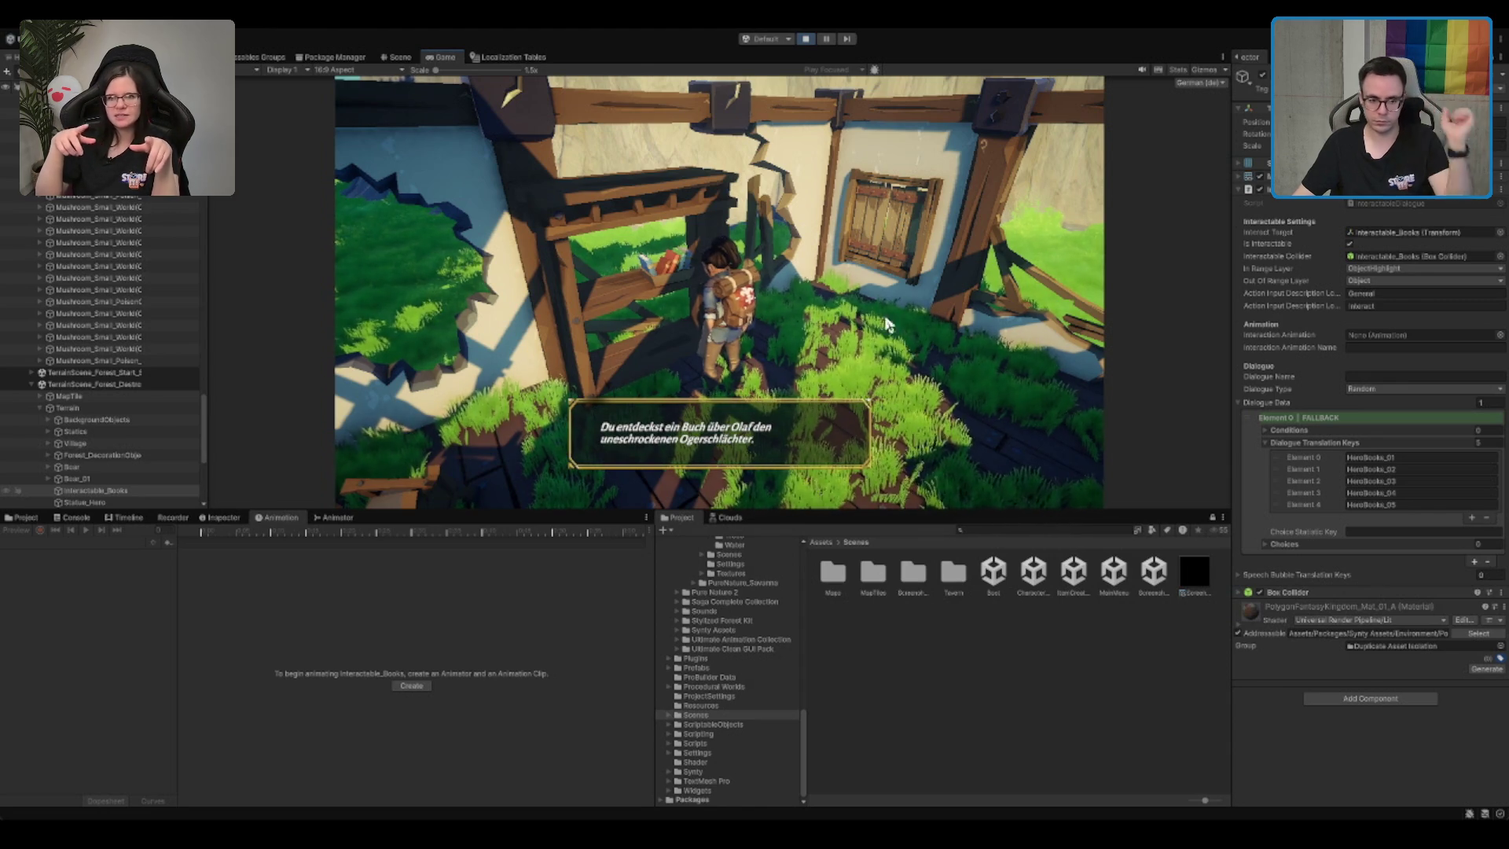
left_click(864, 357)
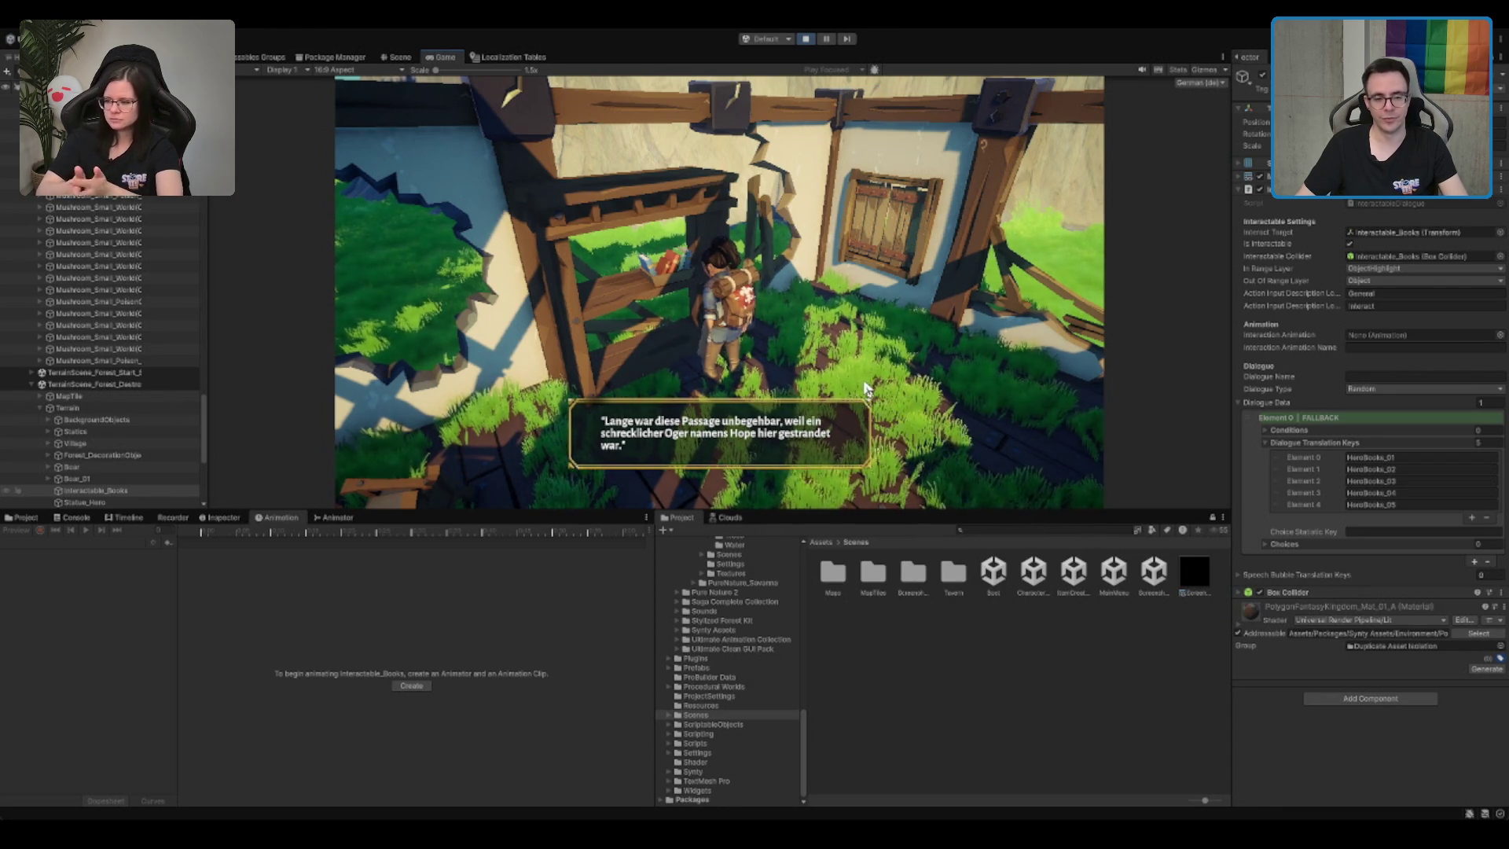
left_click(865, 303)
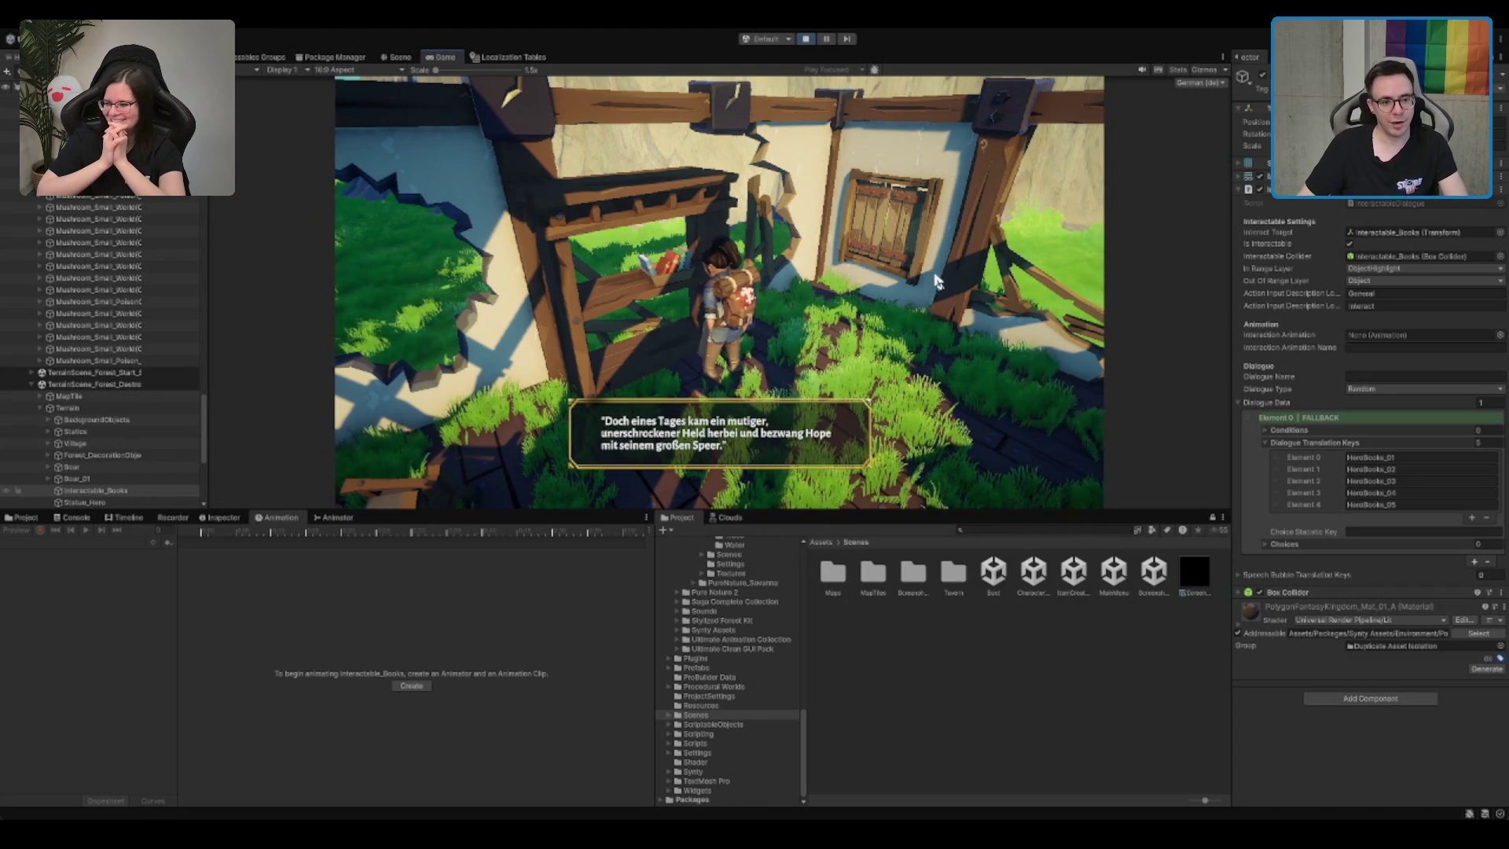
left_click(758, 279)
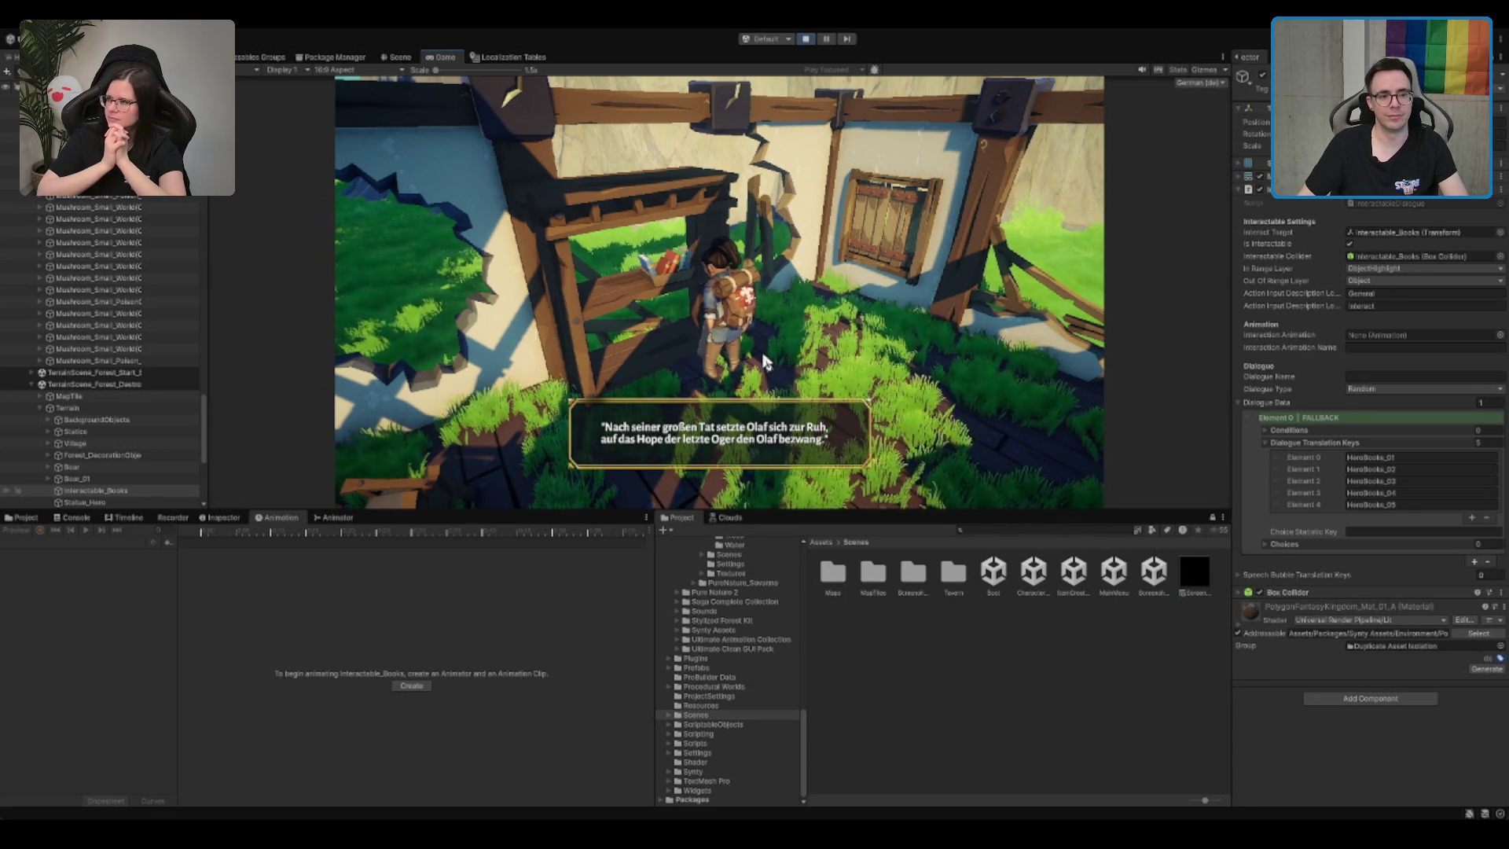
left_click(711, 454)
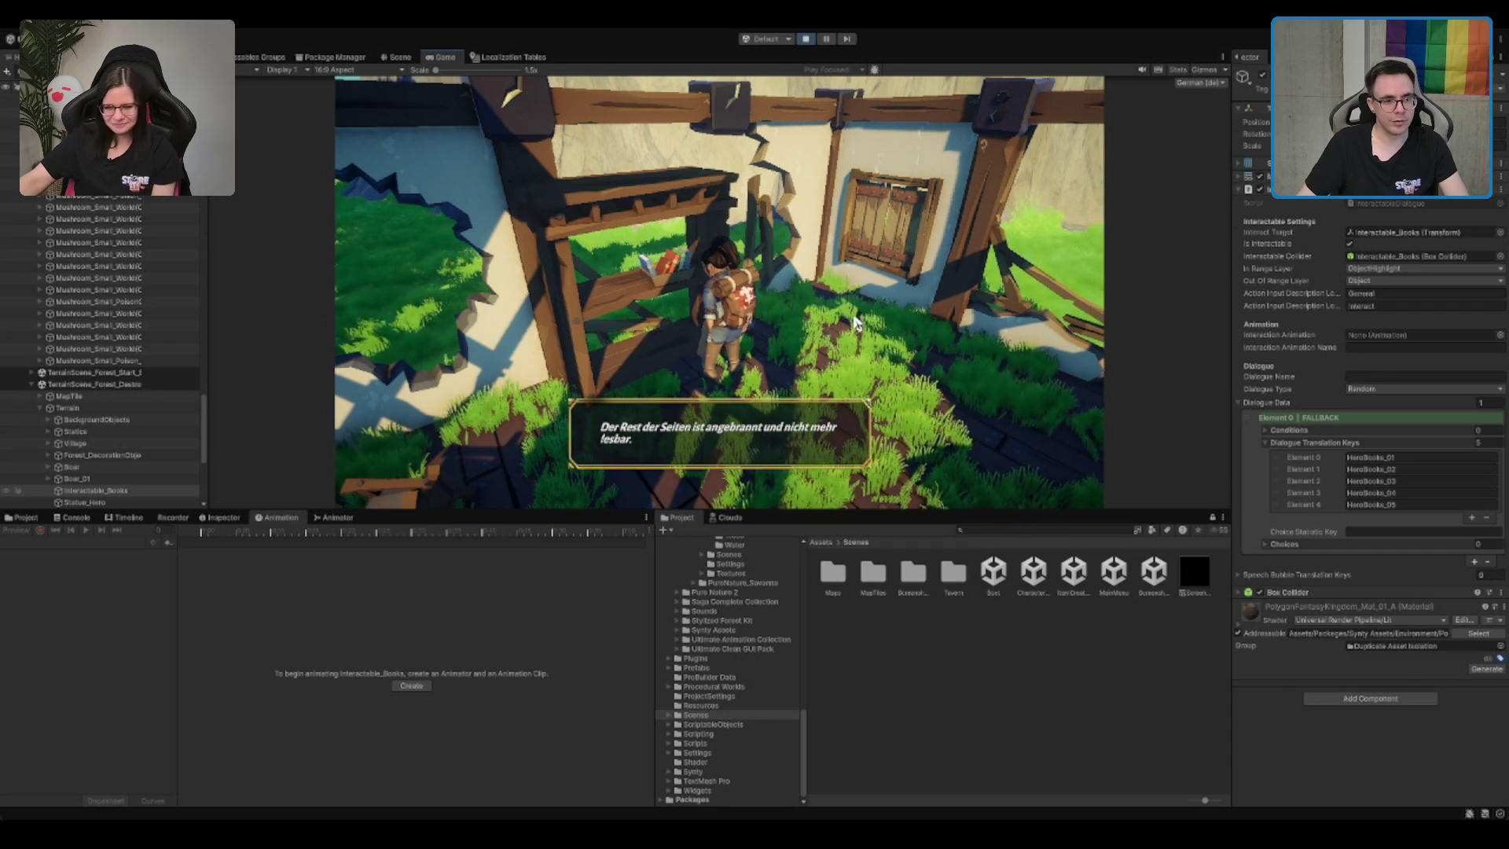
left_click(851, 322)
key("w")
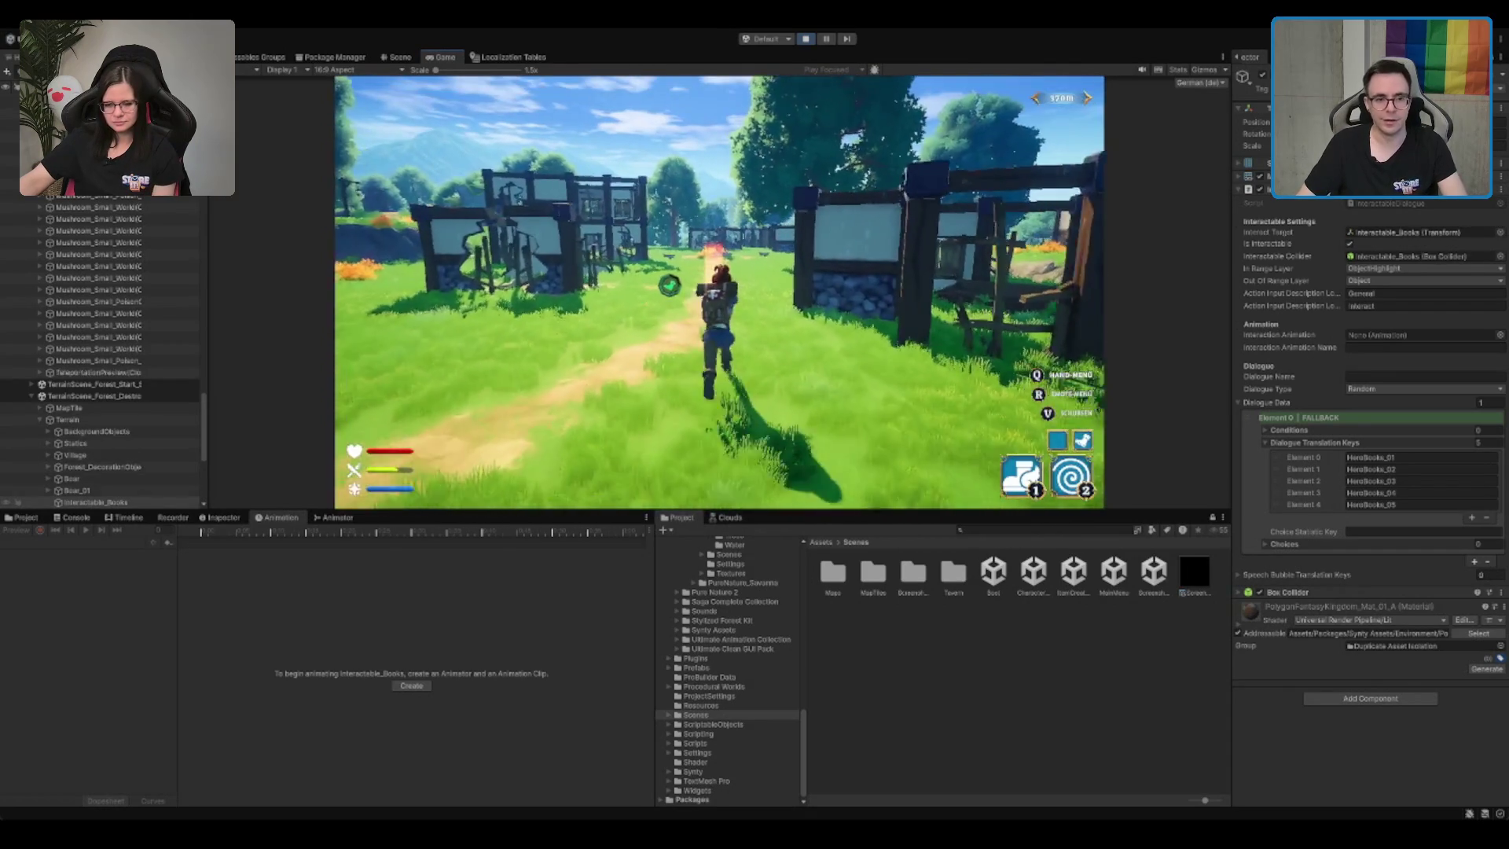
Step: Use abilities 1 and 2 to dash the character out of the village toward the forest path
key("1")
key("2")
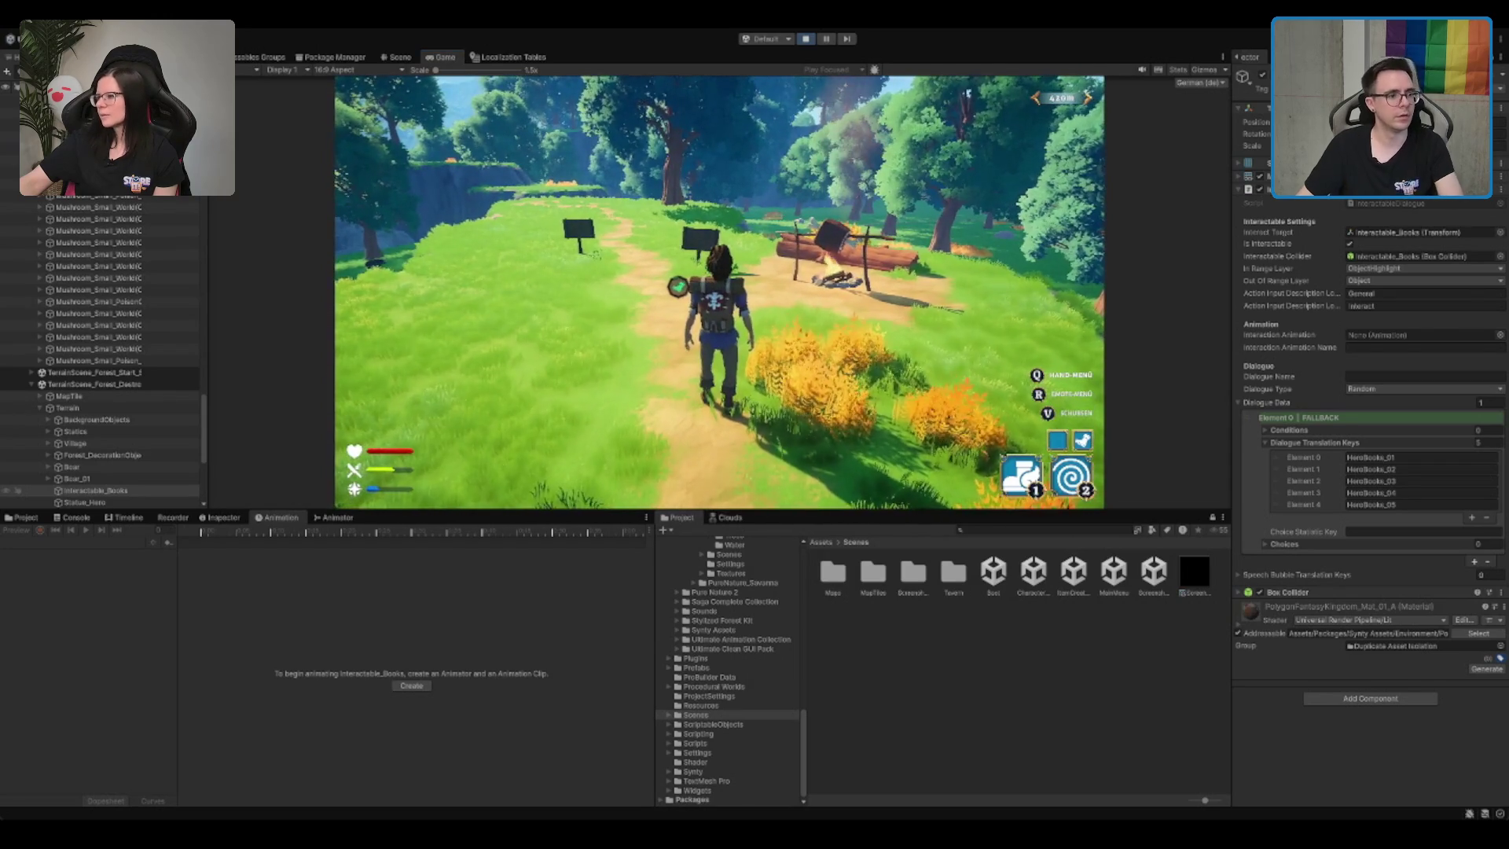
Step: Collapse the second forest tile, show the console, and expand the starting tile's objects
left_click(93, 383)
left_click(74, 517)
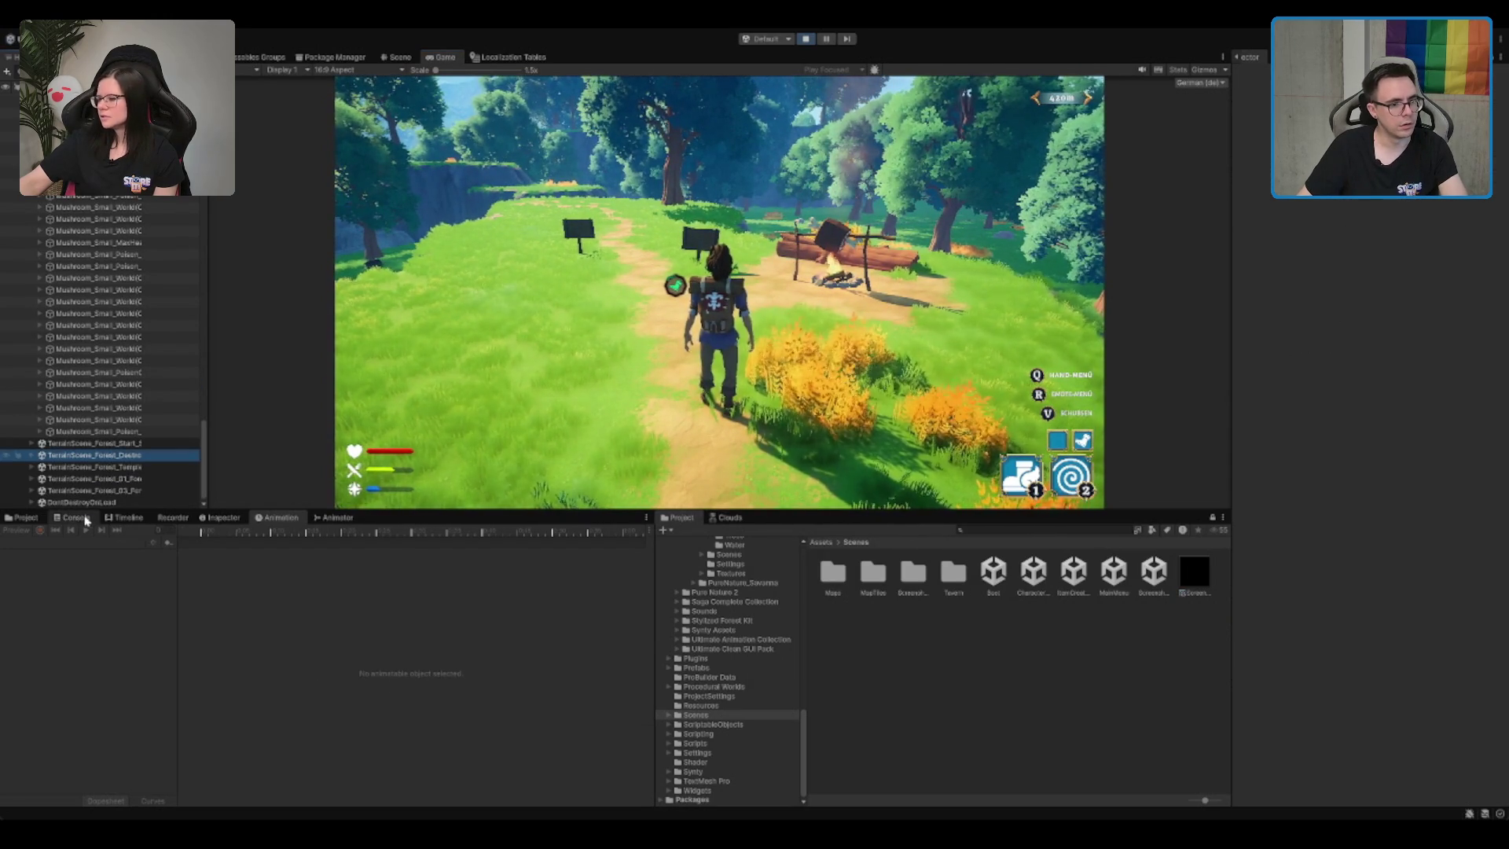
left_click(98, 301)
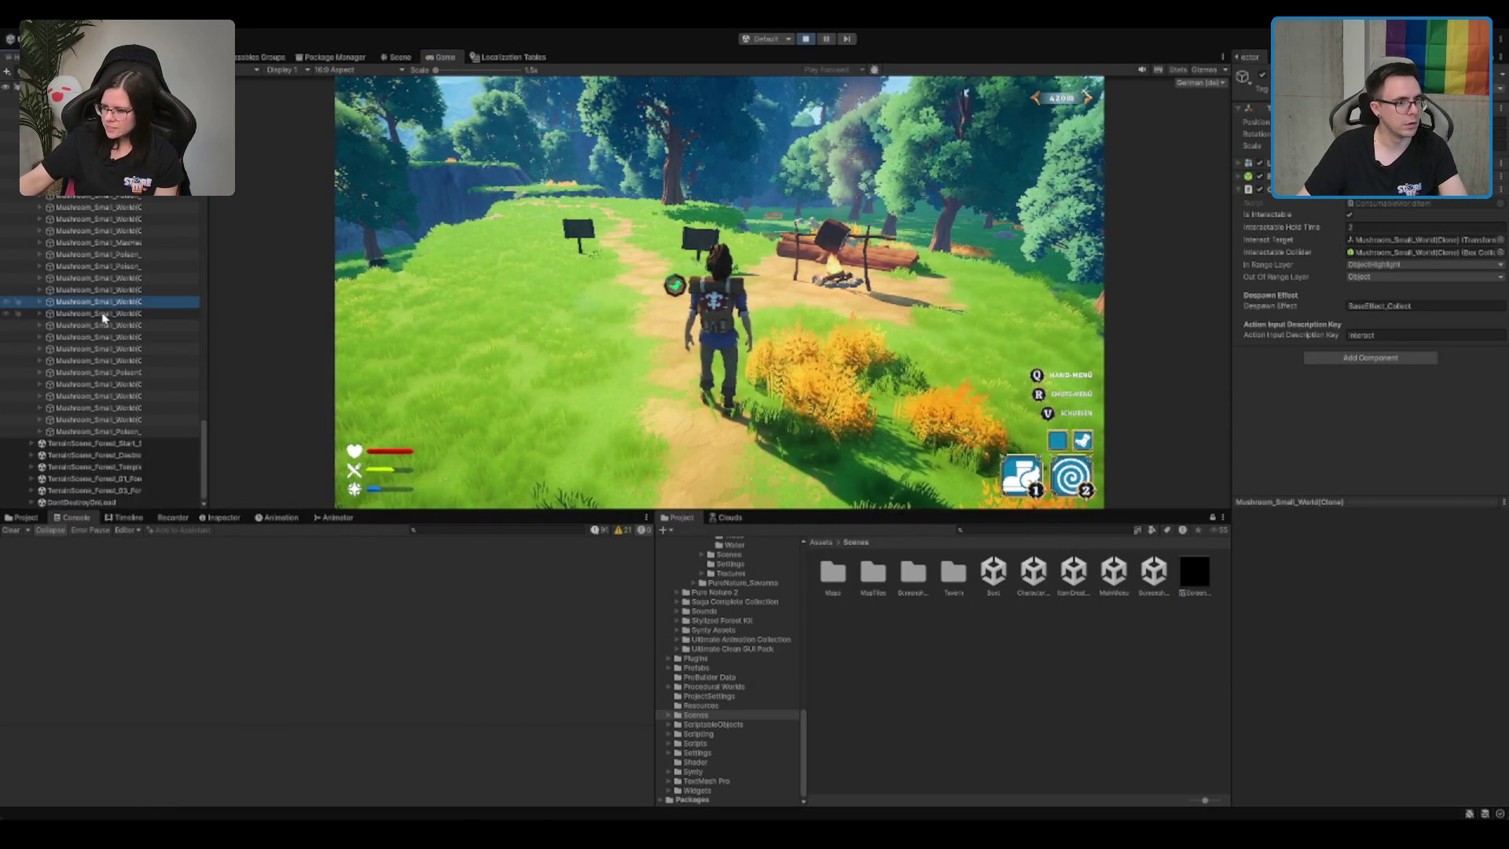
left_click(94, 443)
key("Right")
scroll(138, 447, "down", 1)
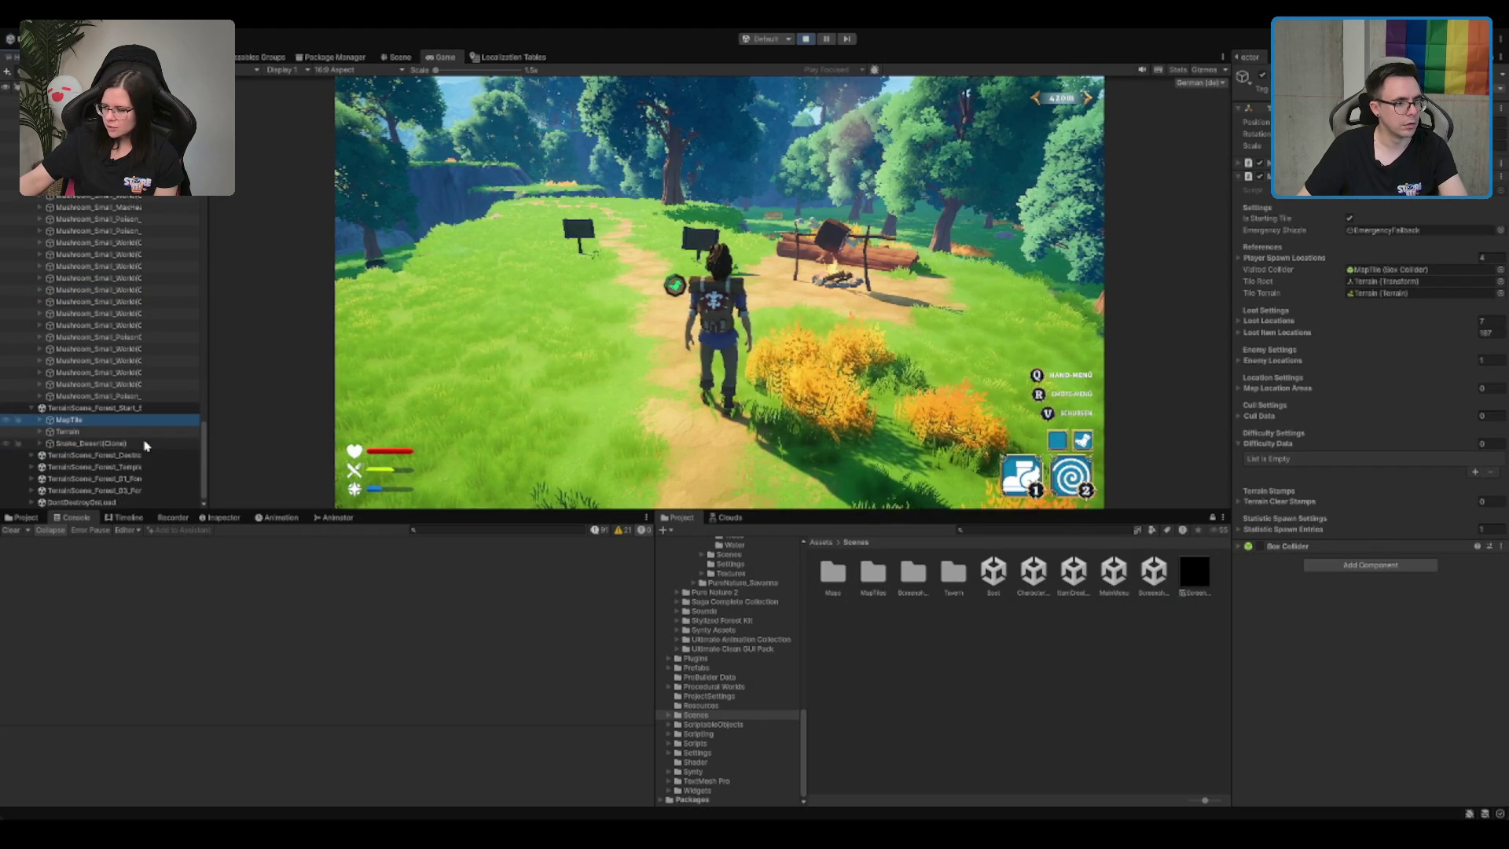
Step: Inspect the starting tile's MapTile, Terrain children and SpawnPoints object
left_click(136, 432)
key("Right")
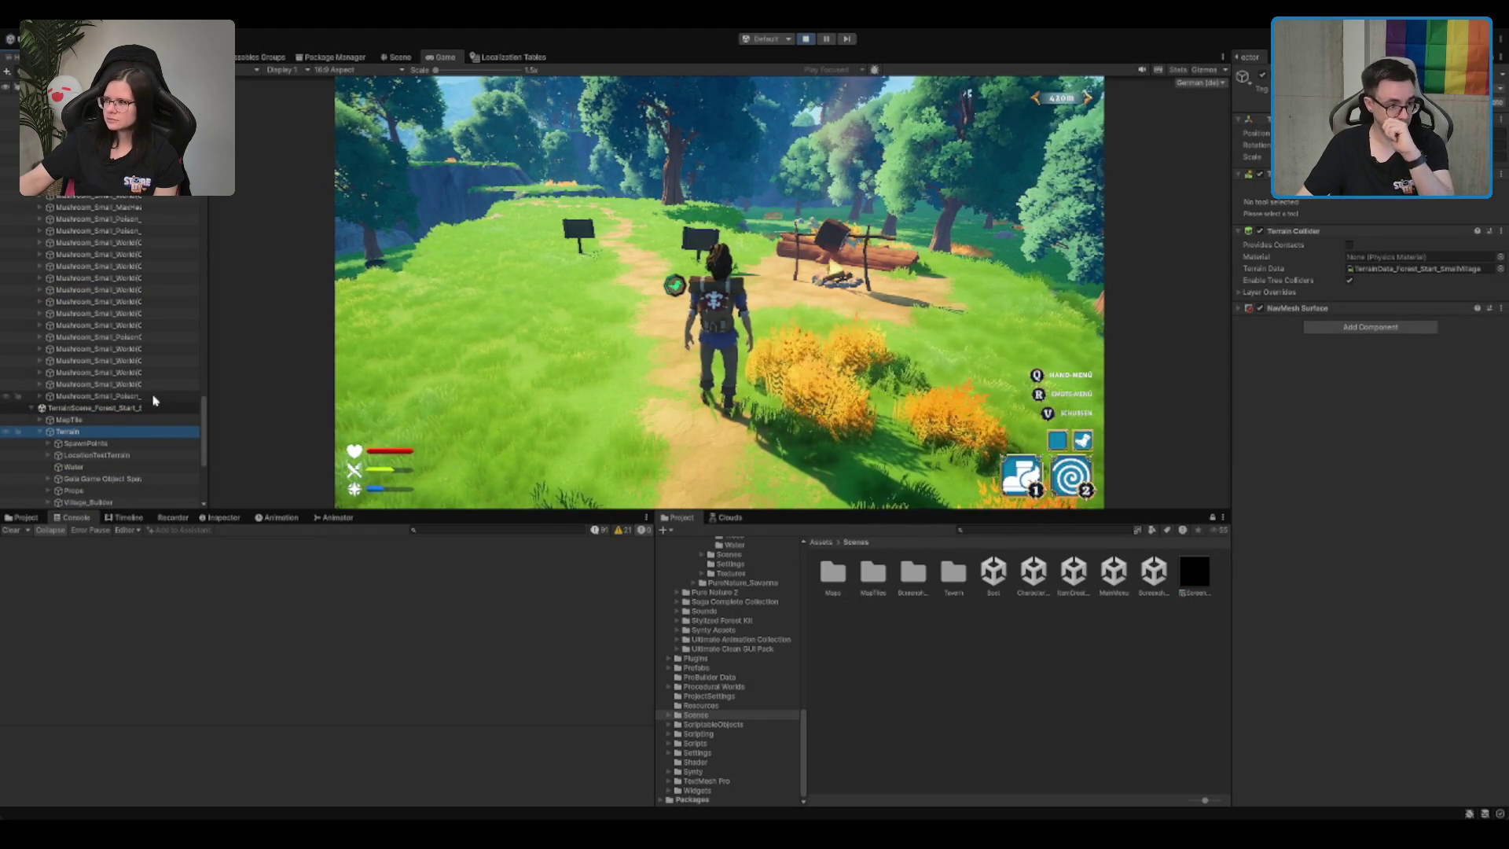
key("Down")
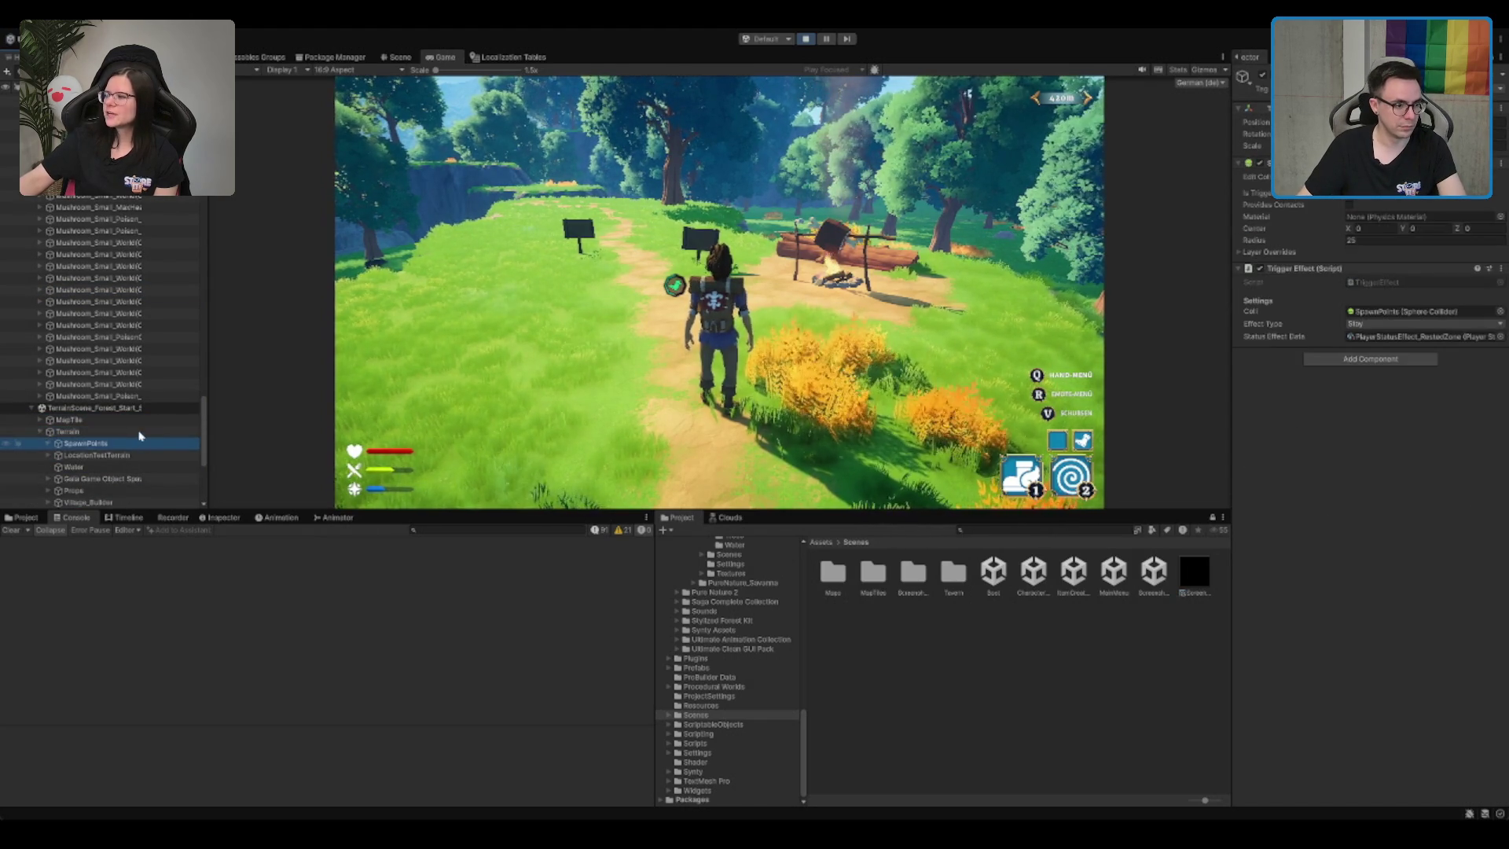
key("Down")
key("Up")
scroll(140, 436, "down", 1)
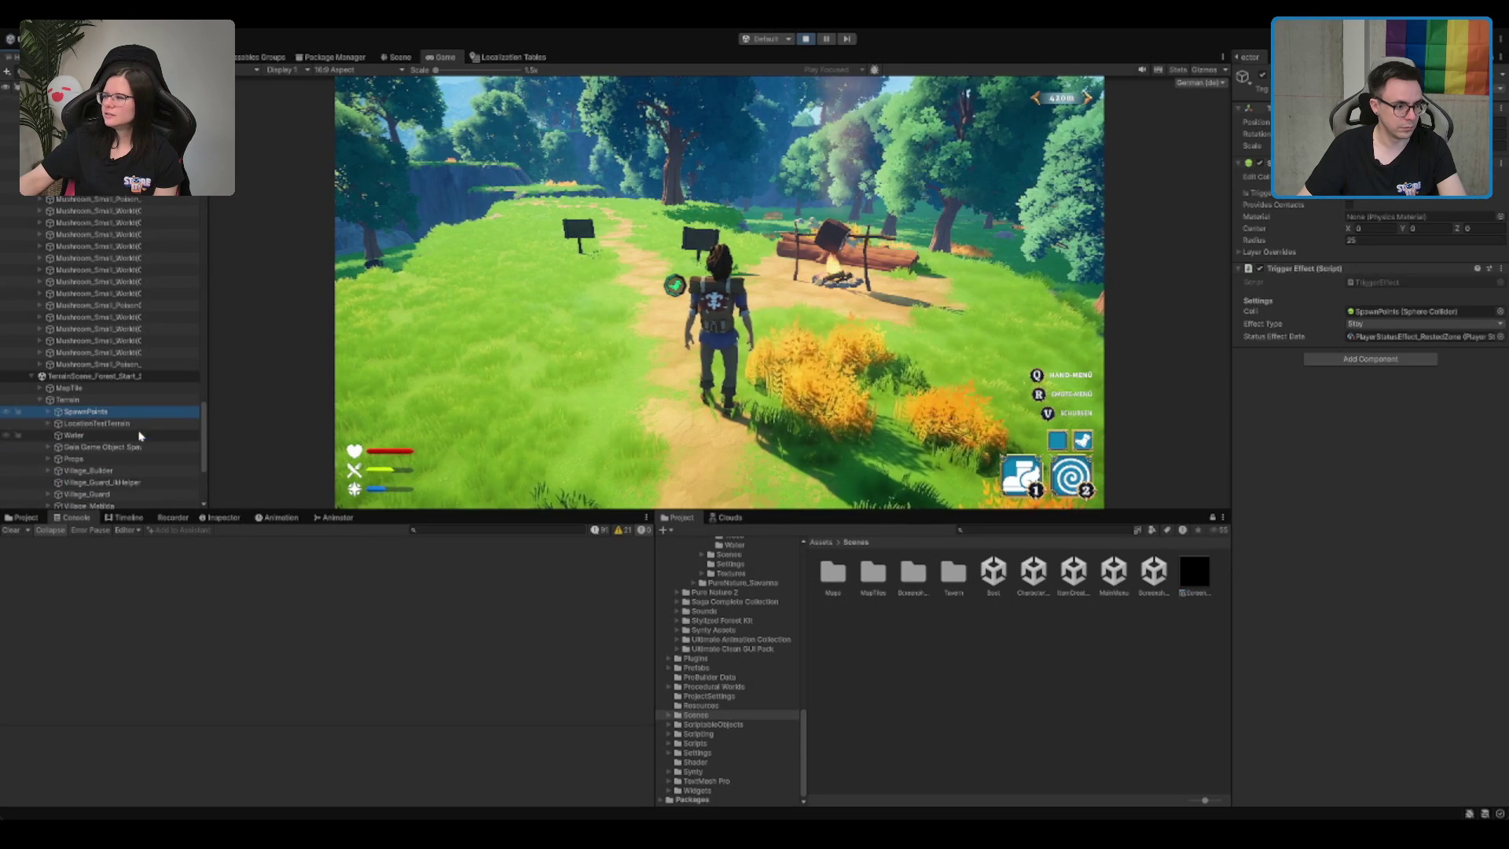
scroll(140, 436, "down", 1)
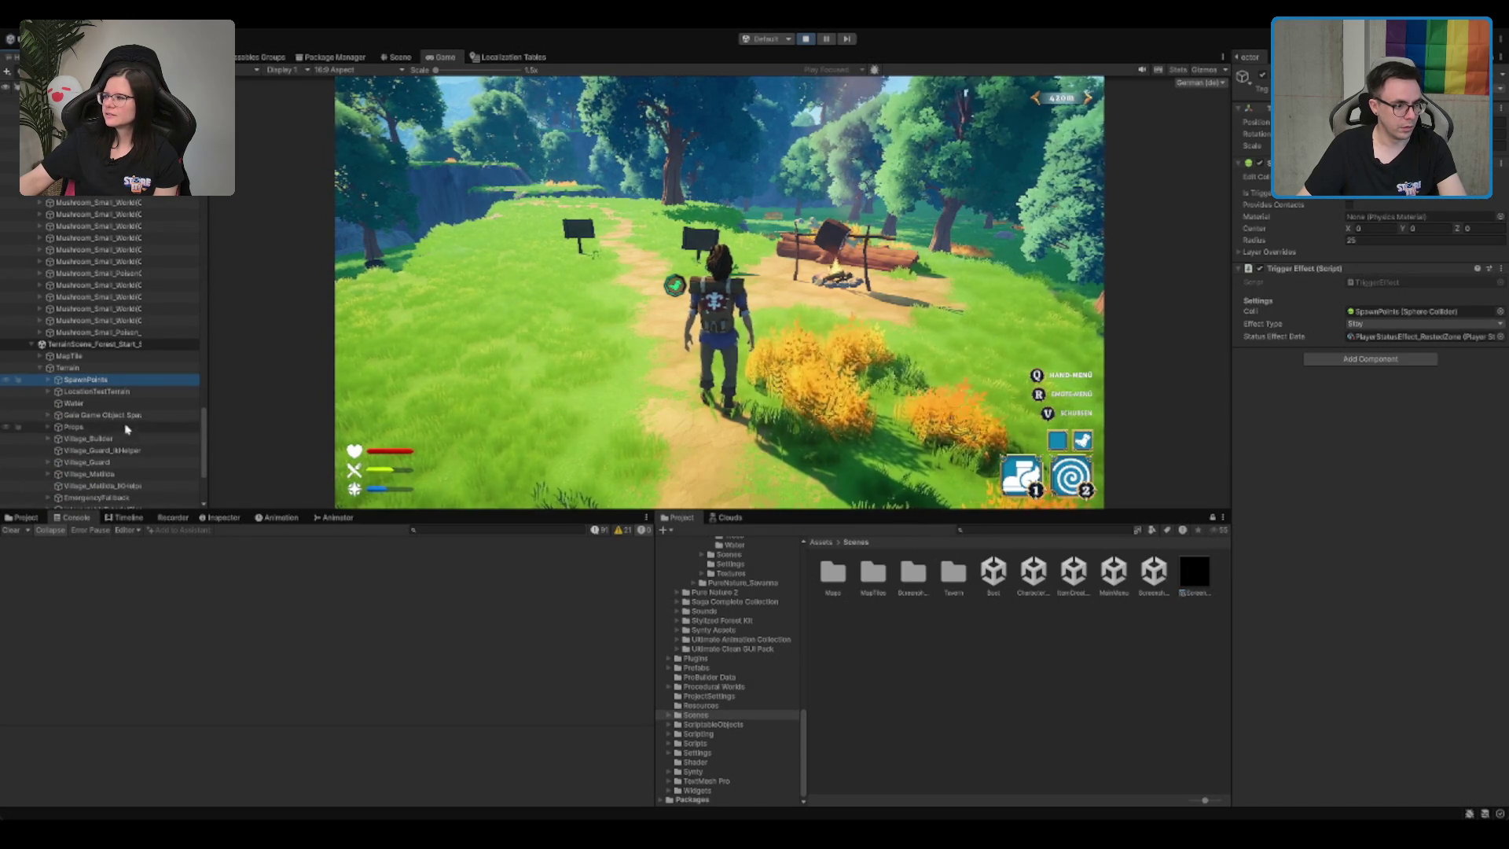
Step: Inspect the second tile's MapTile, Terrain, HopesRestSignBase, Interactable_Books and Village objects
left_click(149, 402)
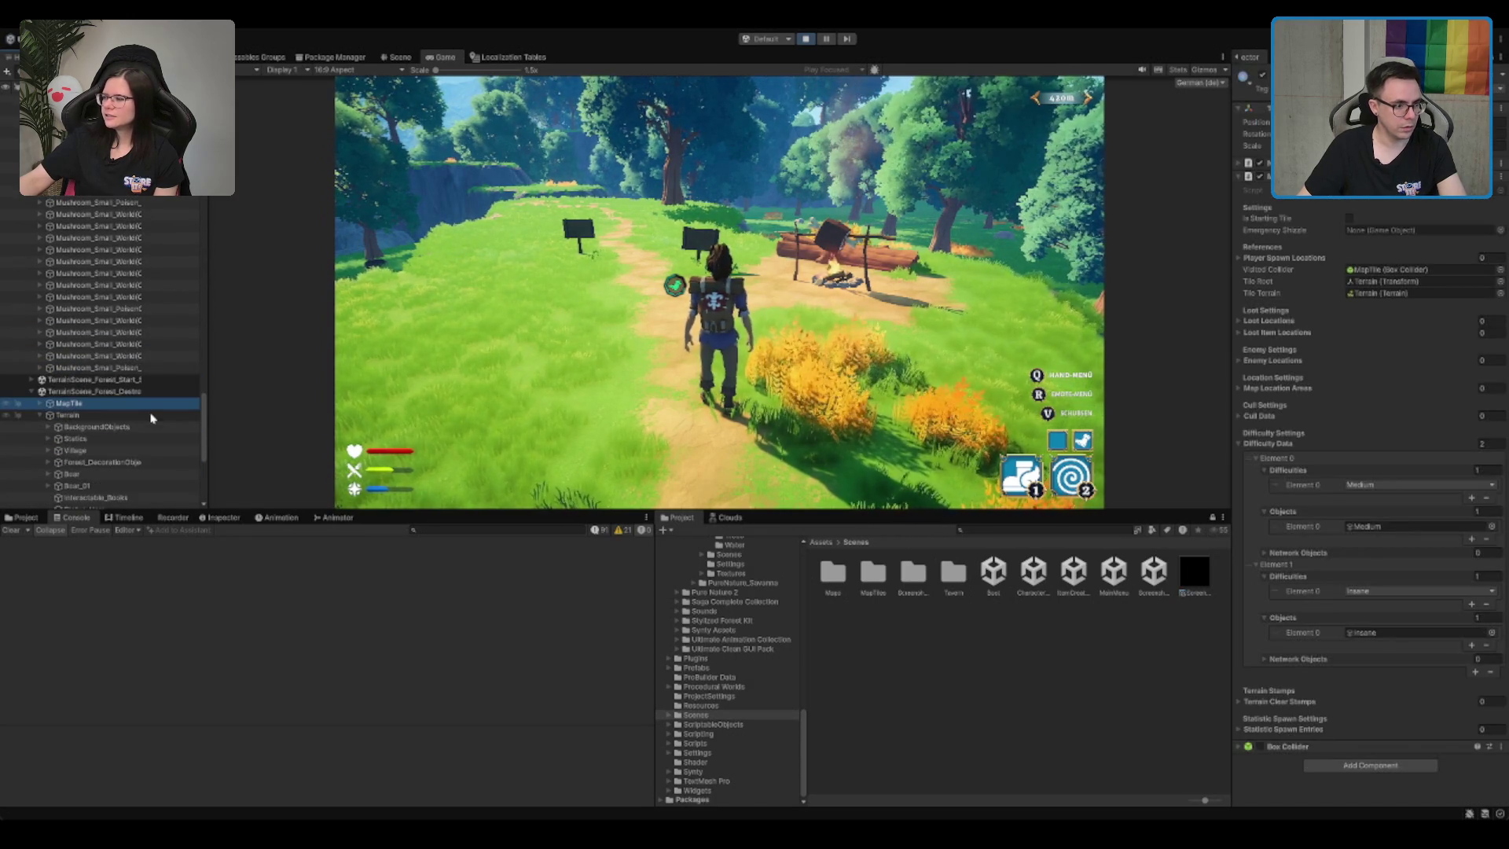
left_click(138, 414)
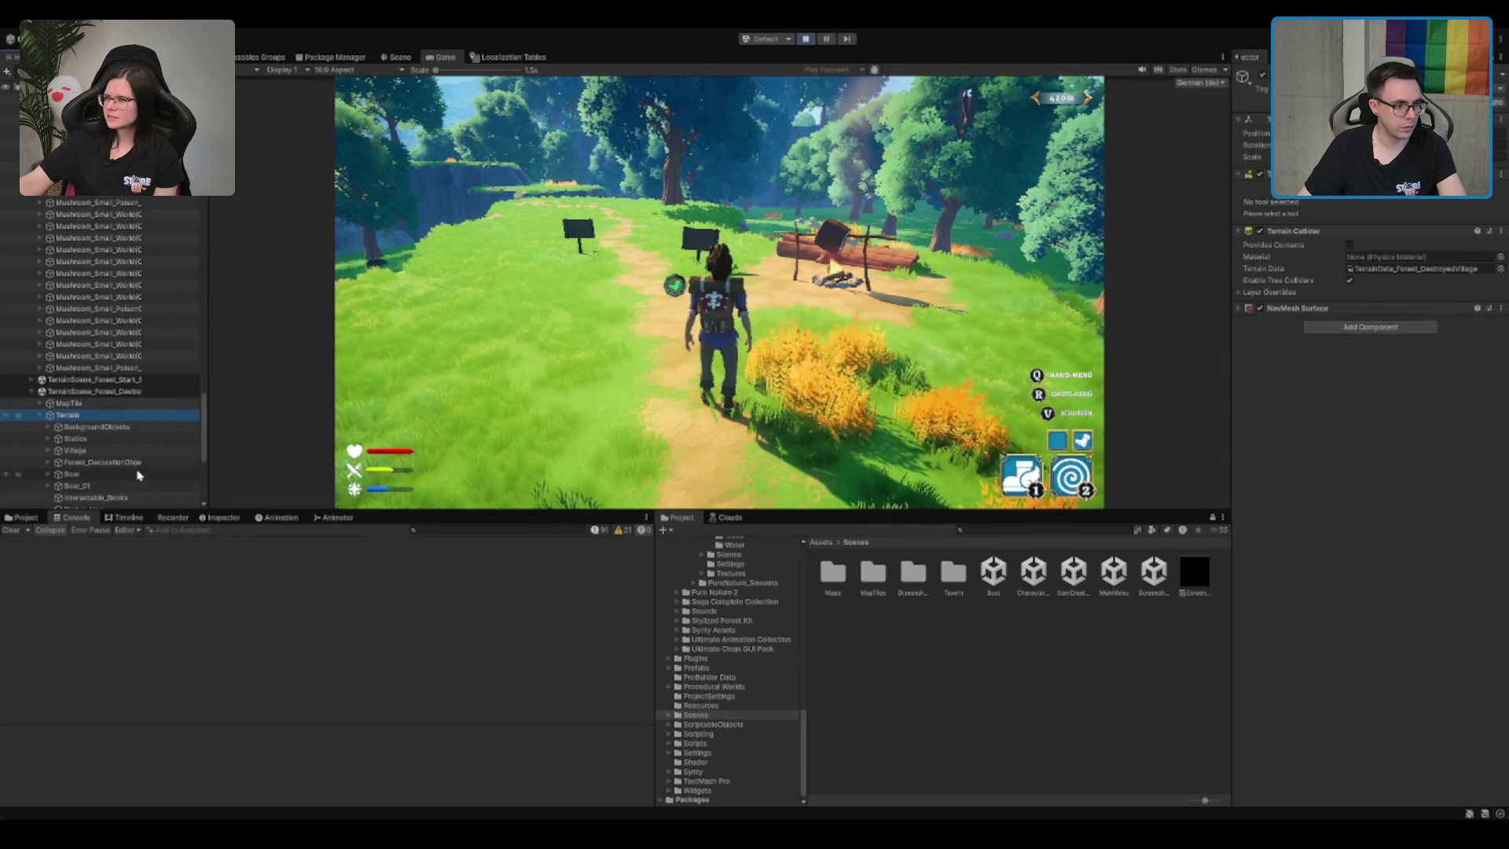
scroll(138, 474, "down", 2)
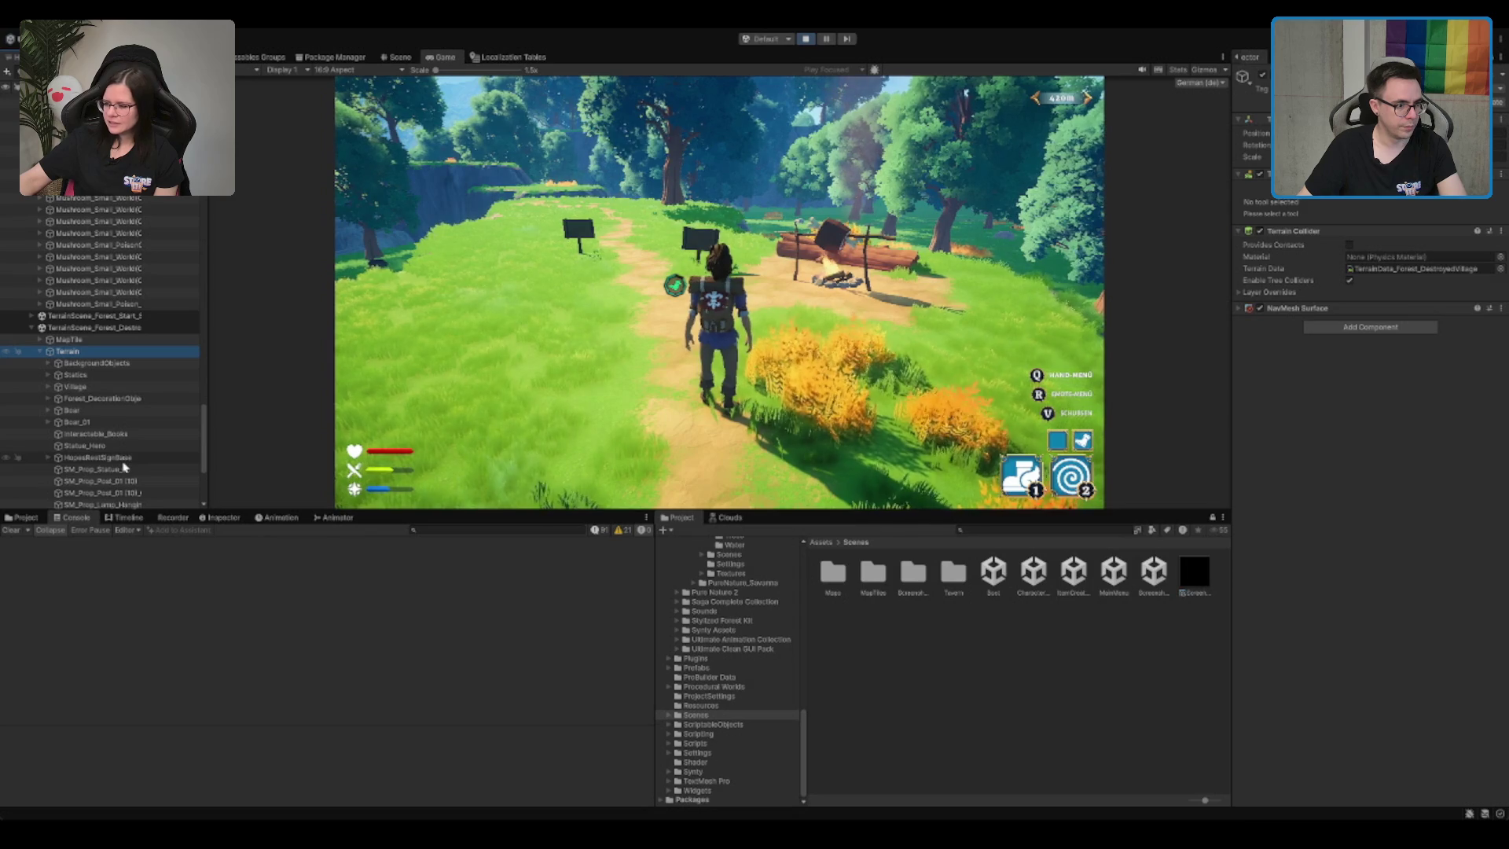
left_click(126, 458)
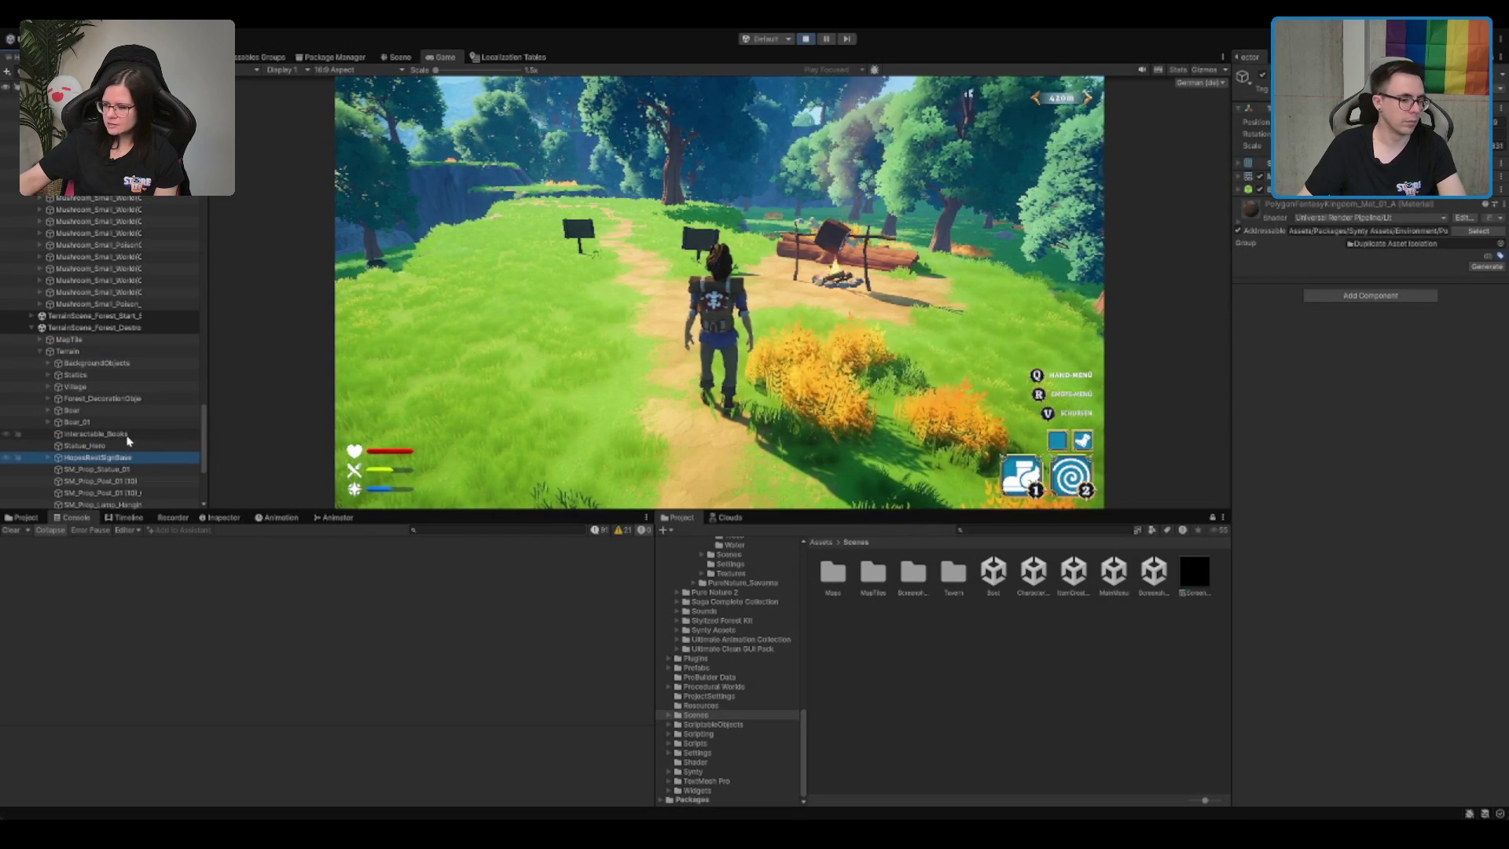
left_click(128, 434)
left_click(160, 390)
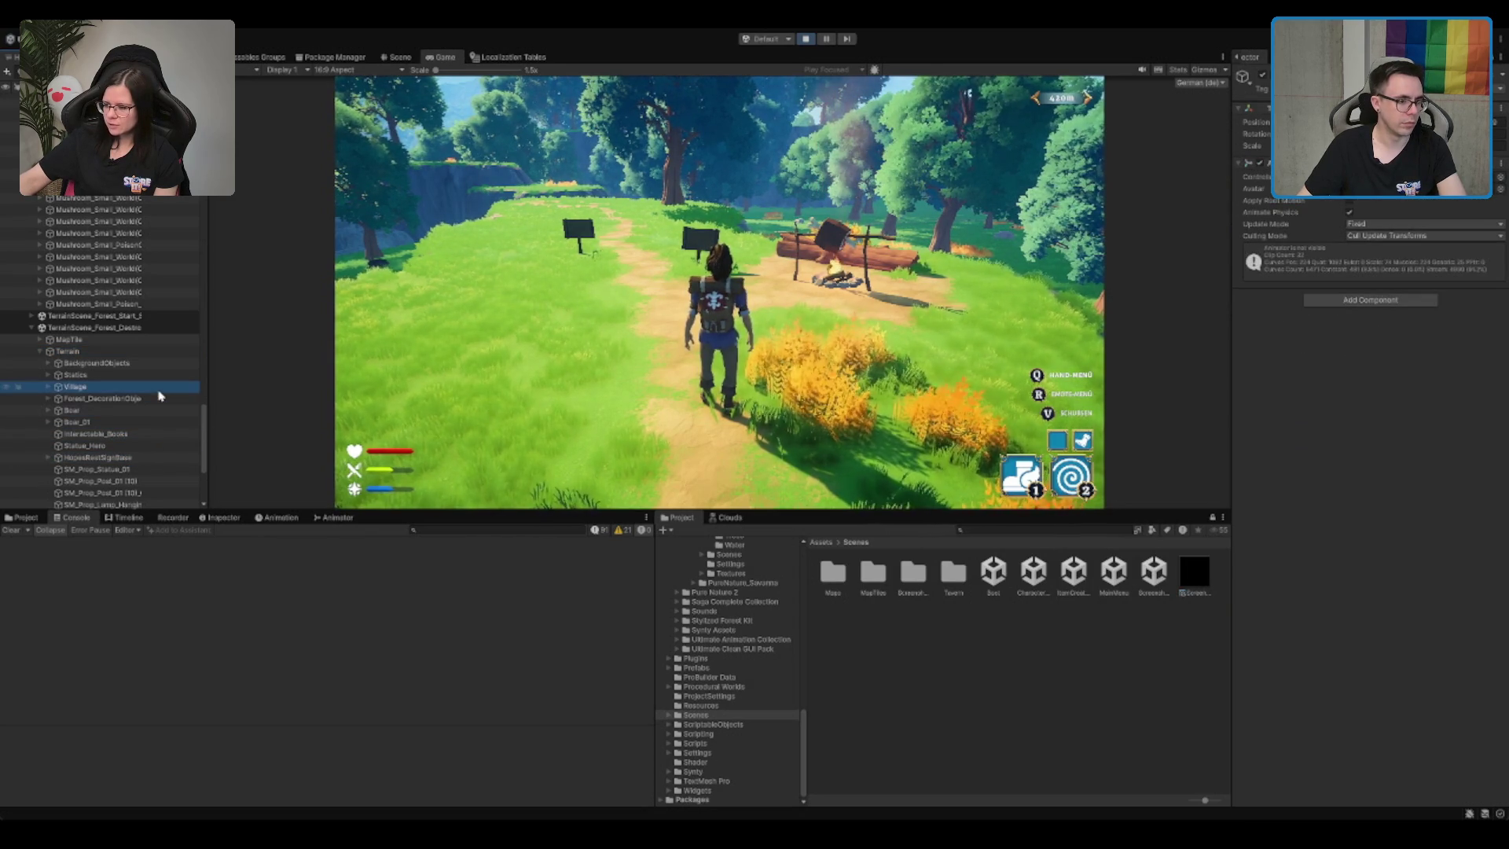
Step: Turn the game camera, then inspect the forest decoration objects' spawn points
left_click(707, 314)
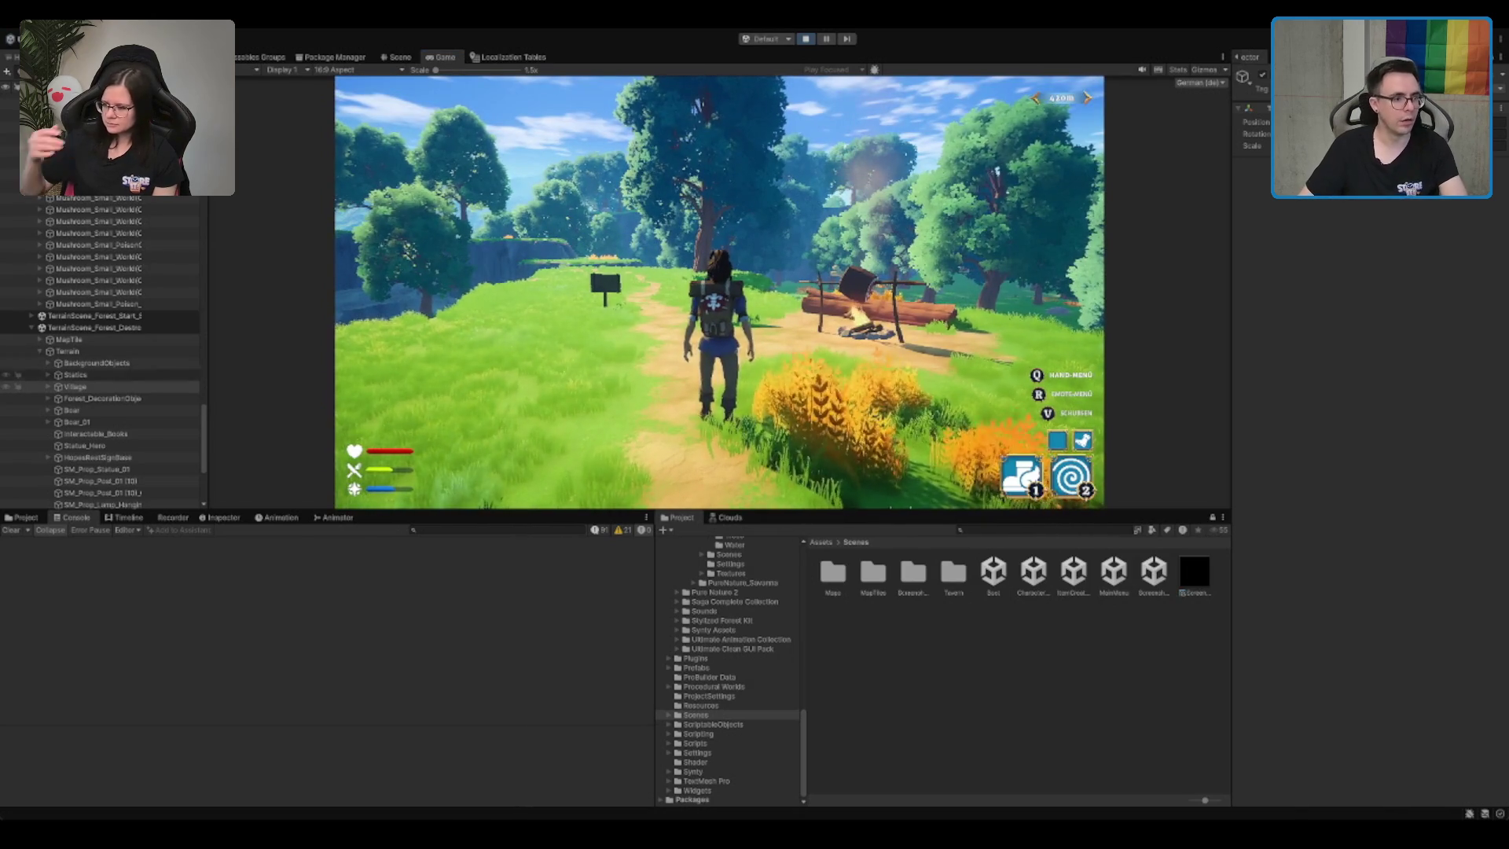
left_click(118, 398)
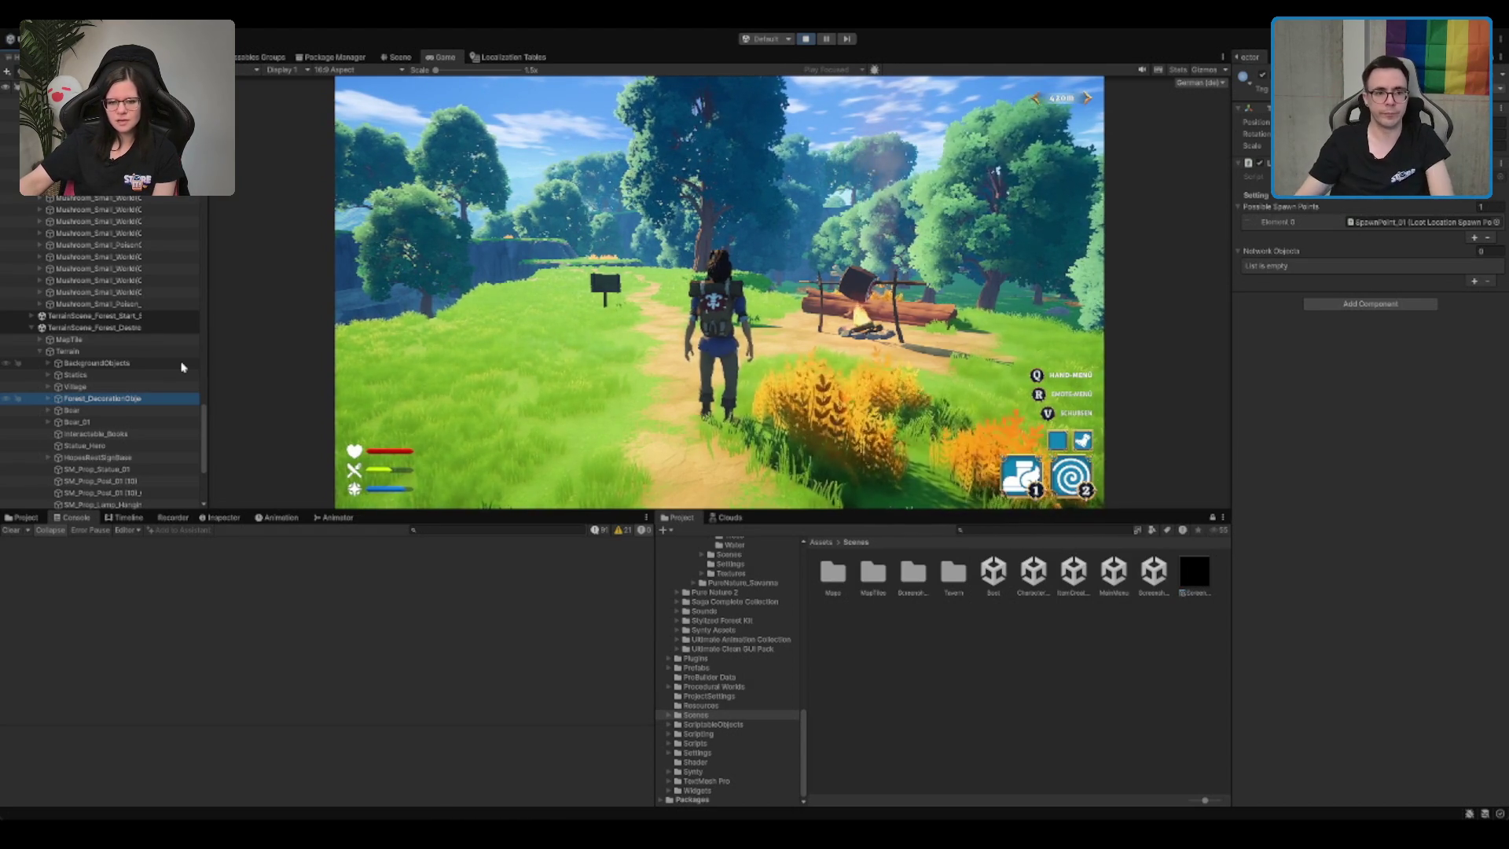
left_click(64, 399)
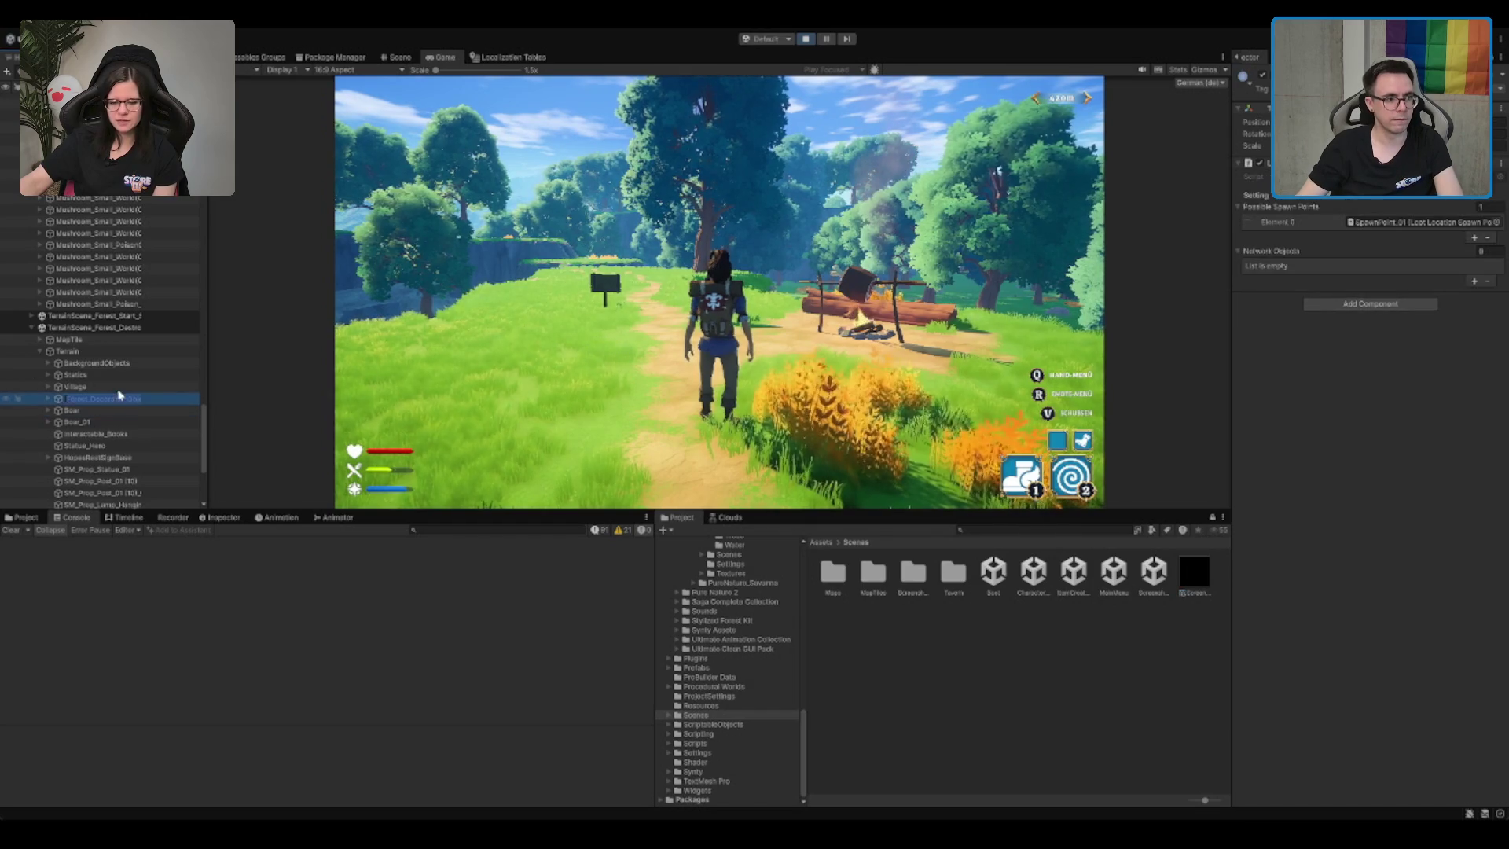
key("Return")
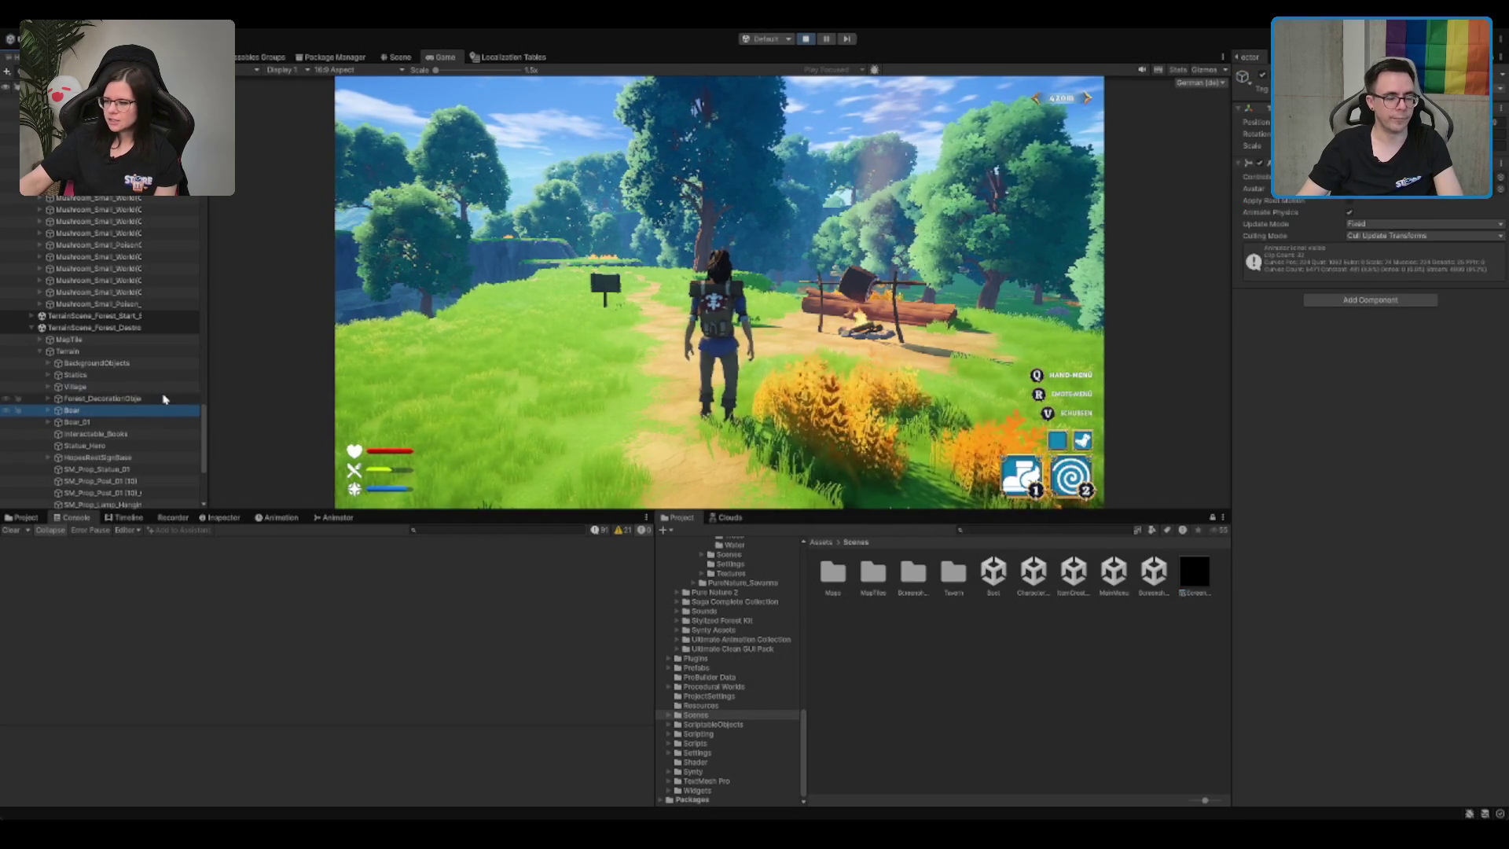
Step: Expand DifficultyObjects to its Insane and Medium groups, then view MapTile's Difficulty Data
left_click(160, 387)
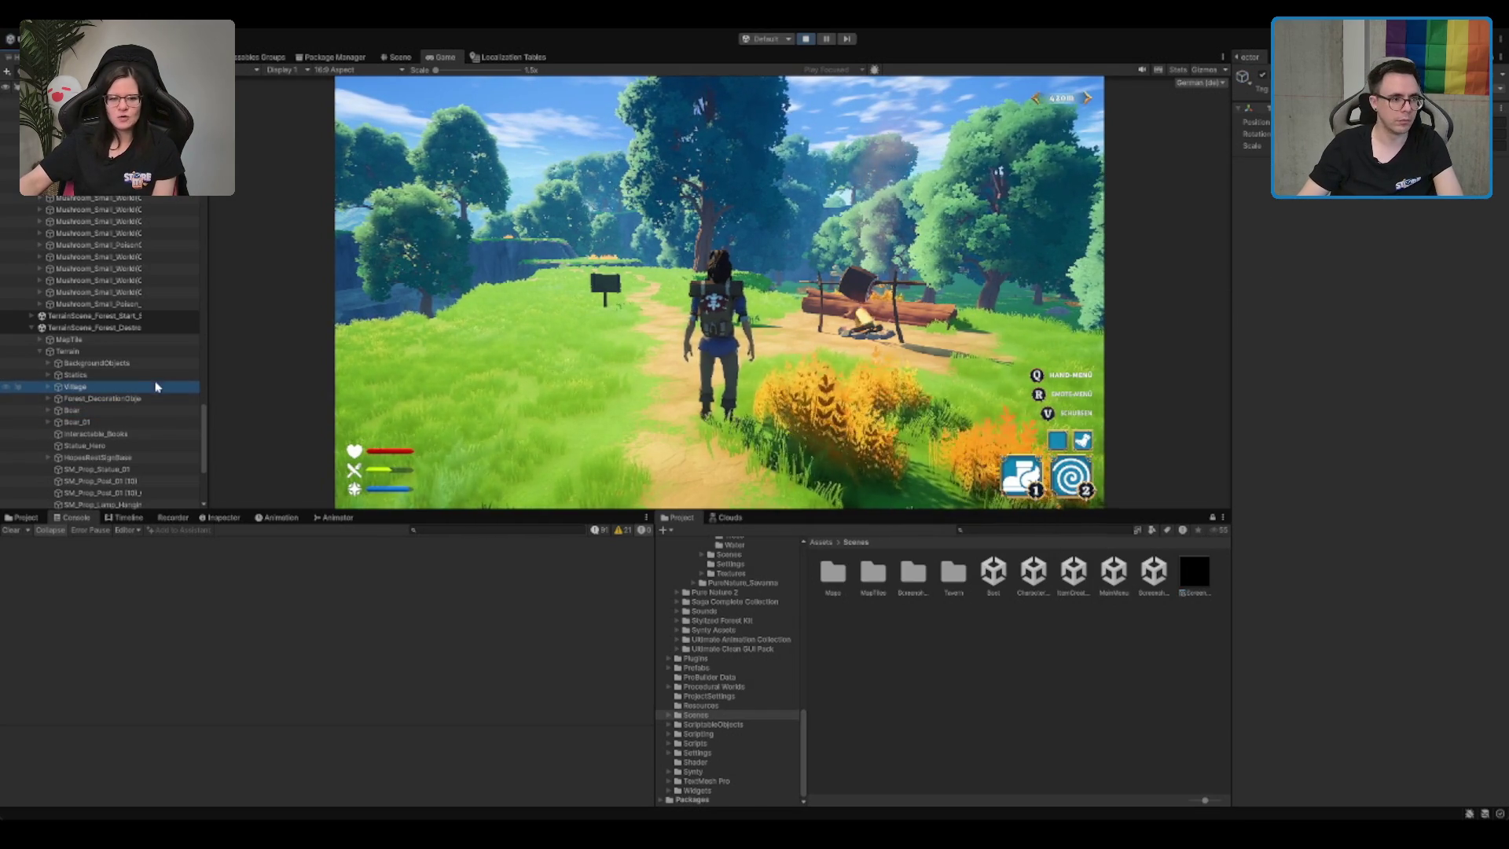
left_click(160, 358)
scroll(165, 377, "down", 2)
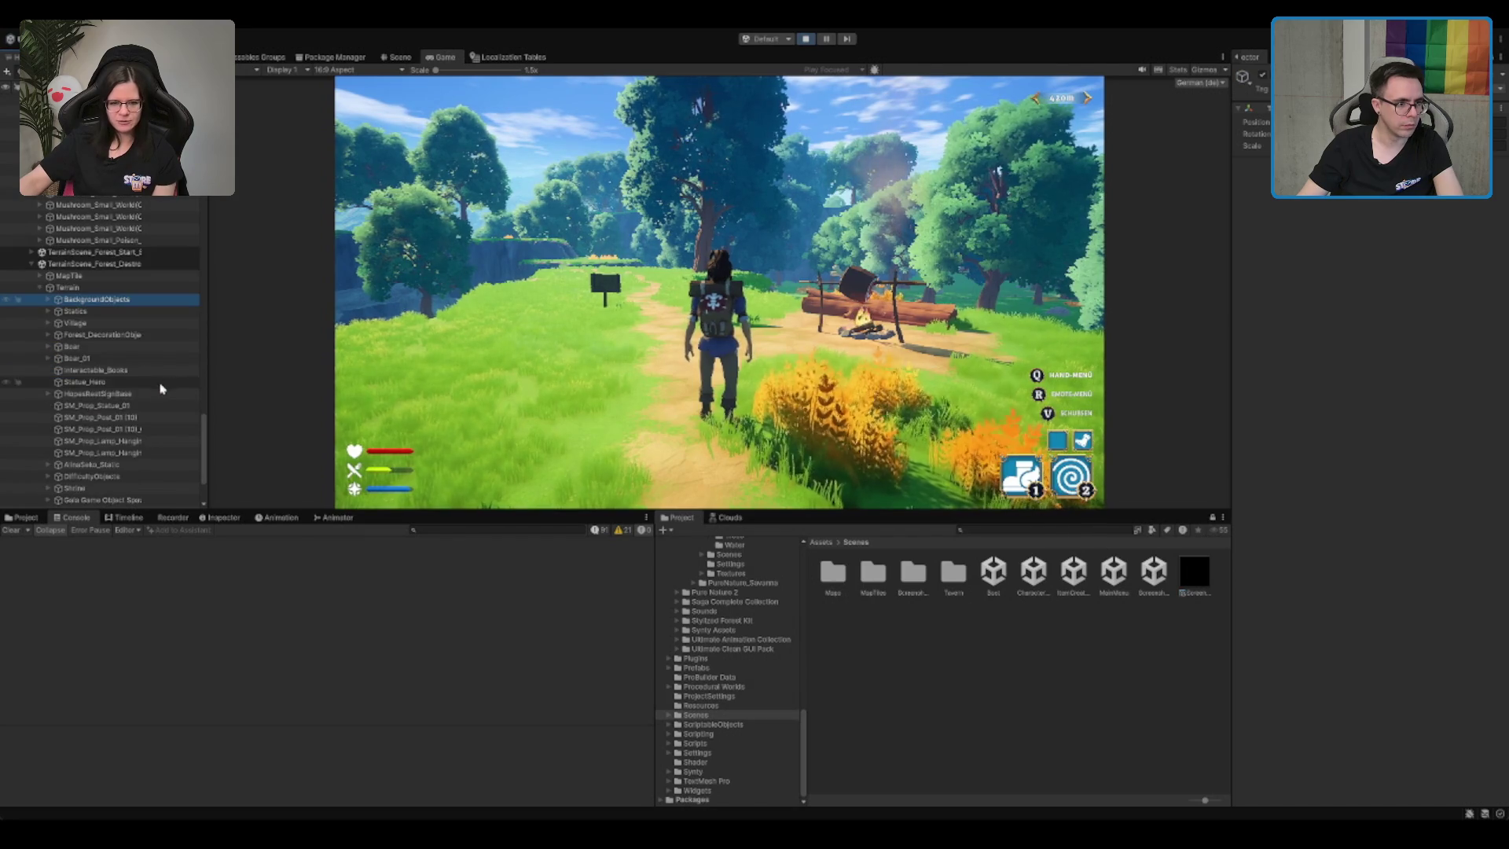
left_click(108, 483)
left_click(48, 476)
scroll(110, 440, "down", 2)
left_click(83, 425)
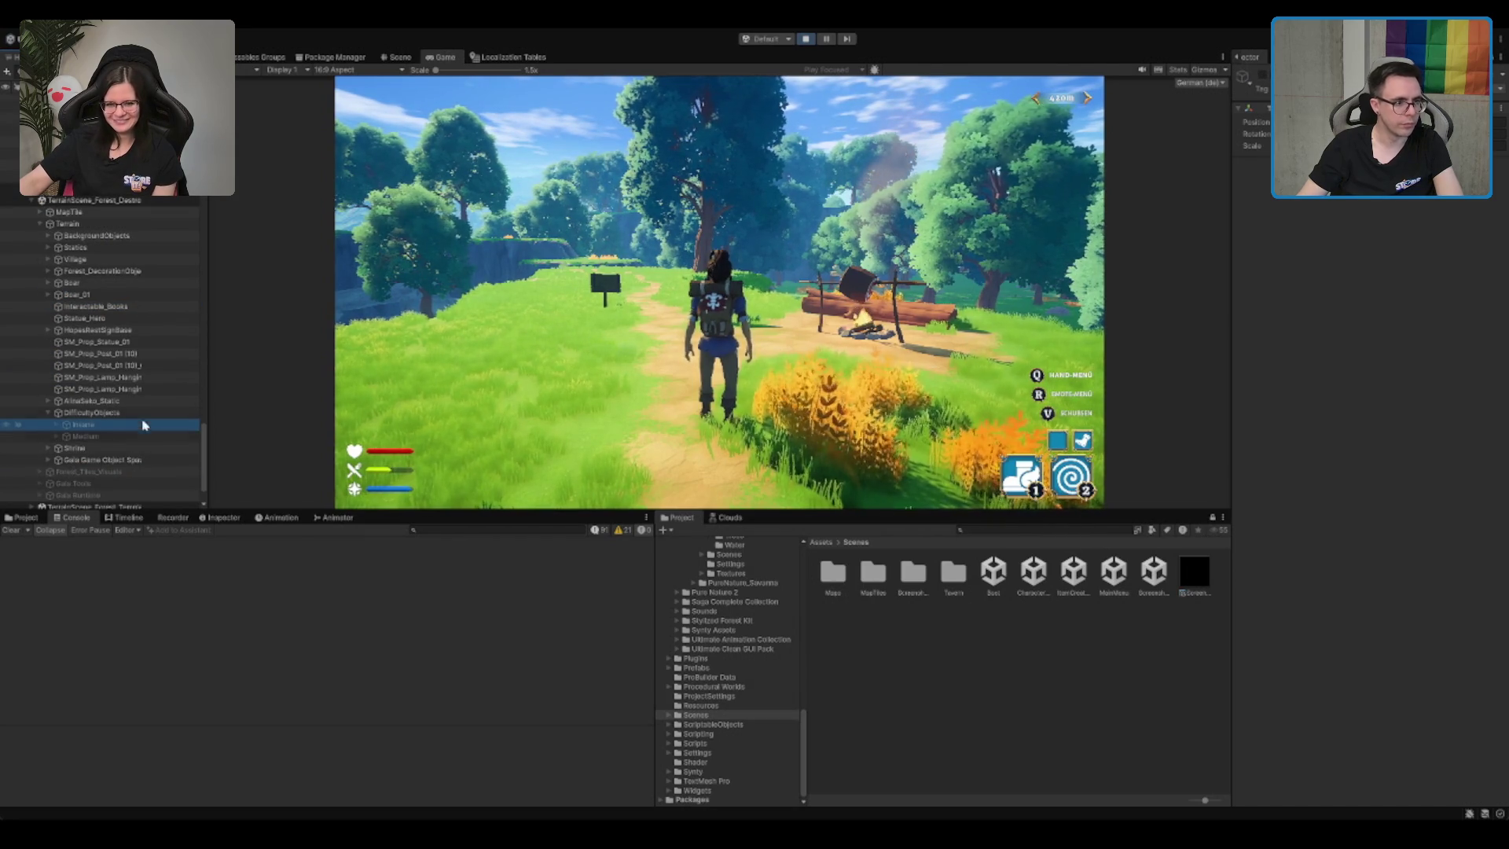
left_click(85, 226)
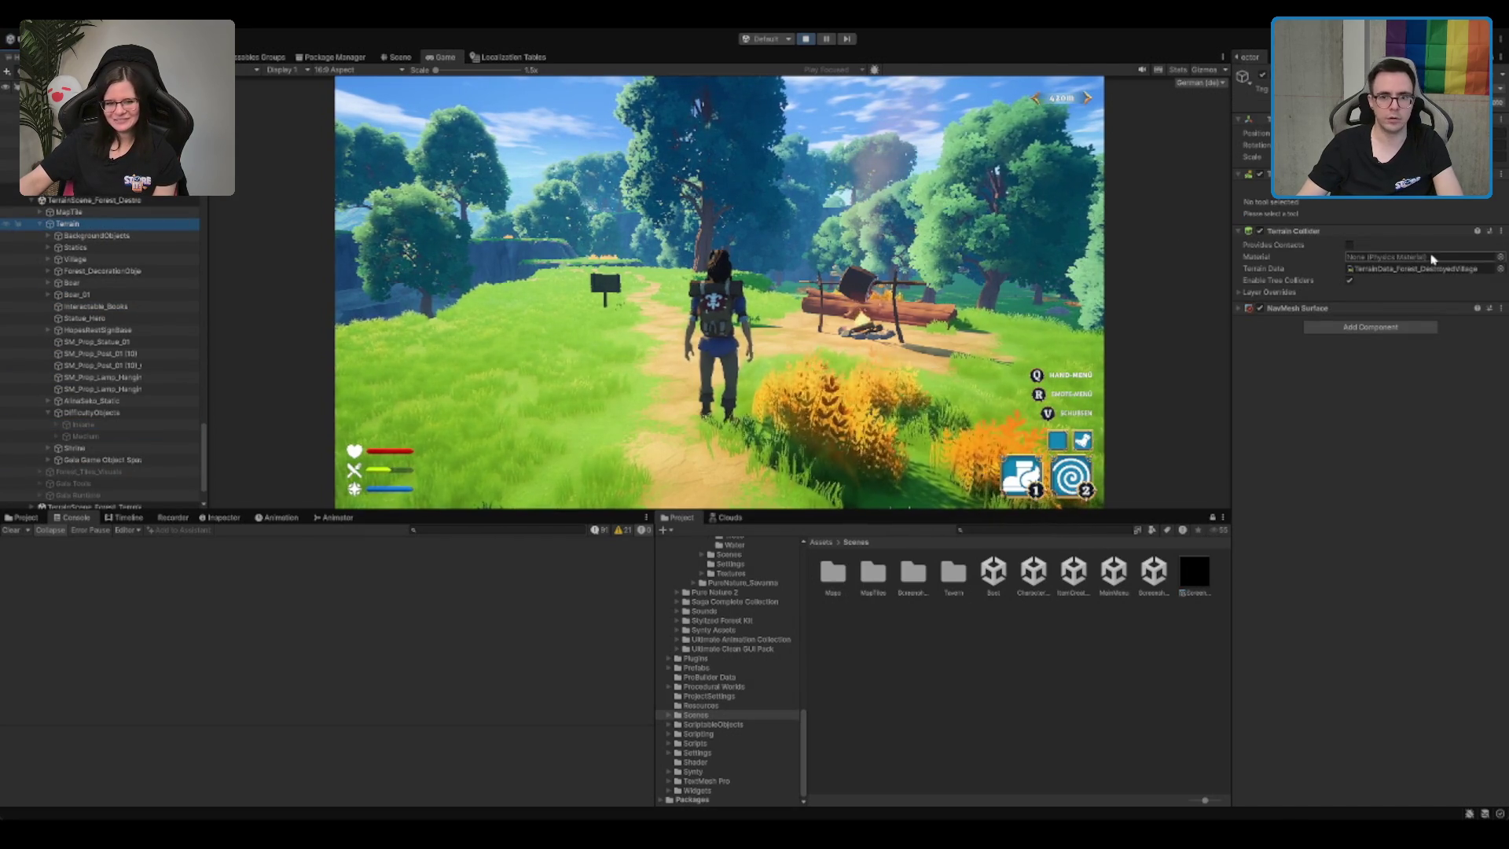
left_click(35, 212)
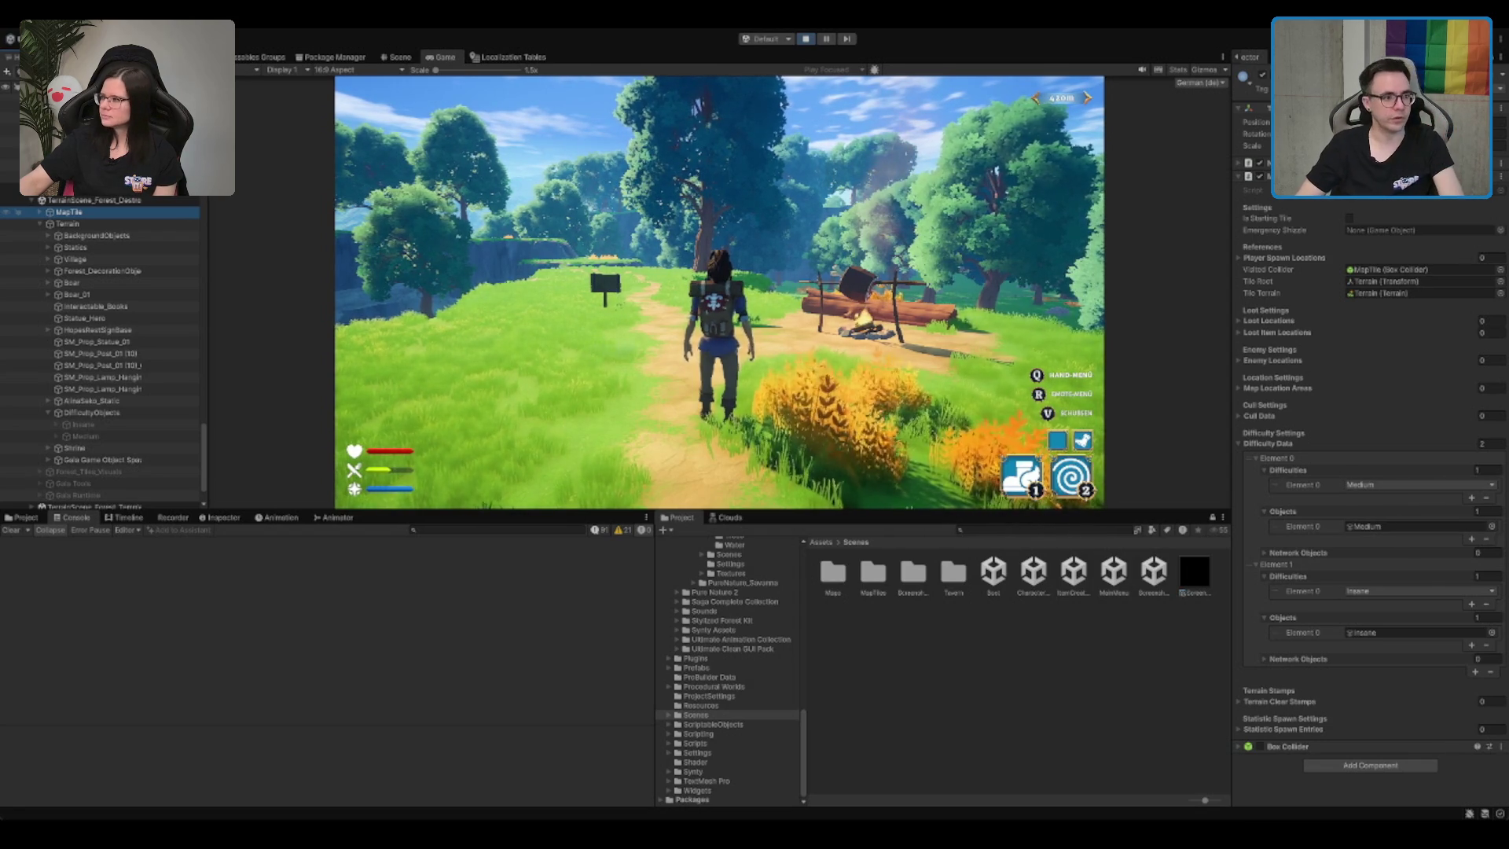
Step: Find GameManager under DontDestroyOnLoad and expand it to list its services
scroll(149, 314, "down", 3)
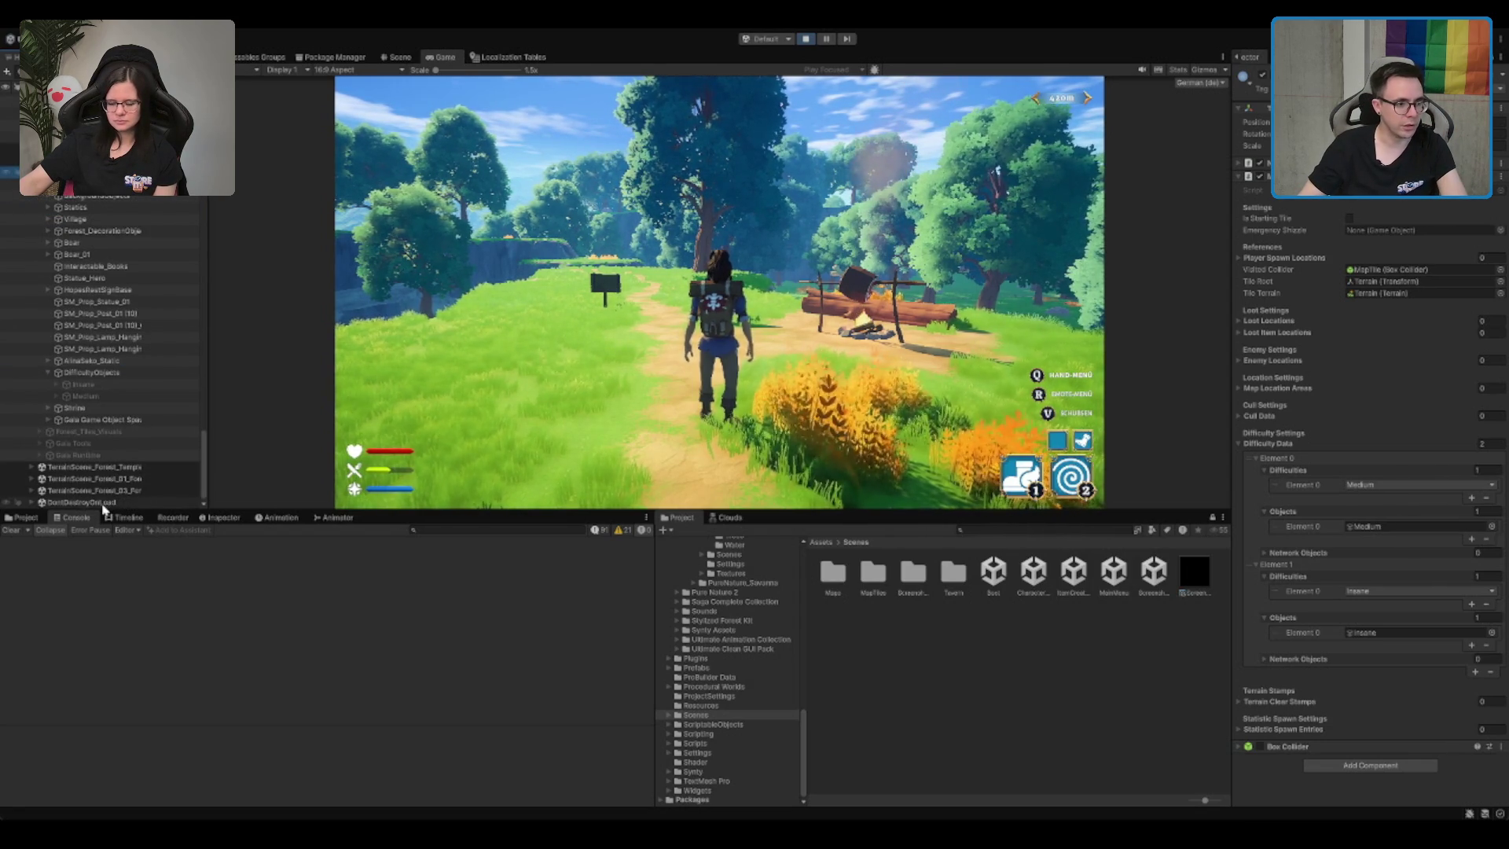
left_click(103, 508)
scroll(118, 440, "down", 5)
left_click(119, 455)
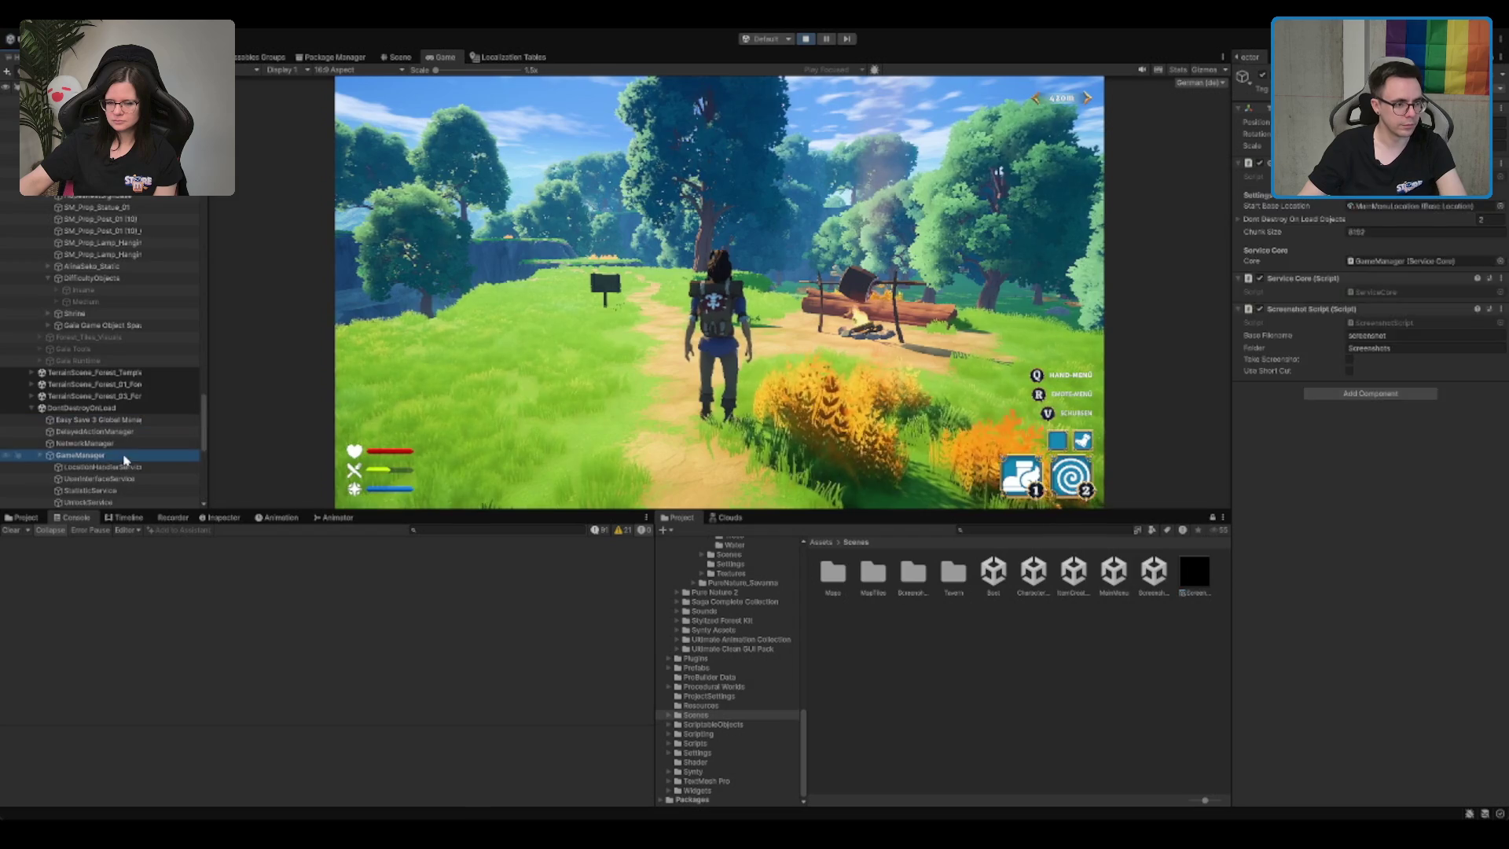
key("Right")
key("Down")
Step: Inspect MapService's debug test tile set to Medium, then walk the player to the signpost
scroll(118, 440, "down", 3)
scroll(109, 446, "down", 4)
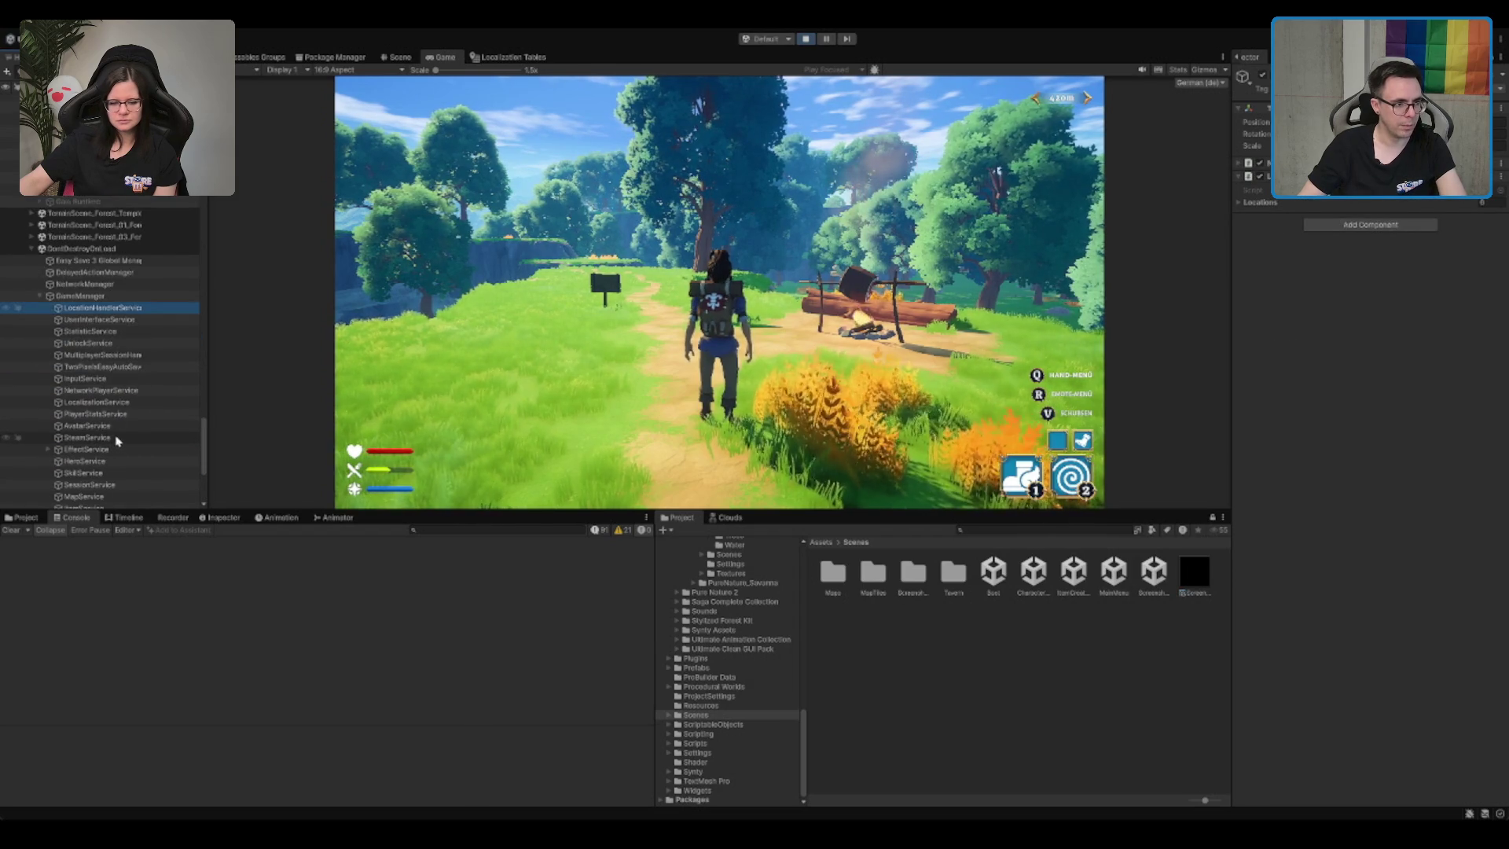
scroll(114, 385, "down", 4)
scroll(112, 330, "down", 3)
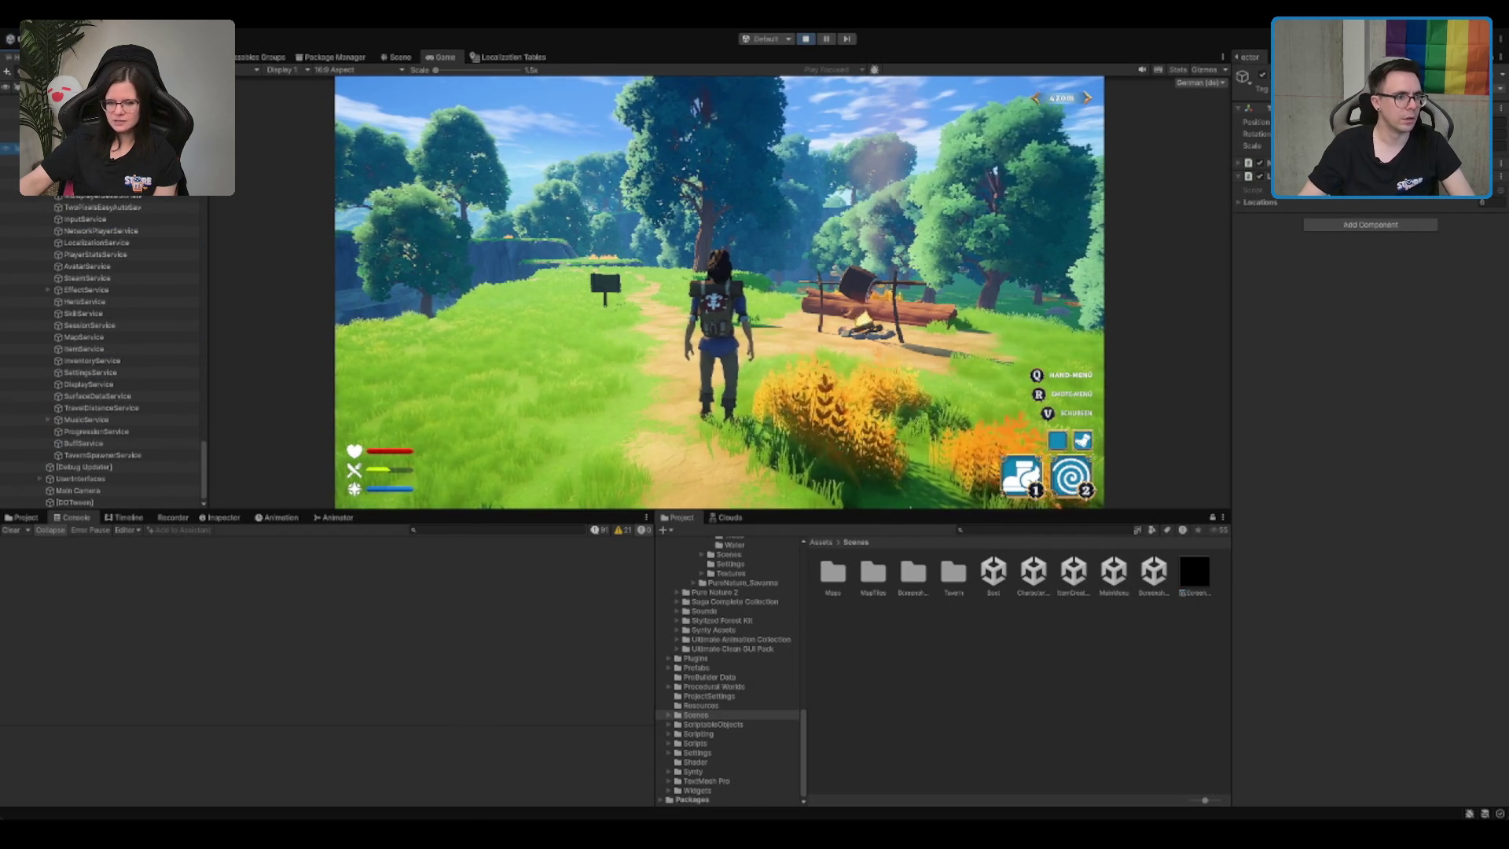
left_click(87, 336)
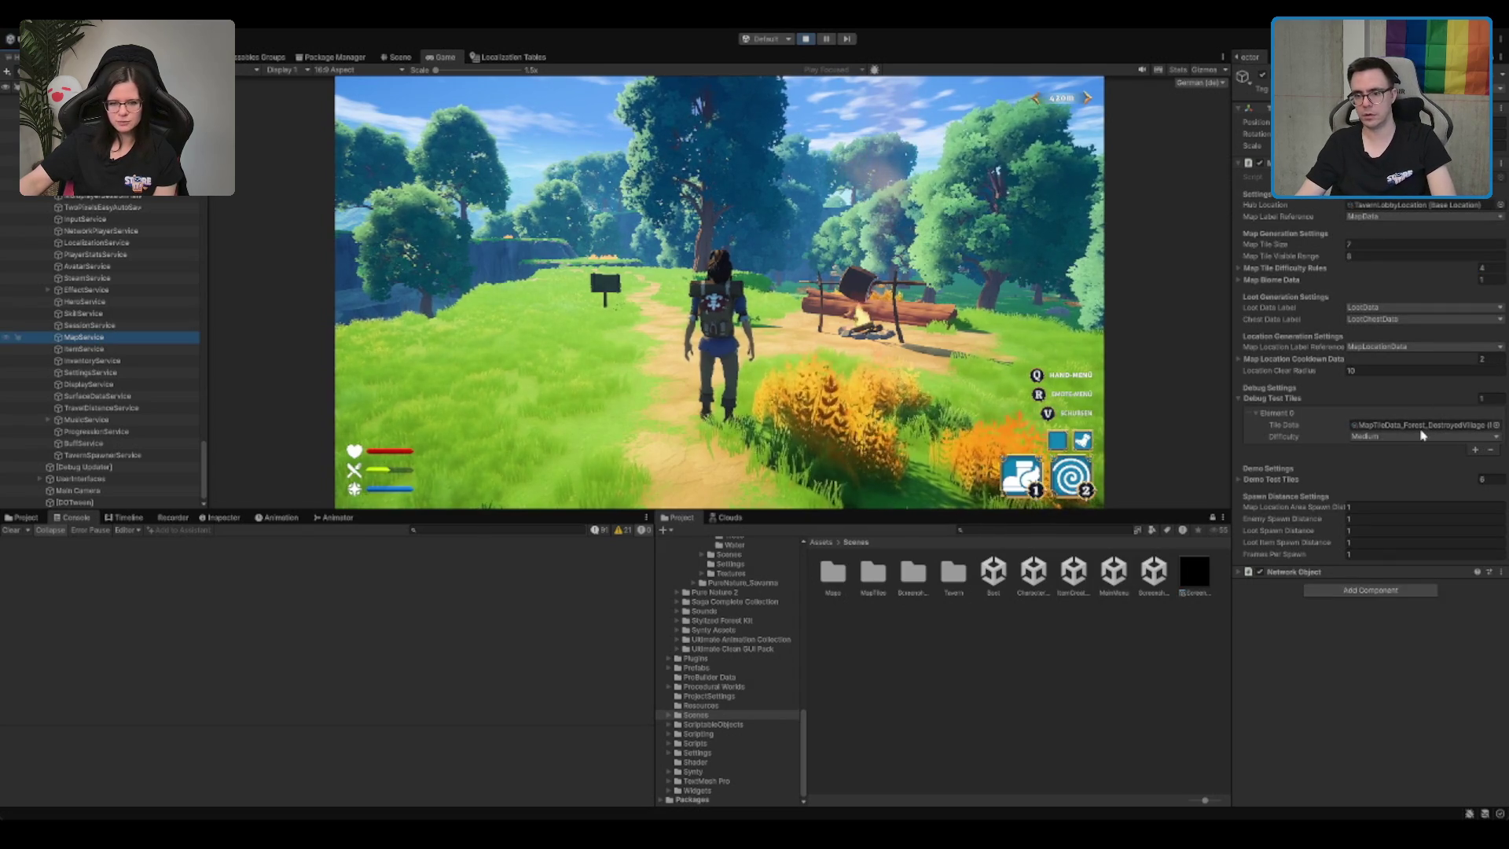
left_click(782, 330)
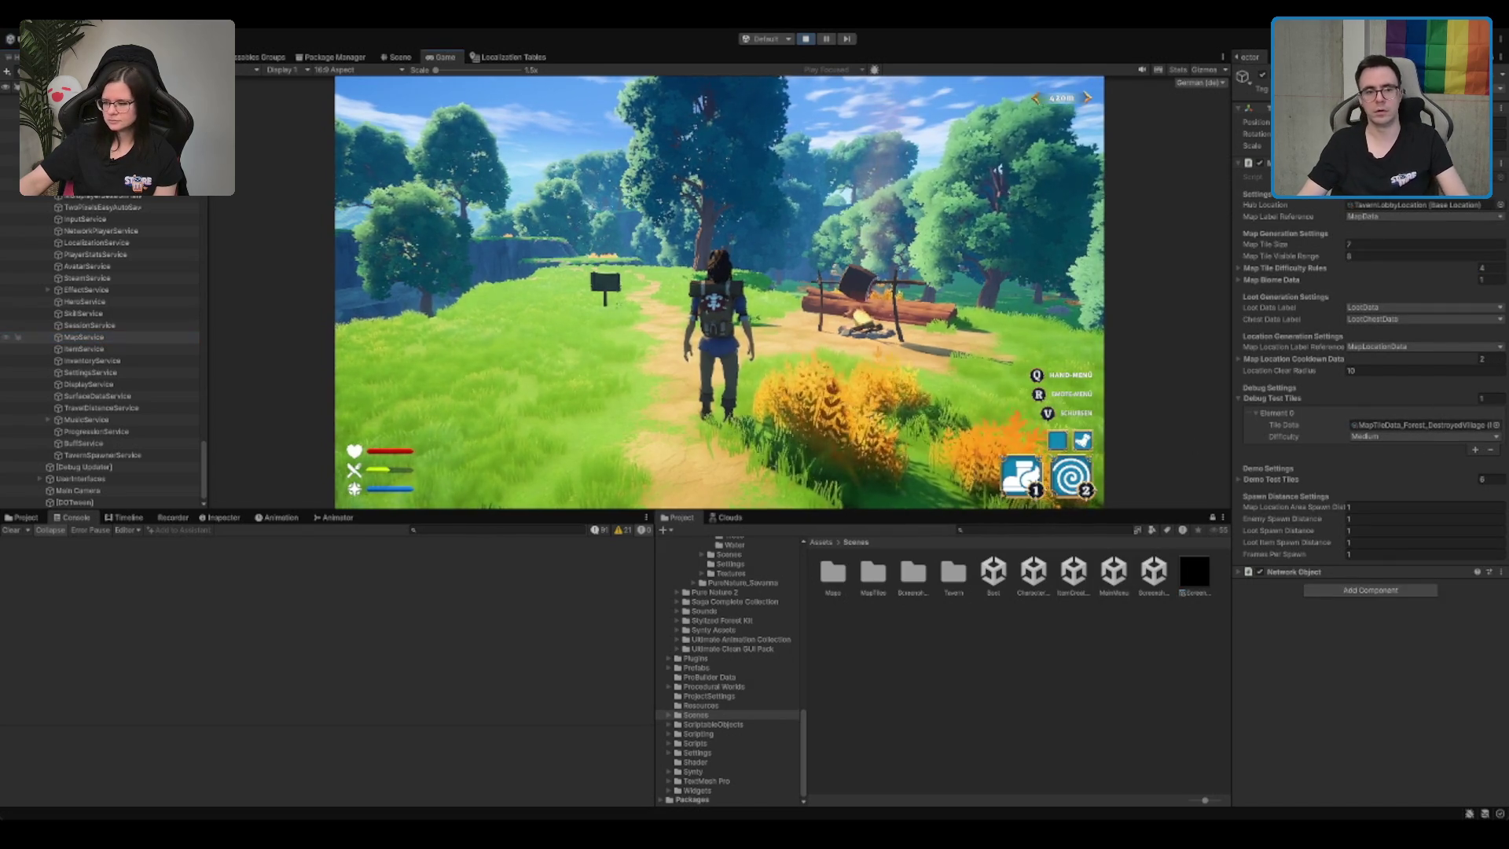
key("w")
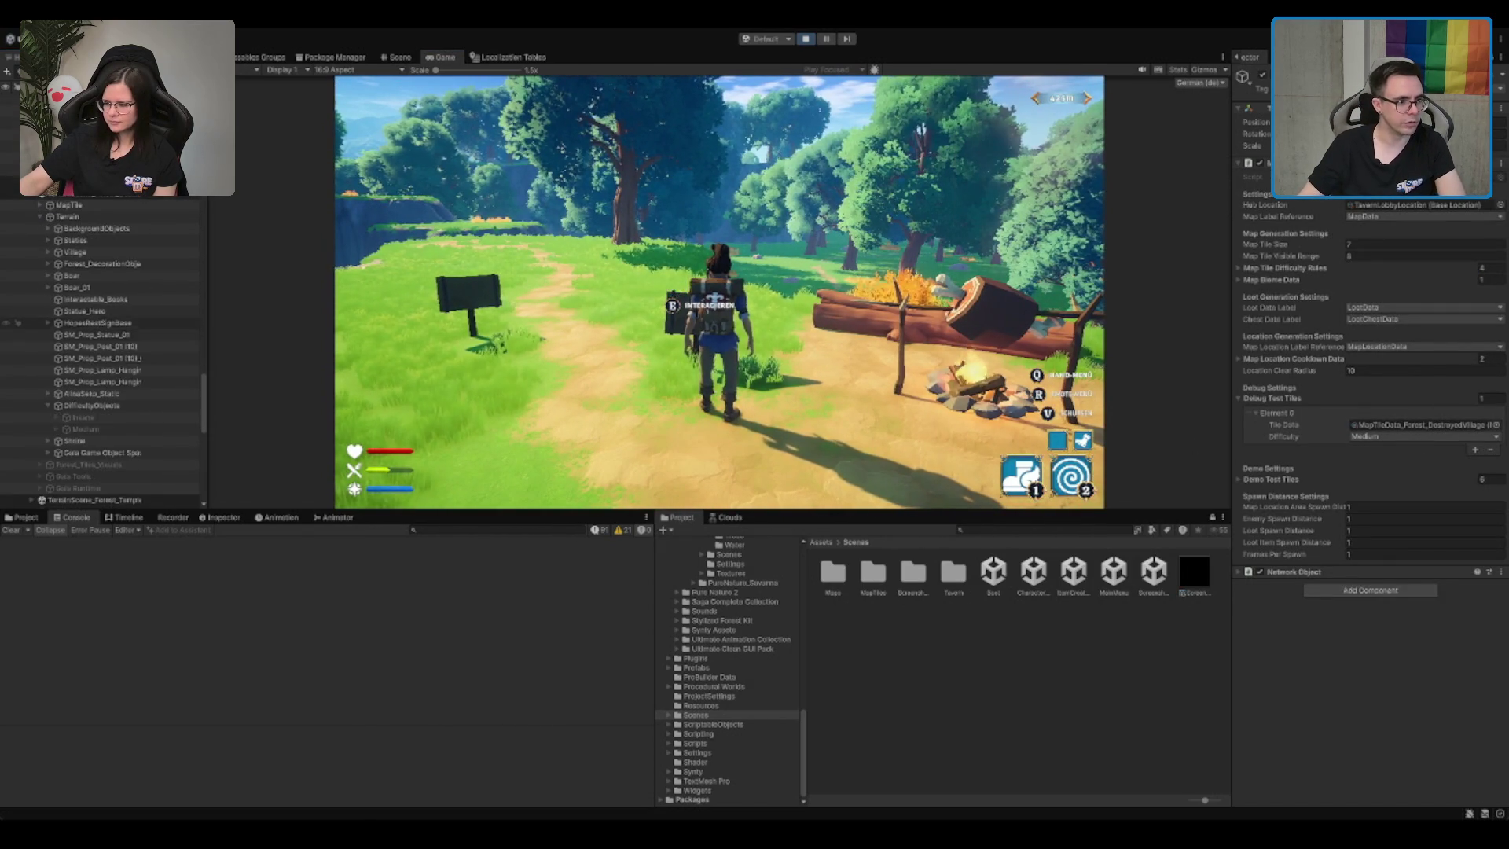
Step: Enable the Medium difficulty objects and walk past the log bench to the villager
left_click(1262, 76)
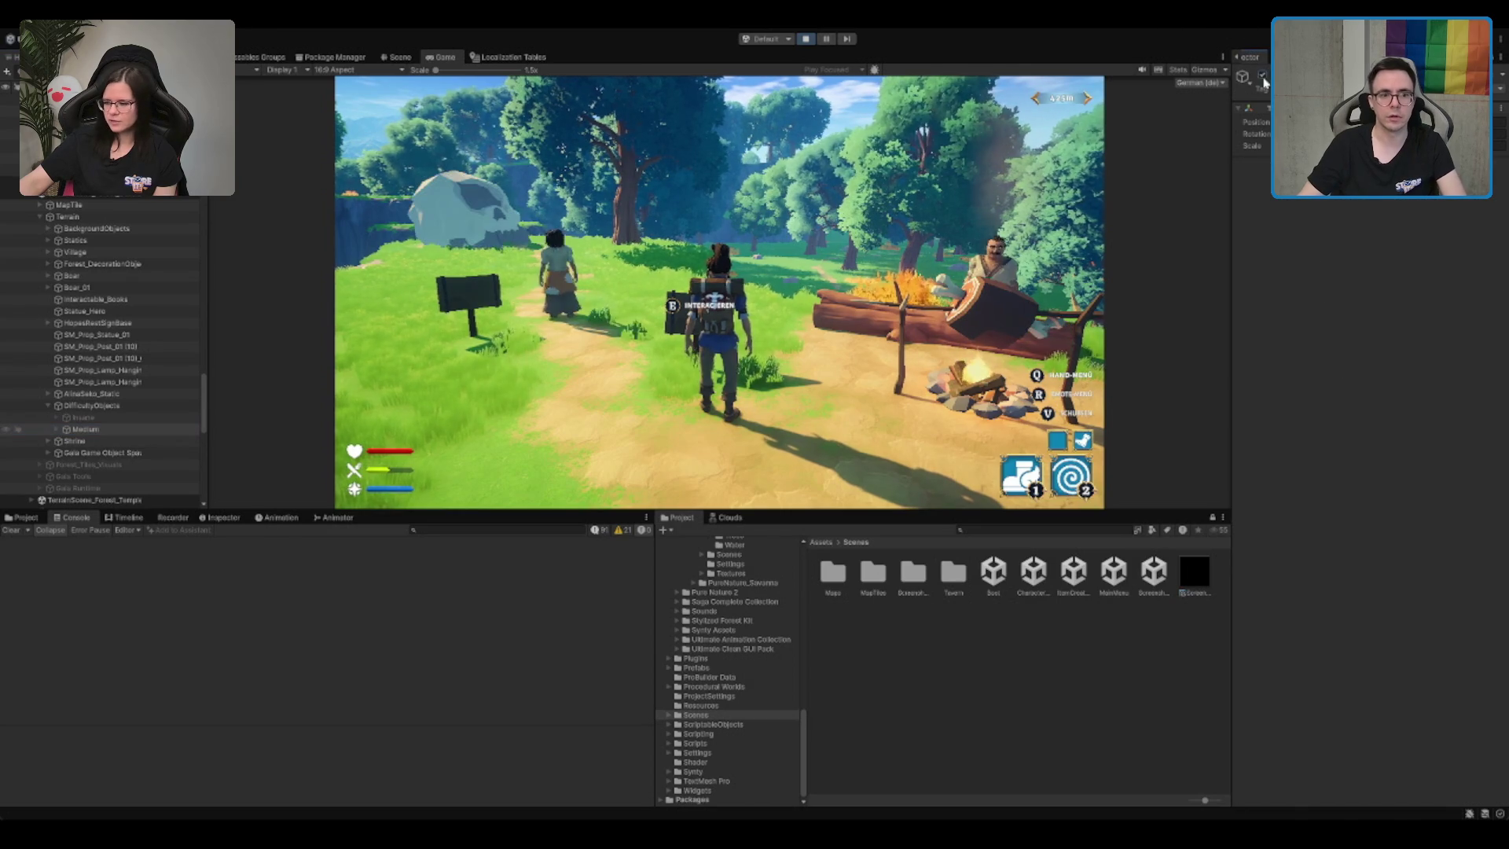
key("s")
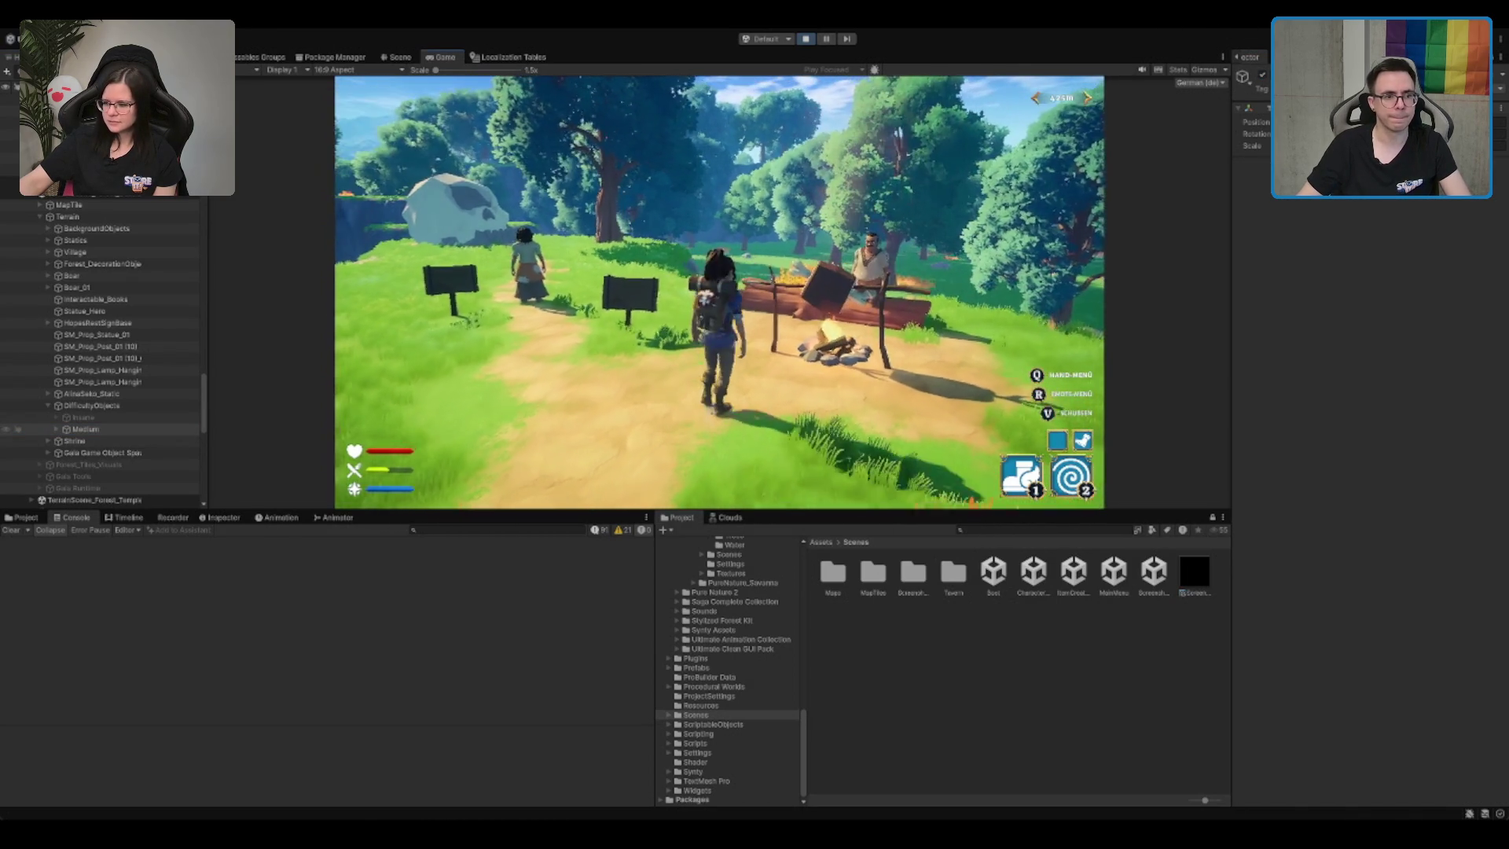
key("w")
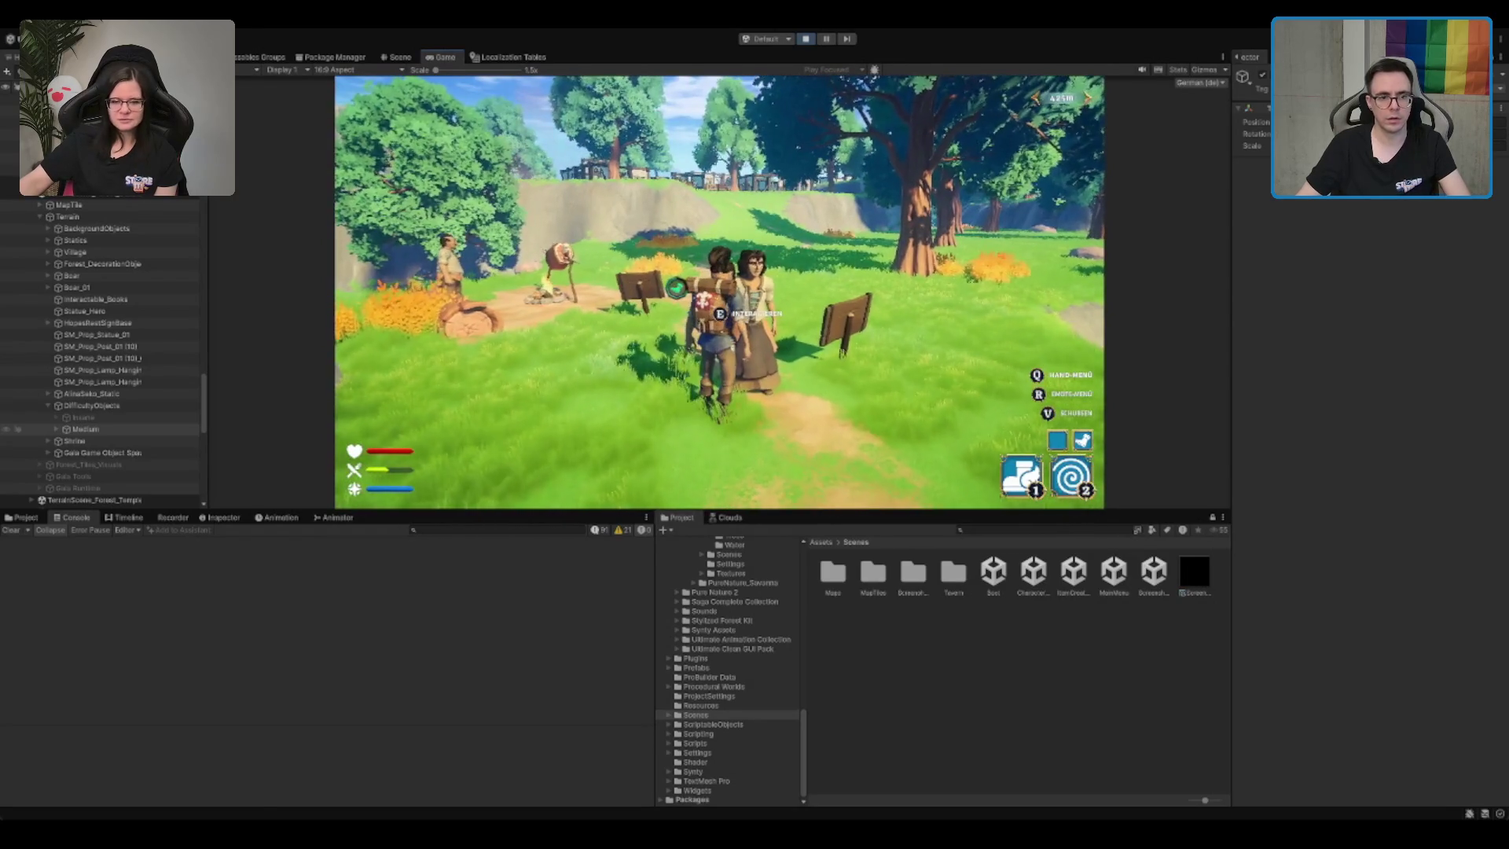
key("e")
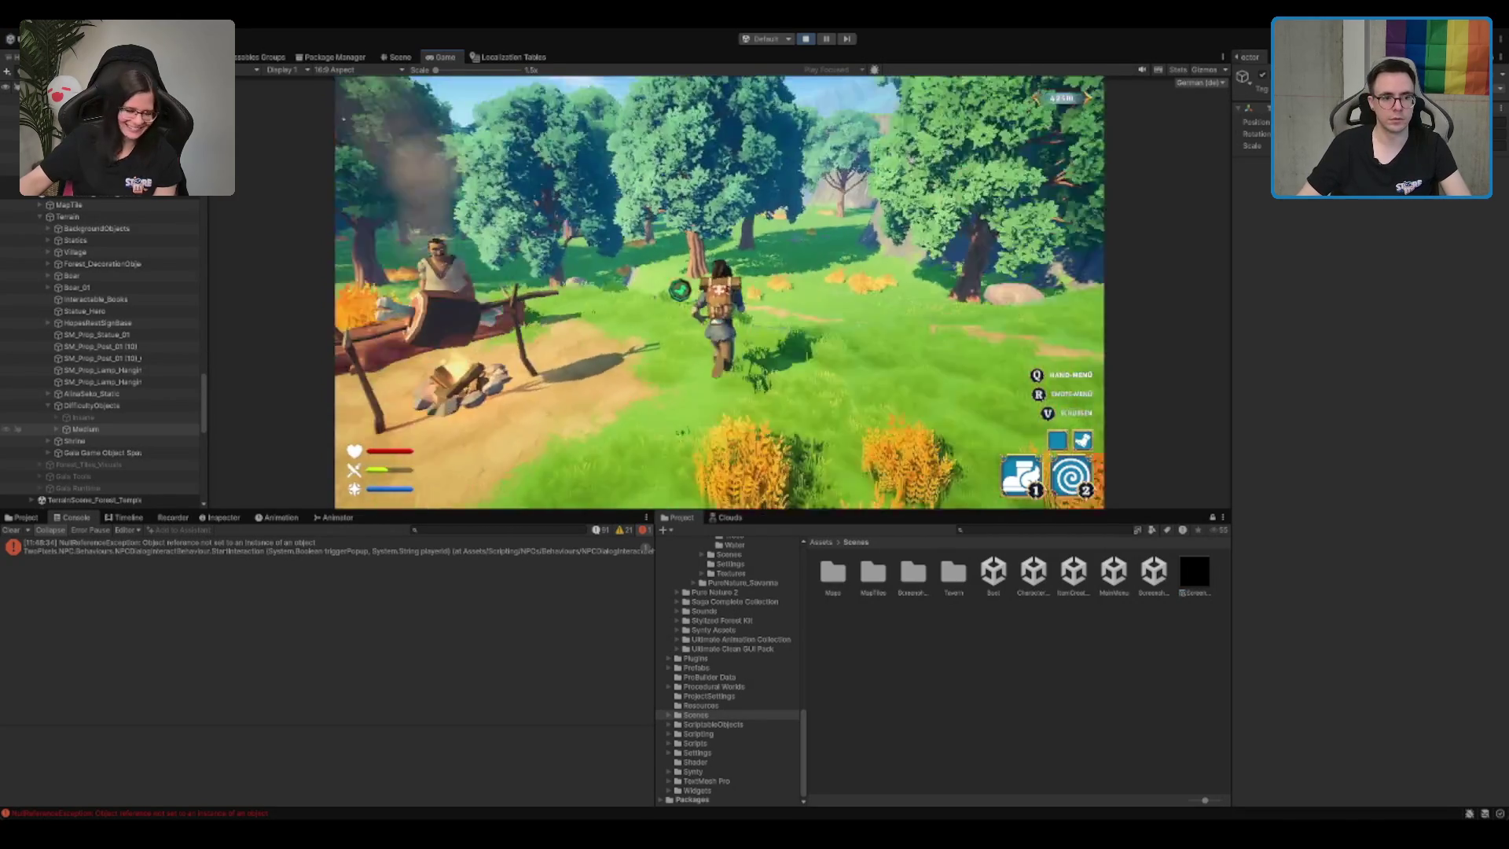
Step: Start a conversation with the villager by the campfire, then run back along the path
key("w")
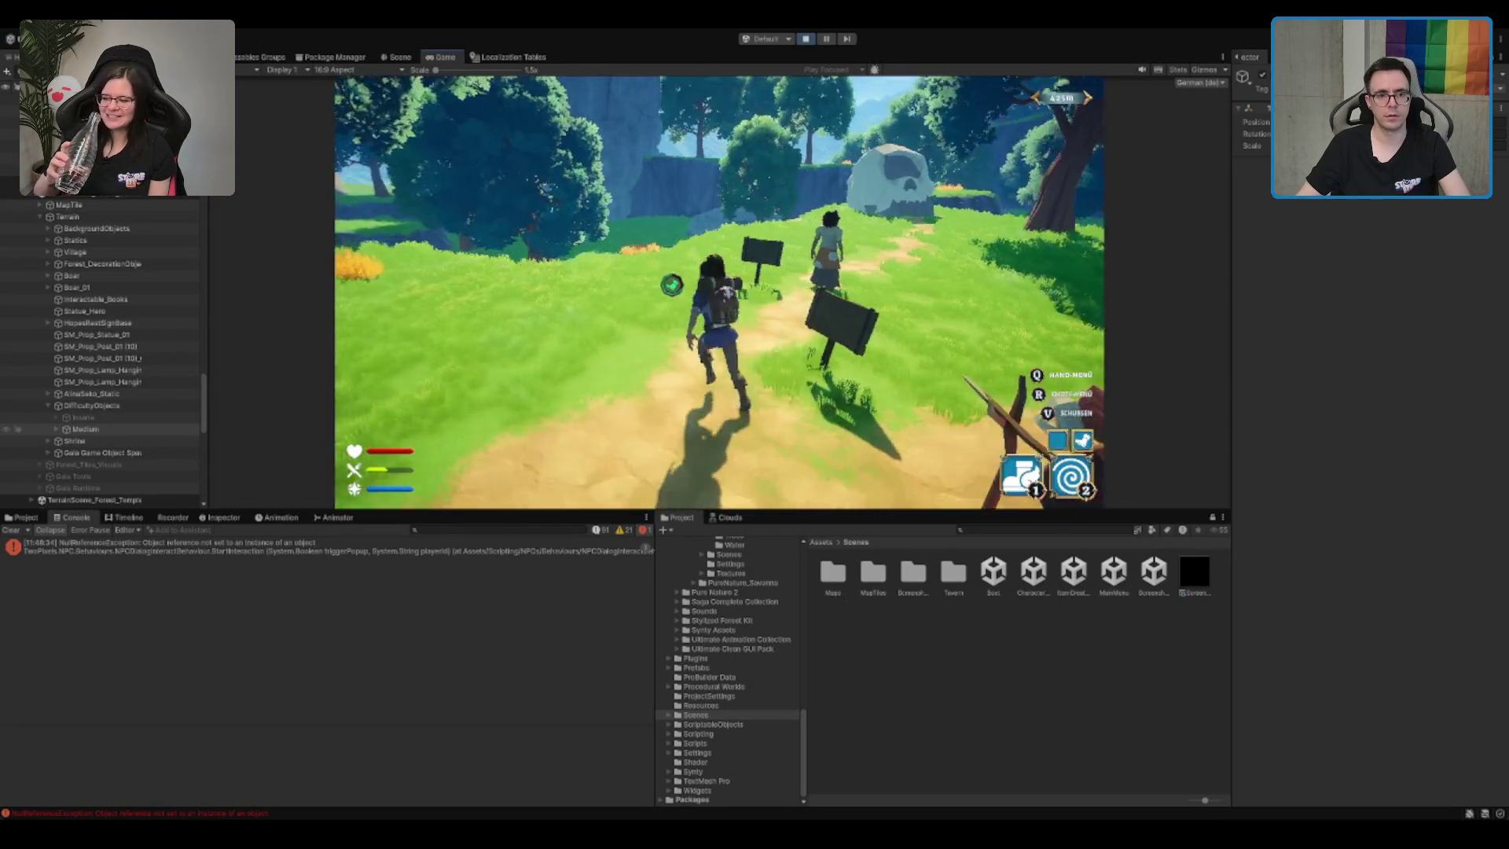
key("e")
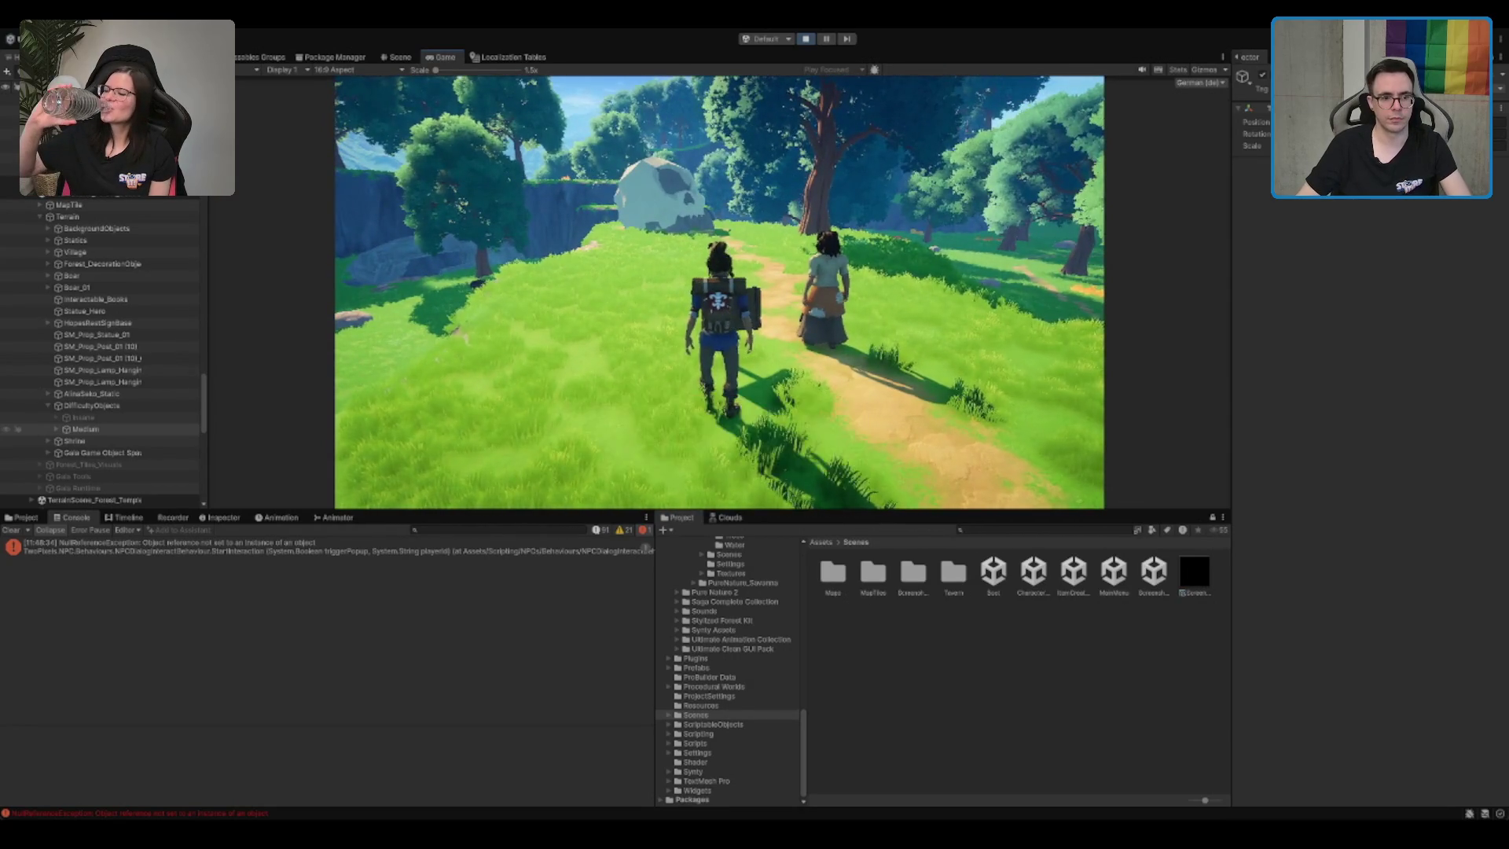
key("s")
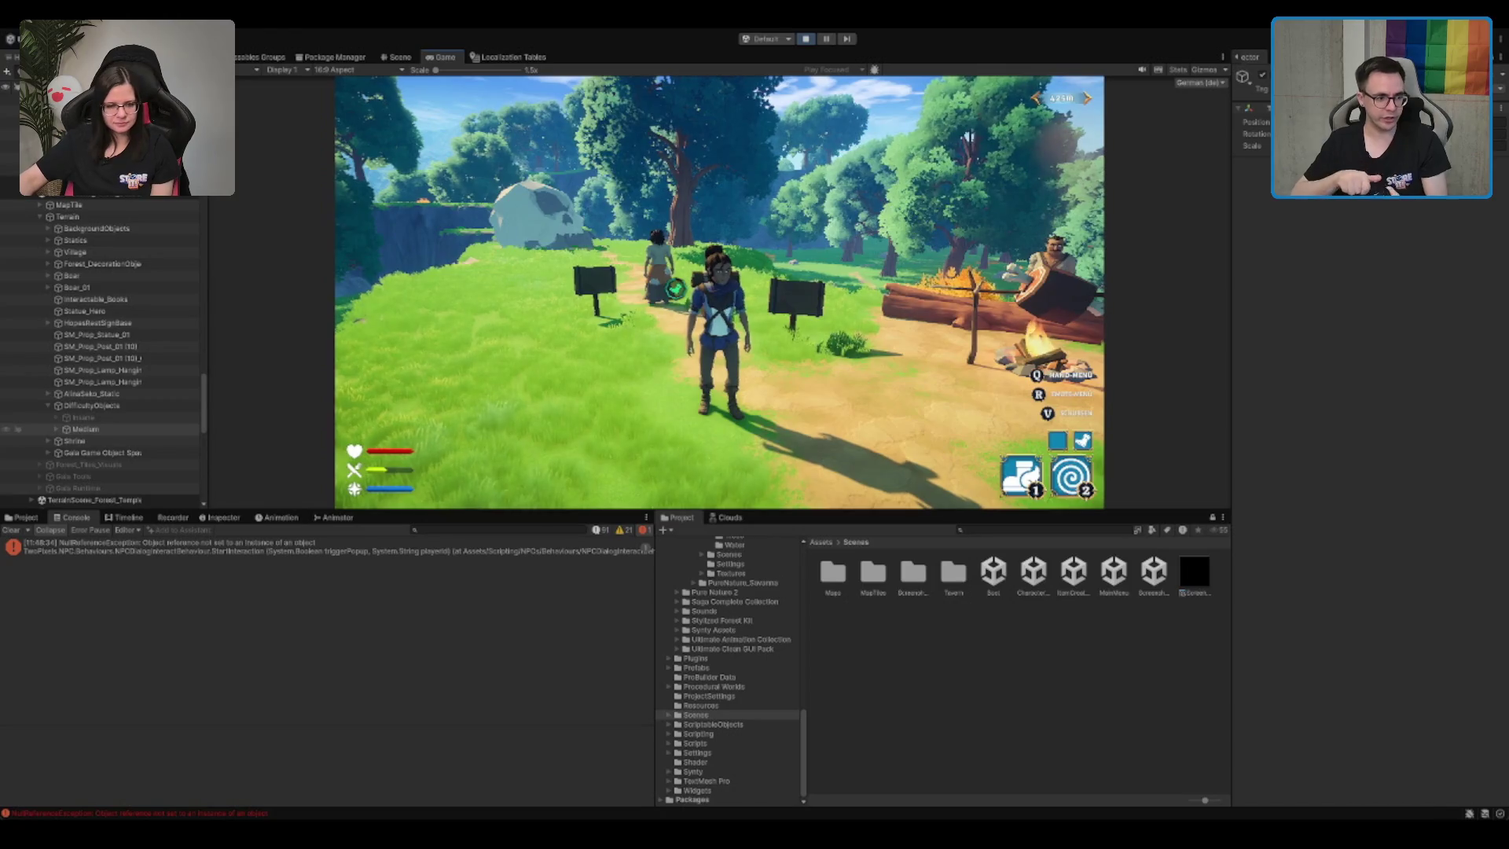
key("w")
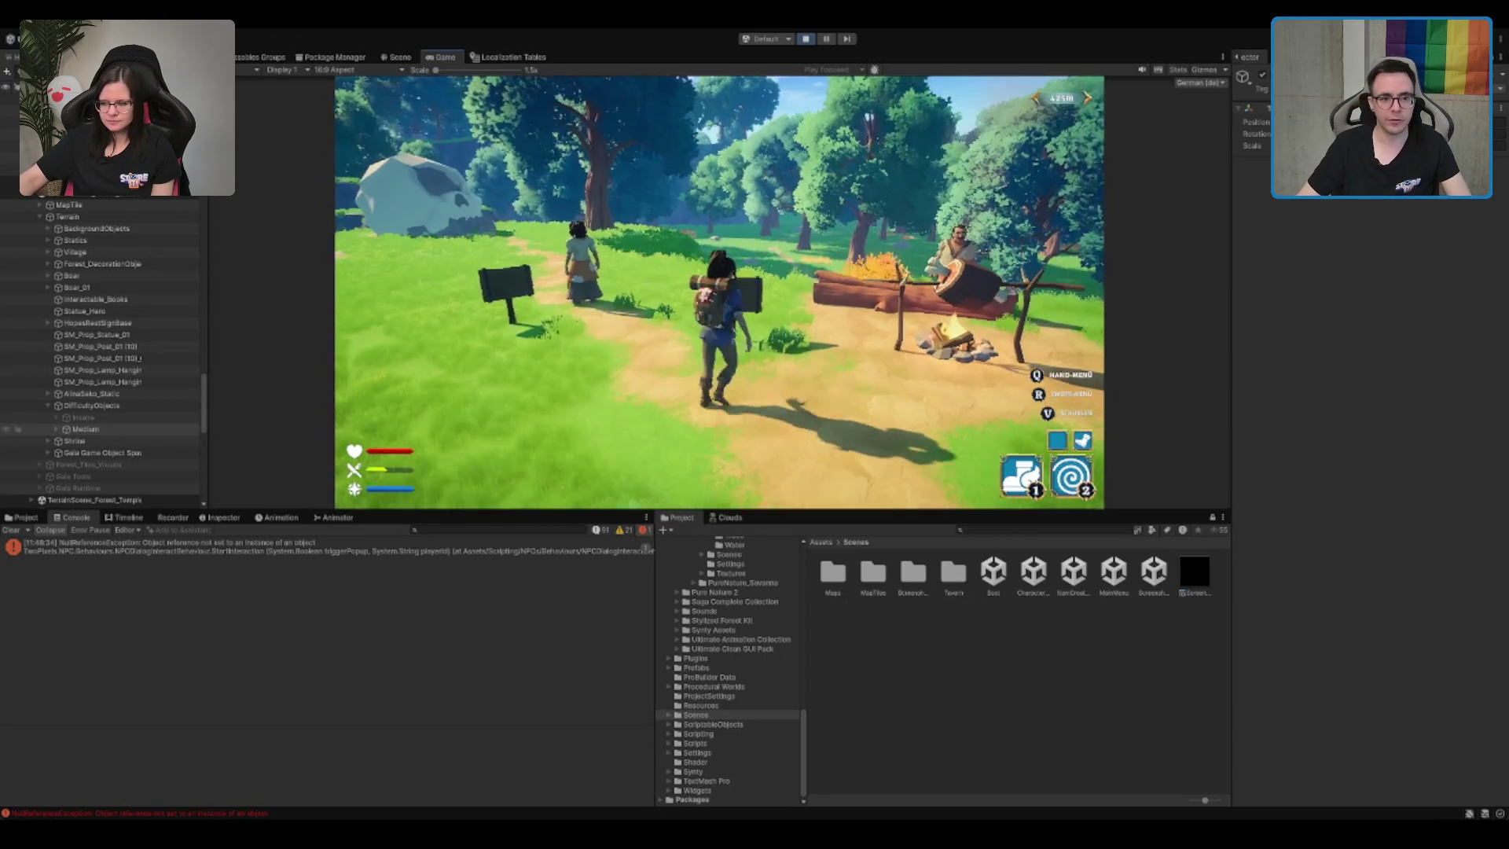
Step: Move the Hierarchy selection up from DifficultyObjects to the forest tile's MapTile
left_click(138, 407)
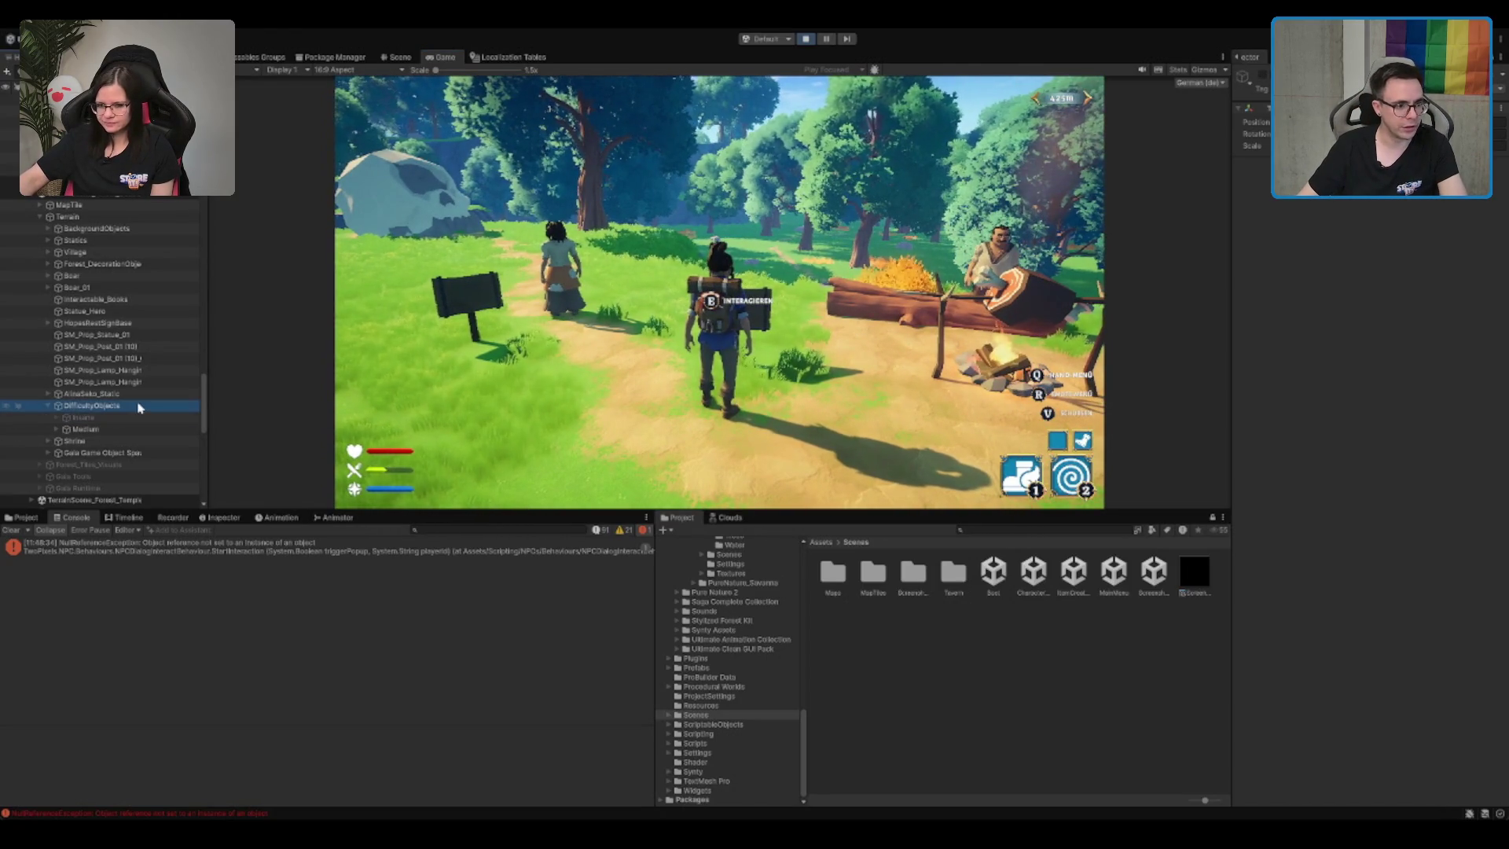
left_click(118, 347)
left_click(102, 323)
left_click(146, 206)
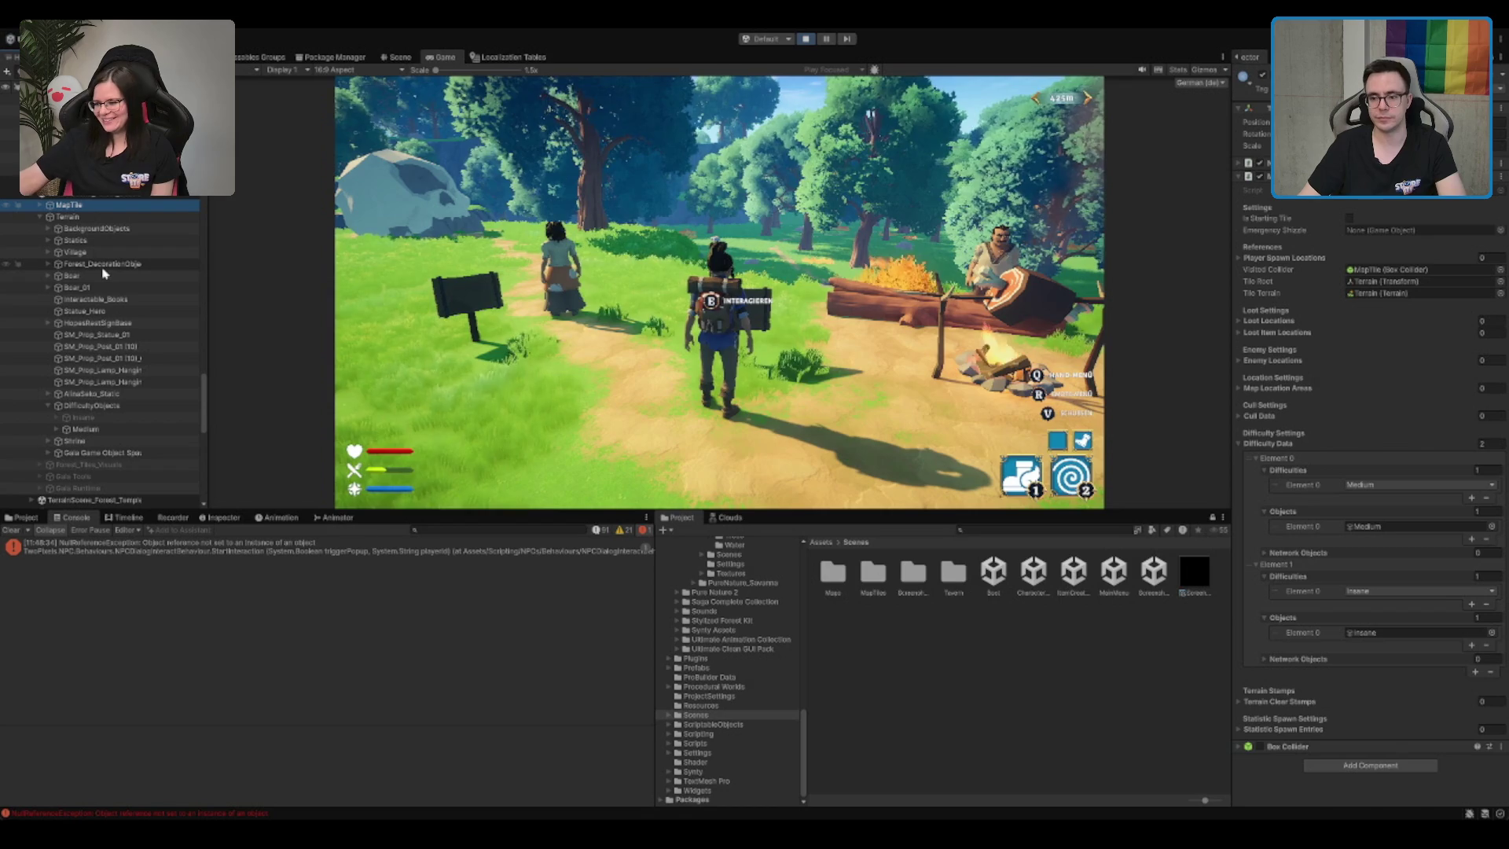
Step: Collapse Terrain, expand MapTile, and check Difficulty Data's Insane objects, then run toward the skull rock
key("Down")
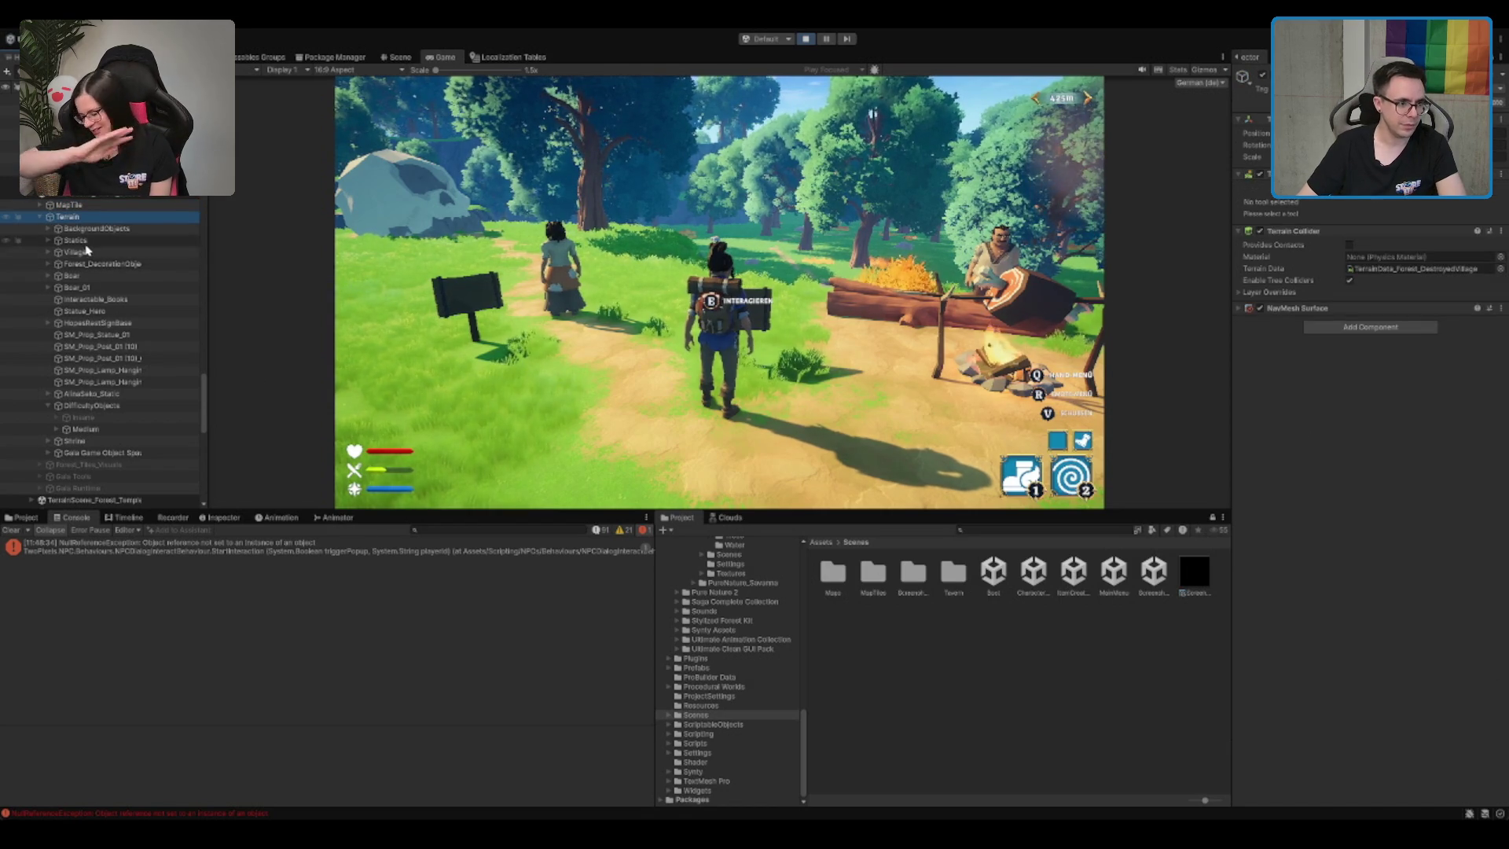
key("Left")
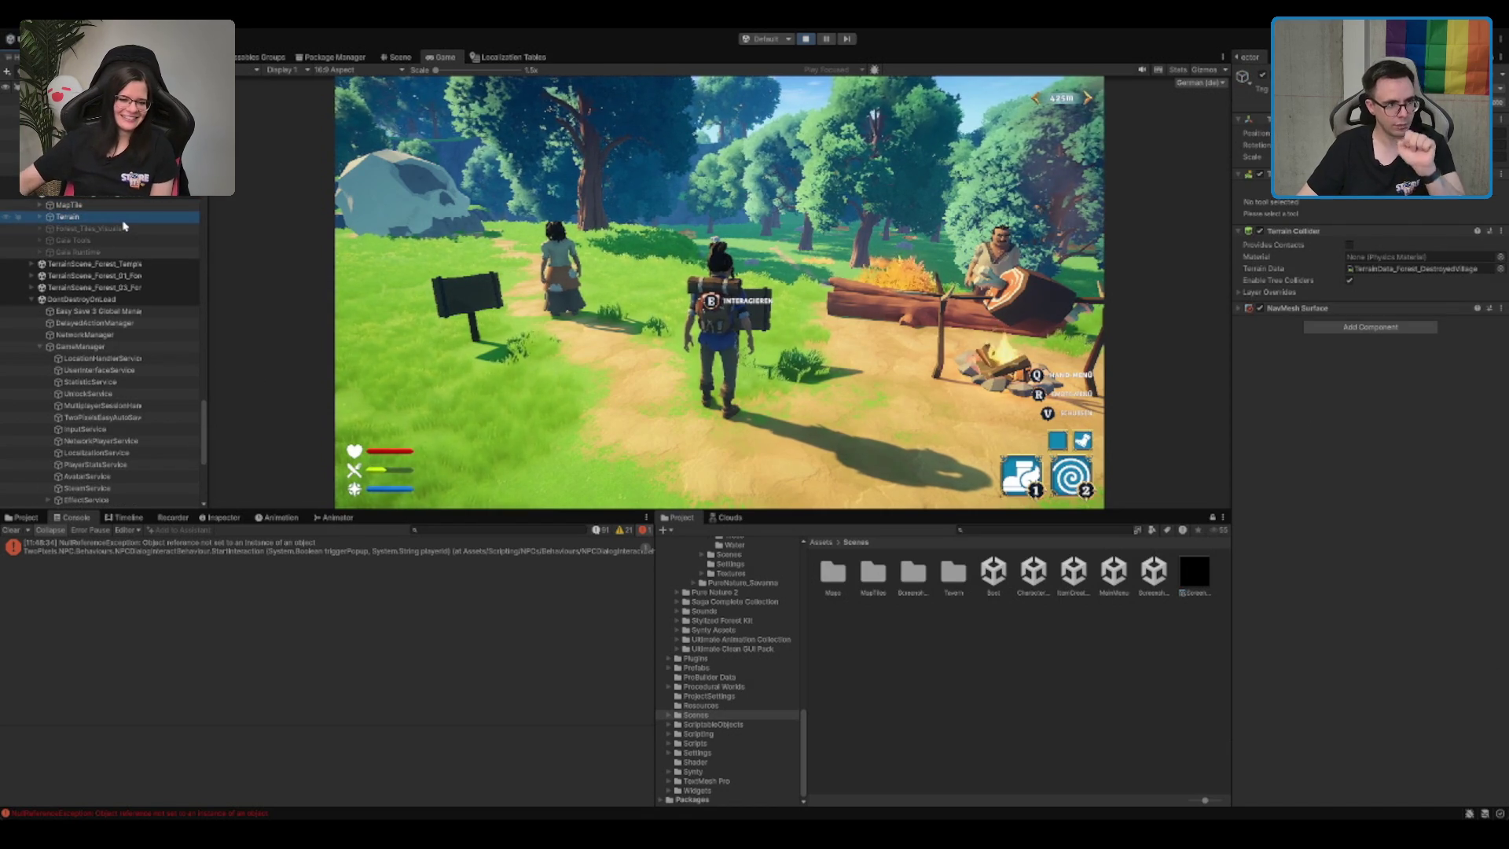
key("Up")
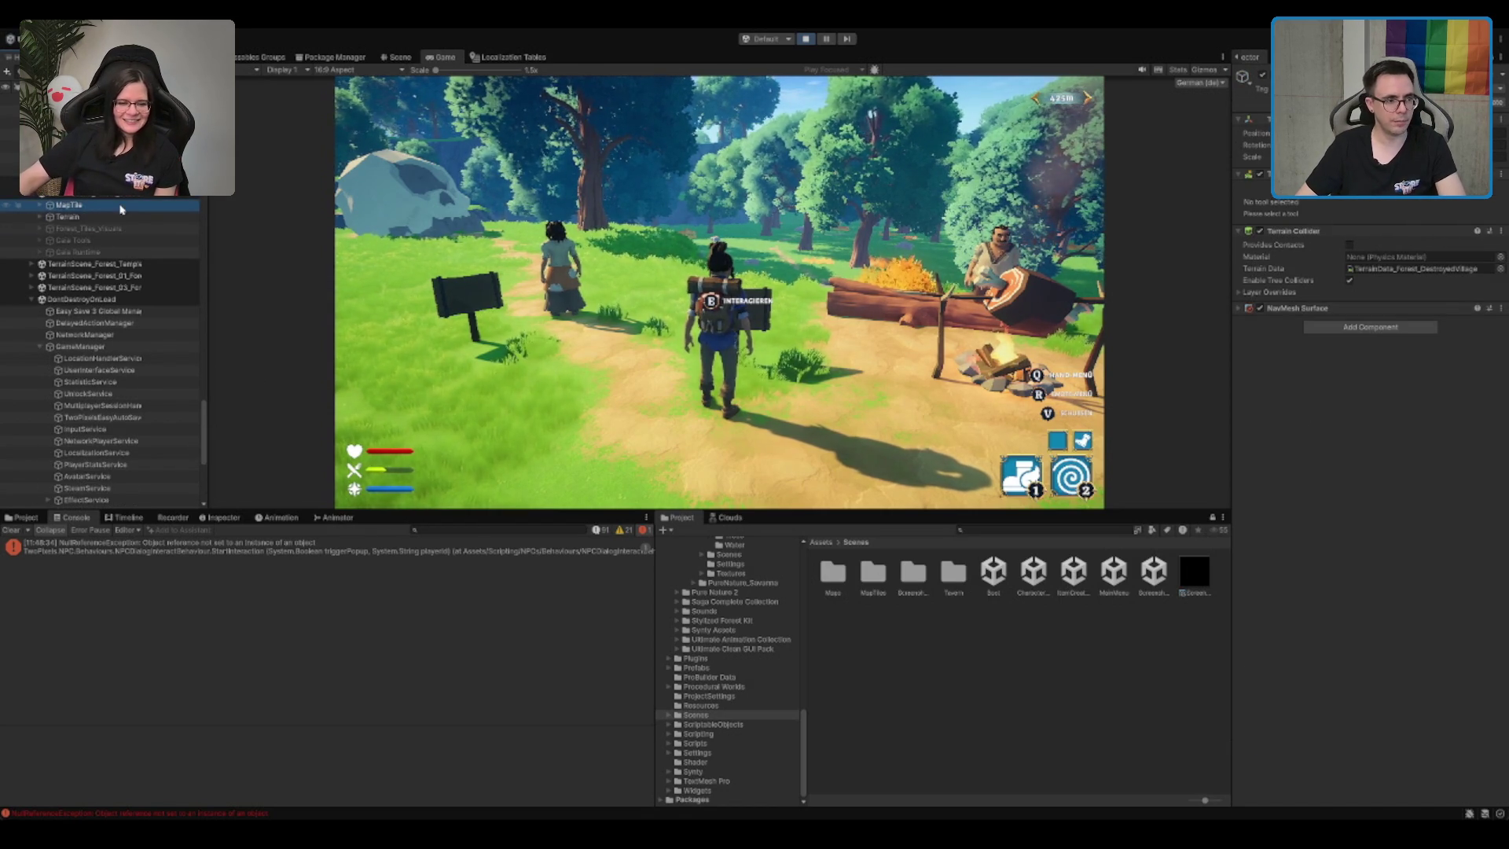
key("Right")
key("Down")
key("Up")
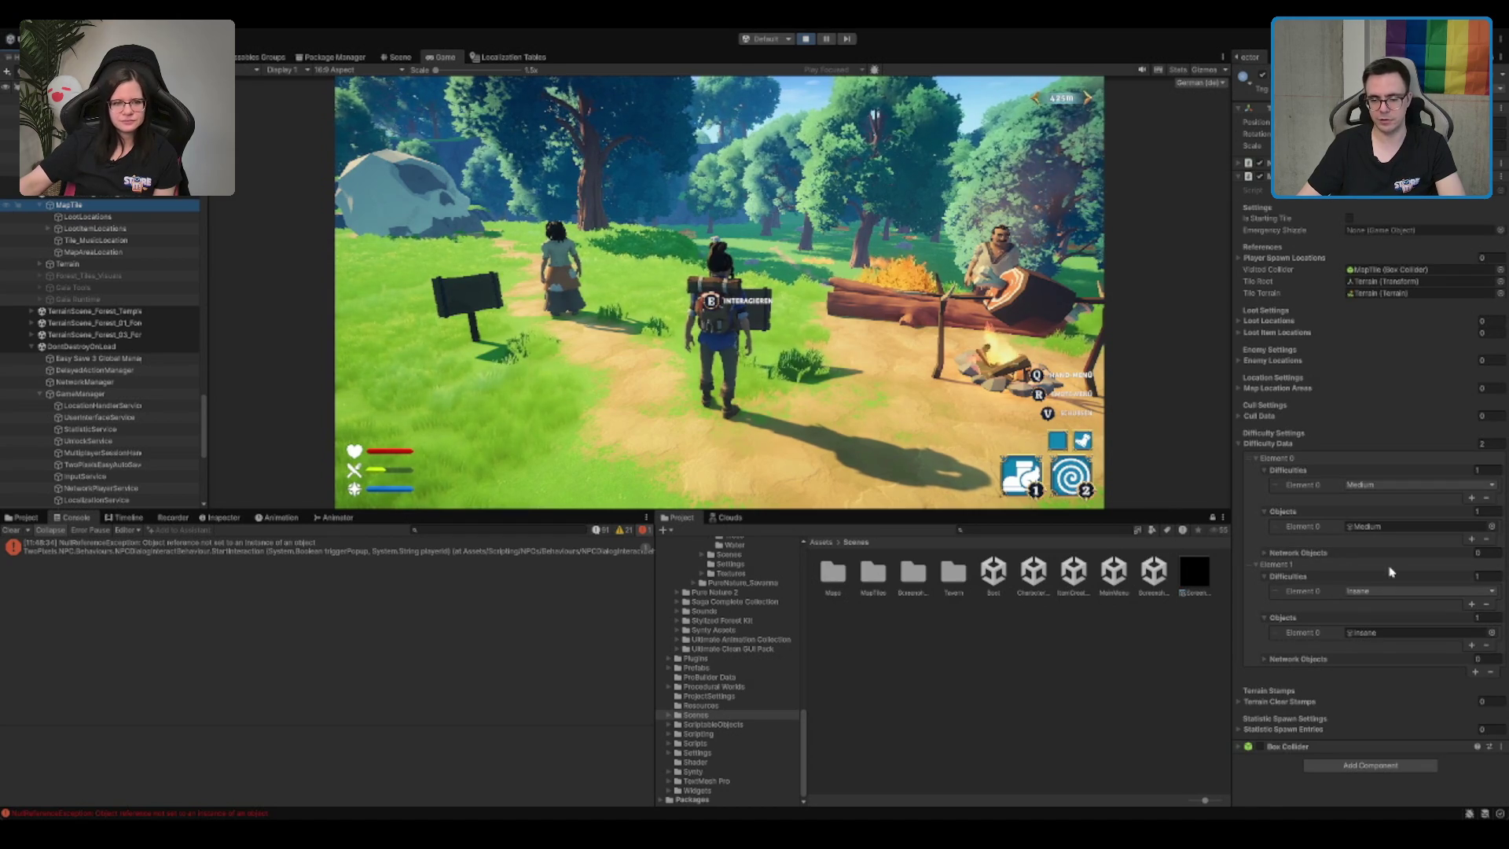
left_click(1368, 659)
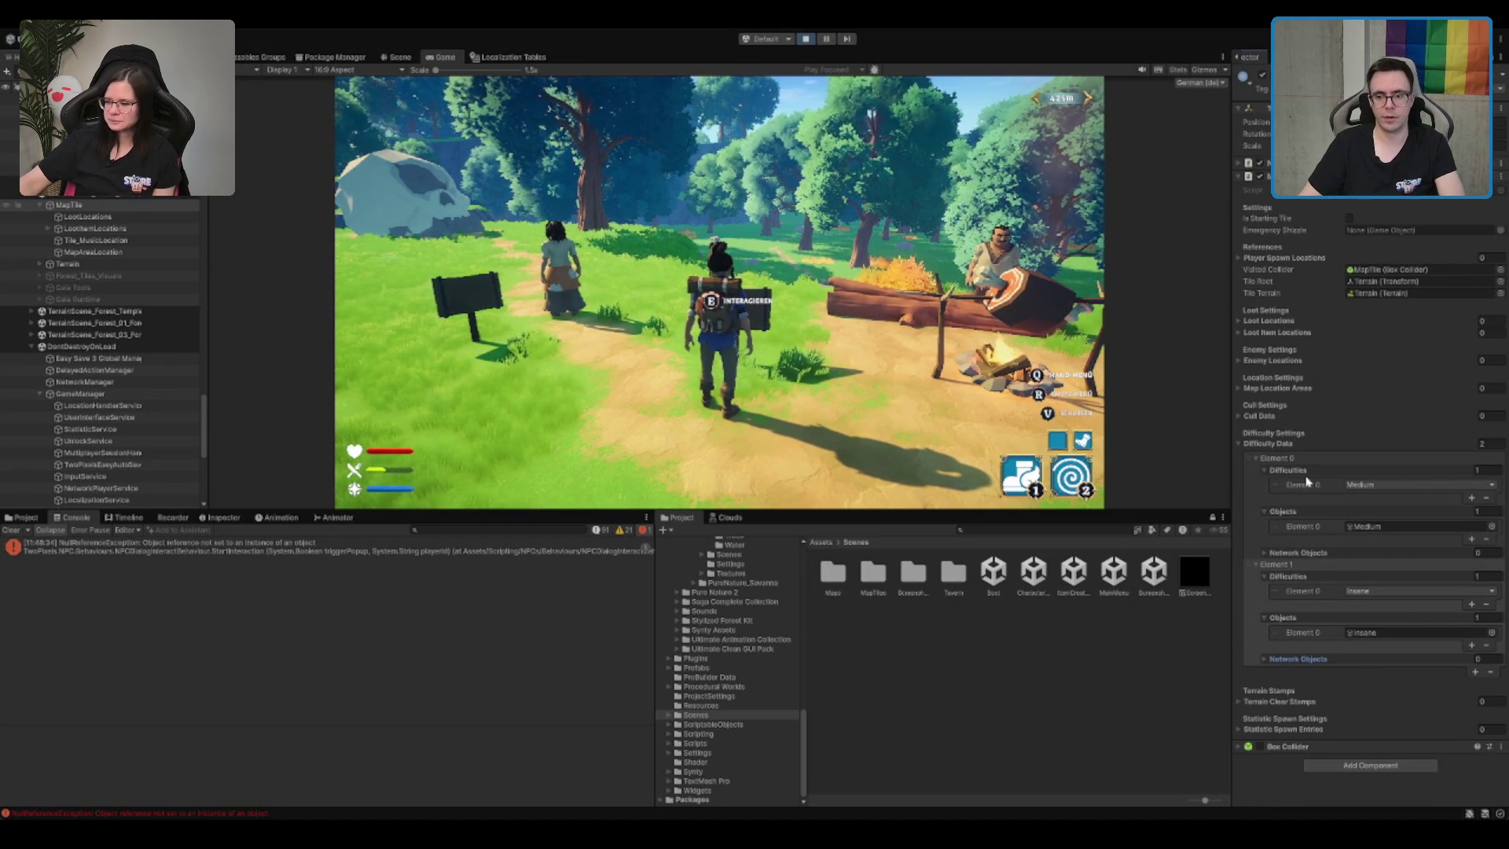
key("s")
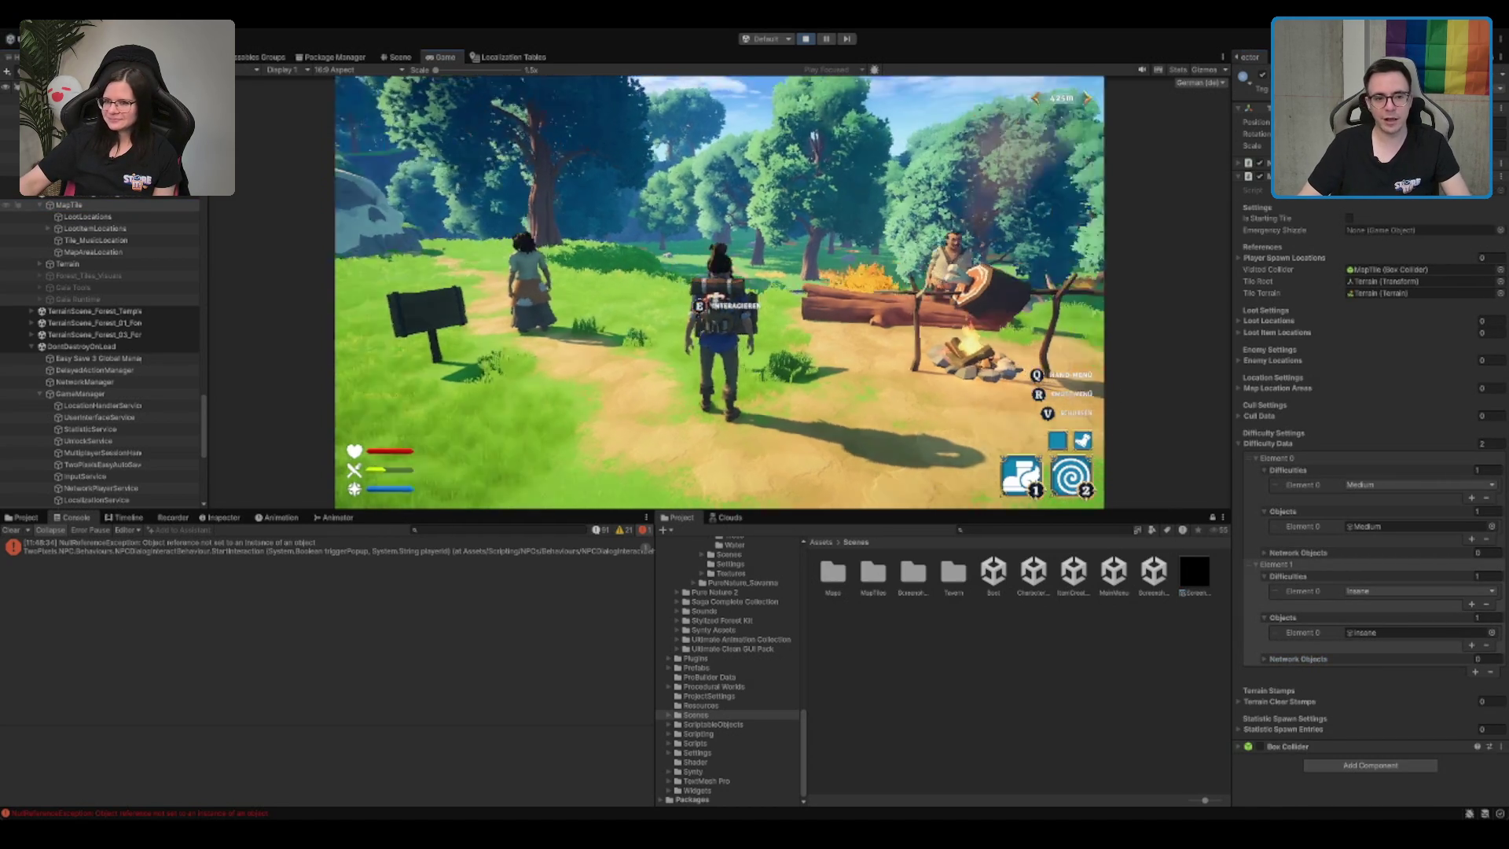
key("w")
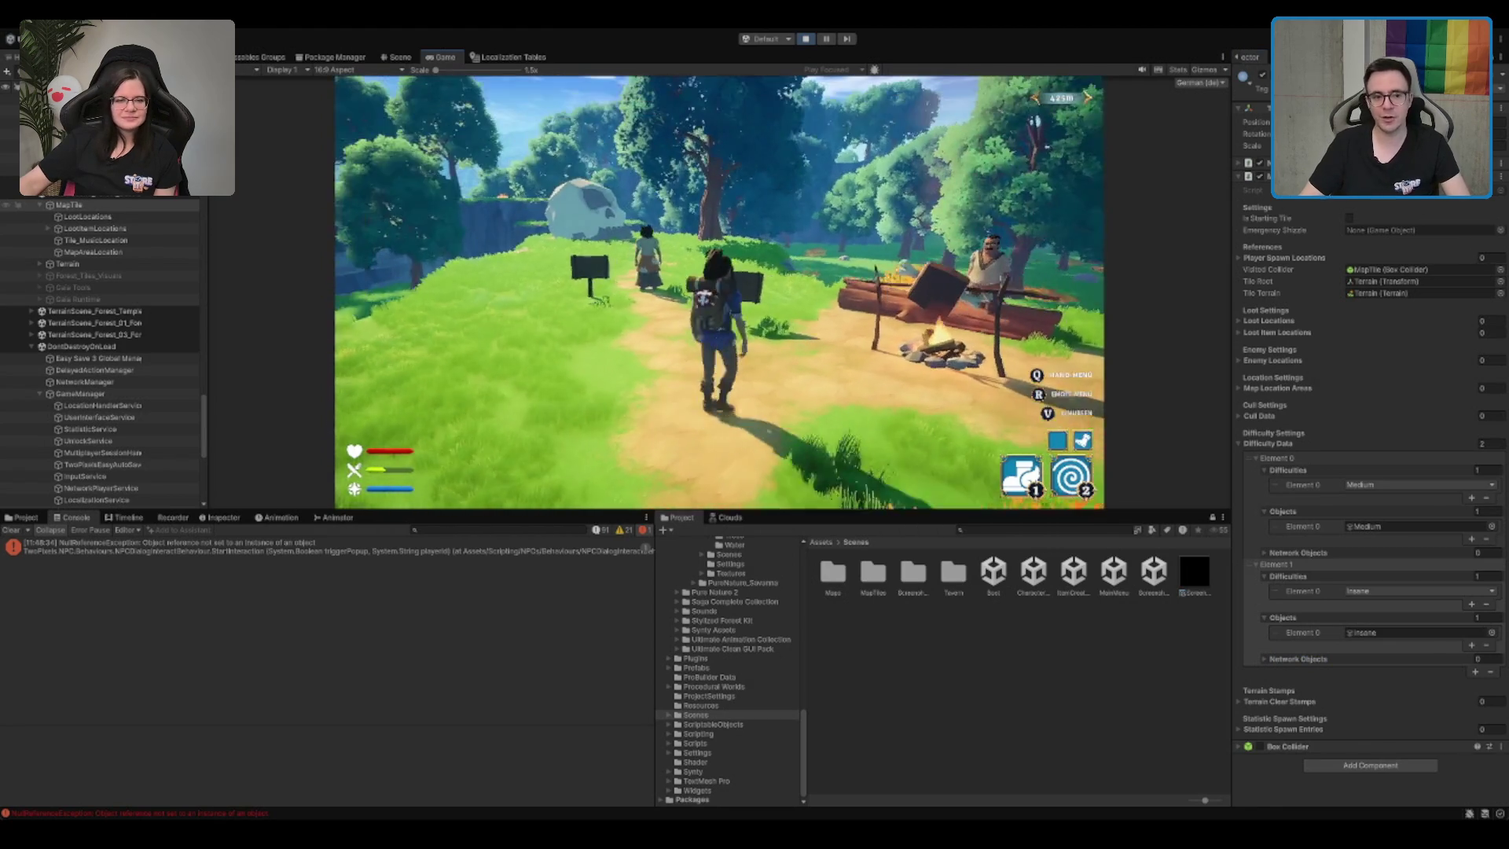
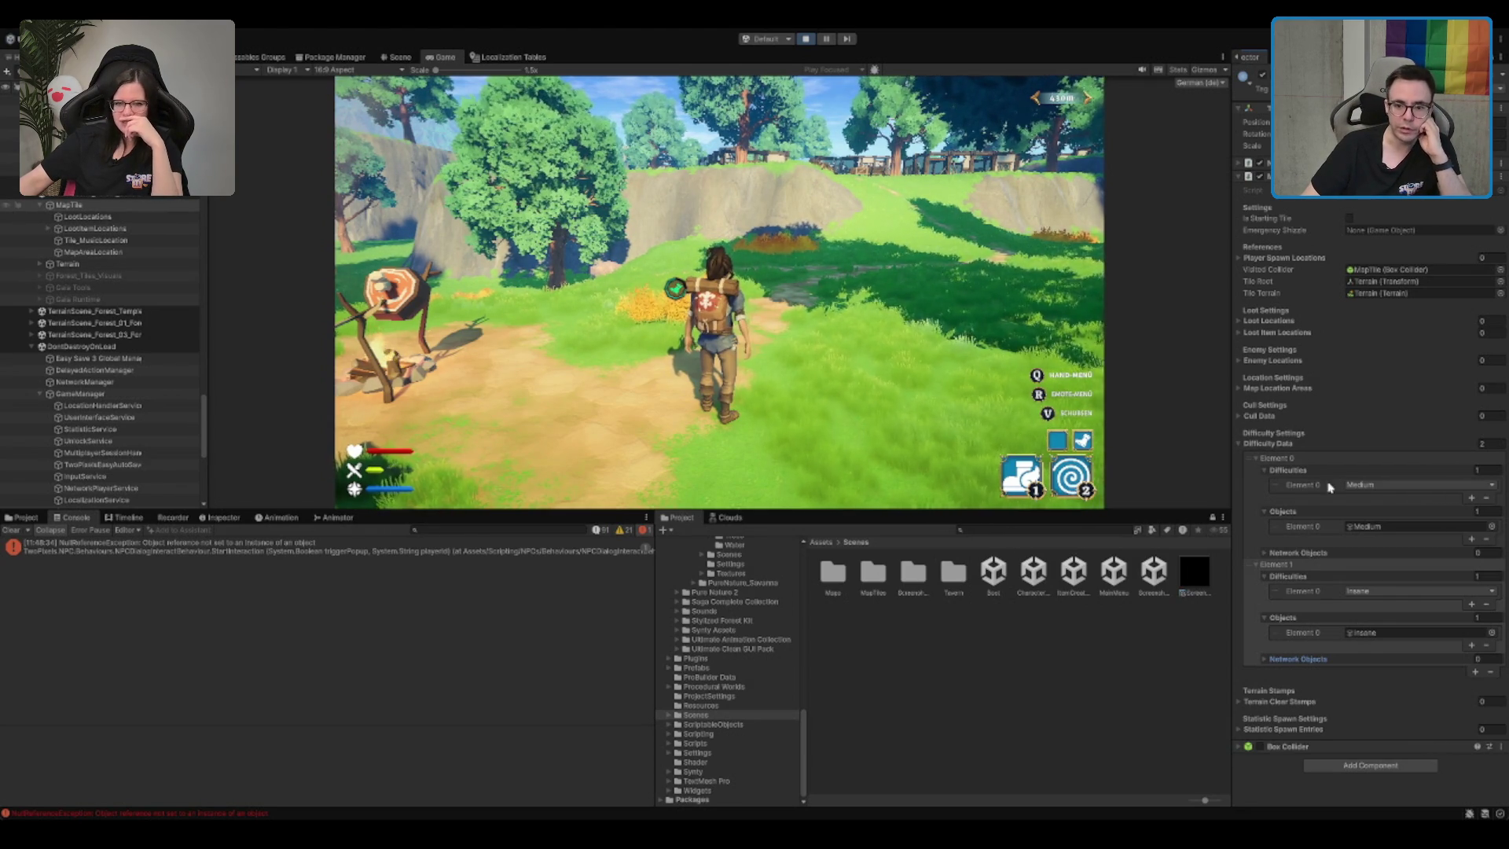
Step: Locate the objects referenced by the Medium and Insane entries and select the Medium group
left_click(1365, 526)
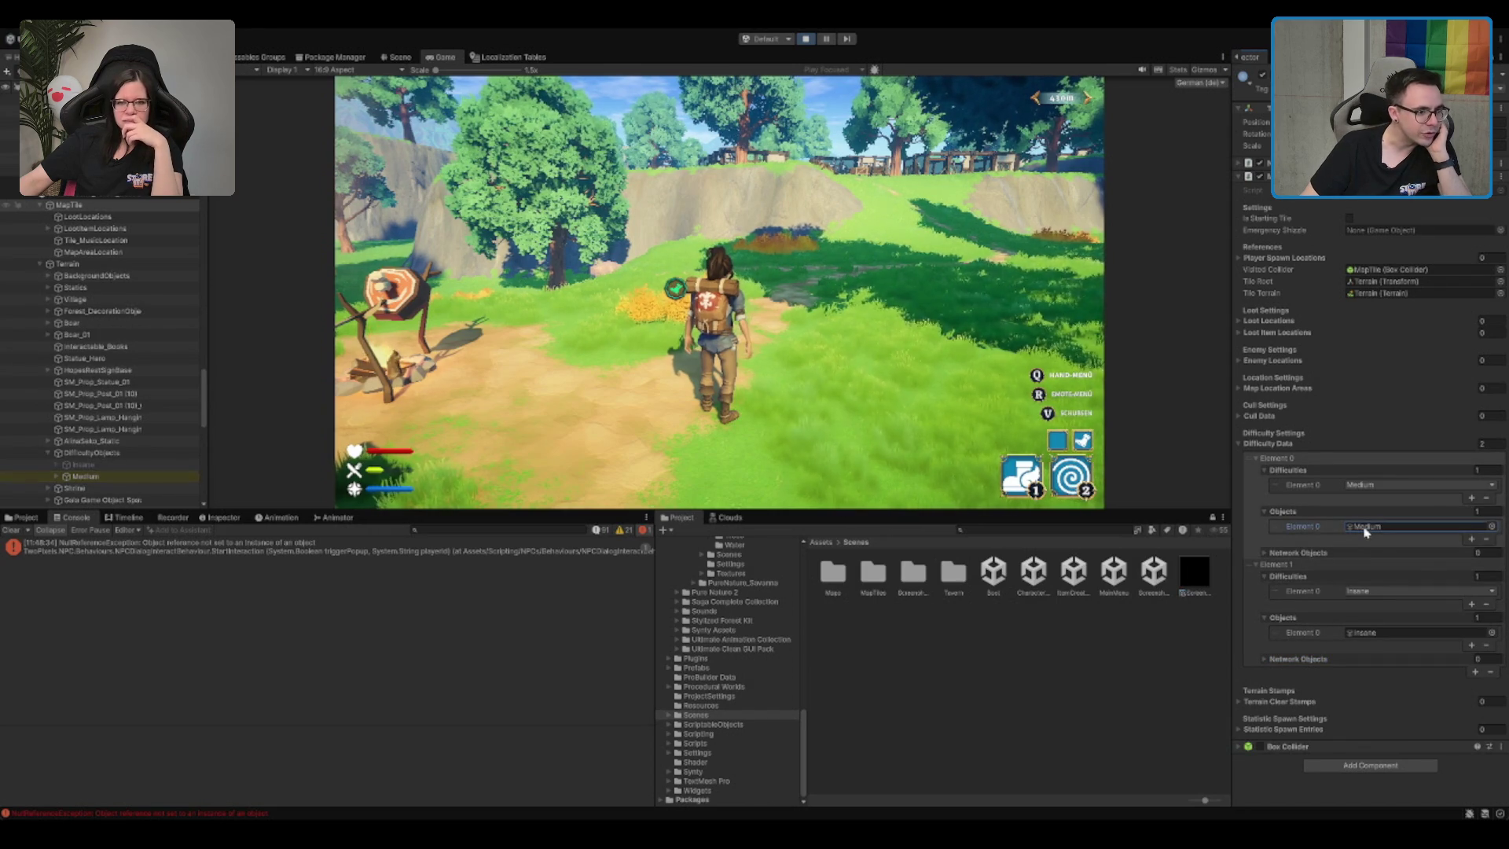
left_click(1379, 633)
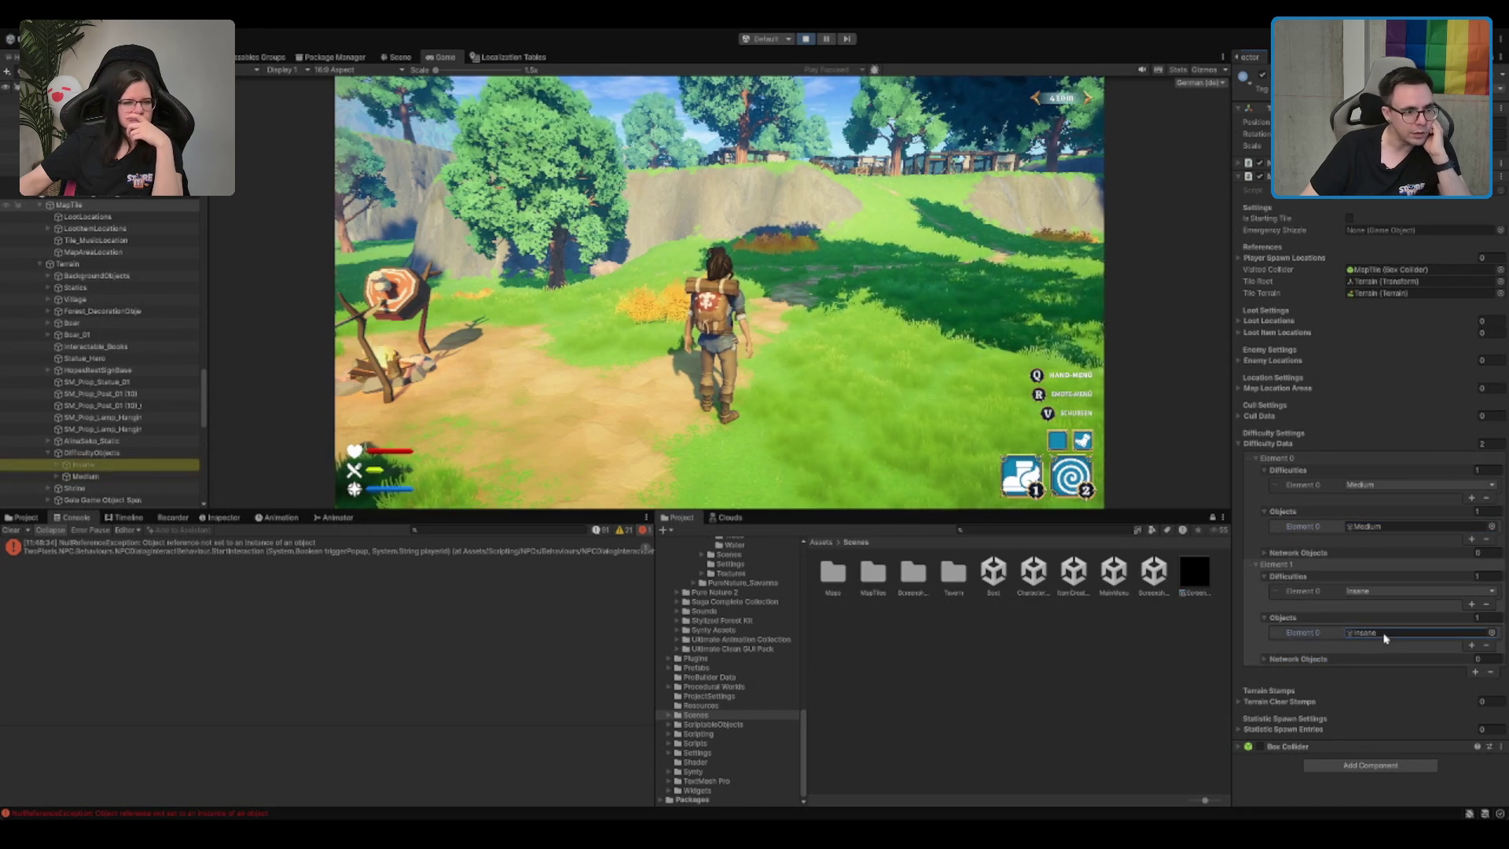
left_click(104, 477)
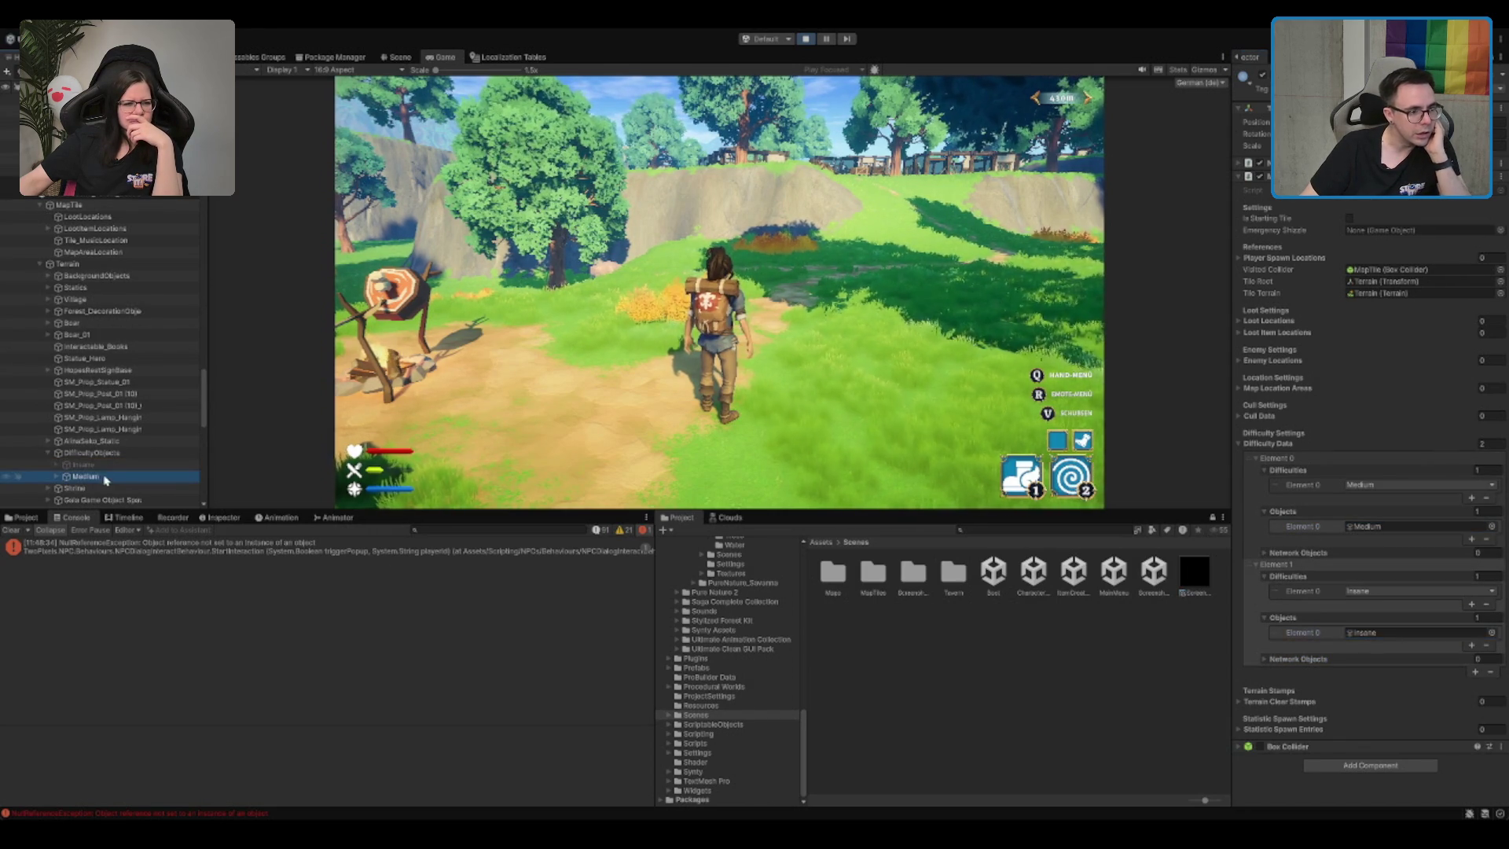
Step: Expand the Medium group and inspect AlinaHope's Network Object component details
key("Right")
key("Down")
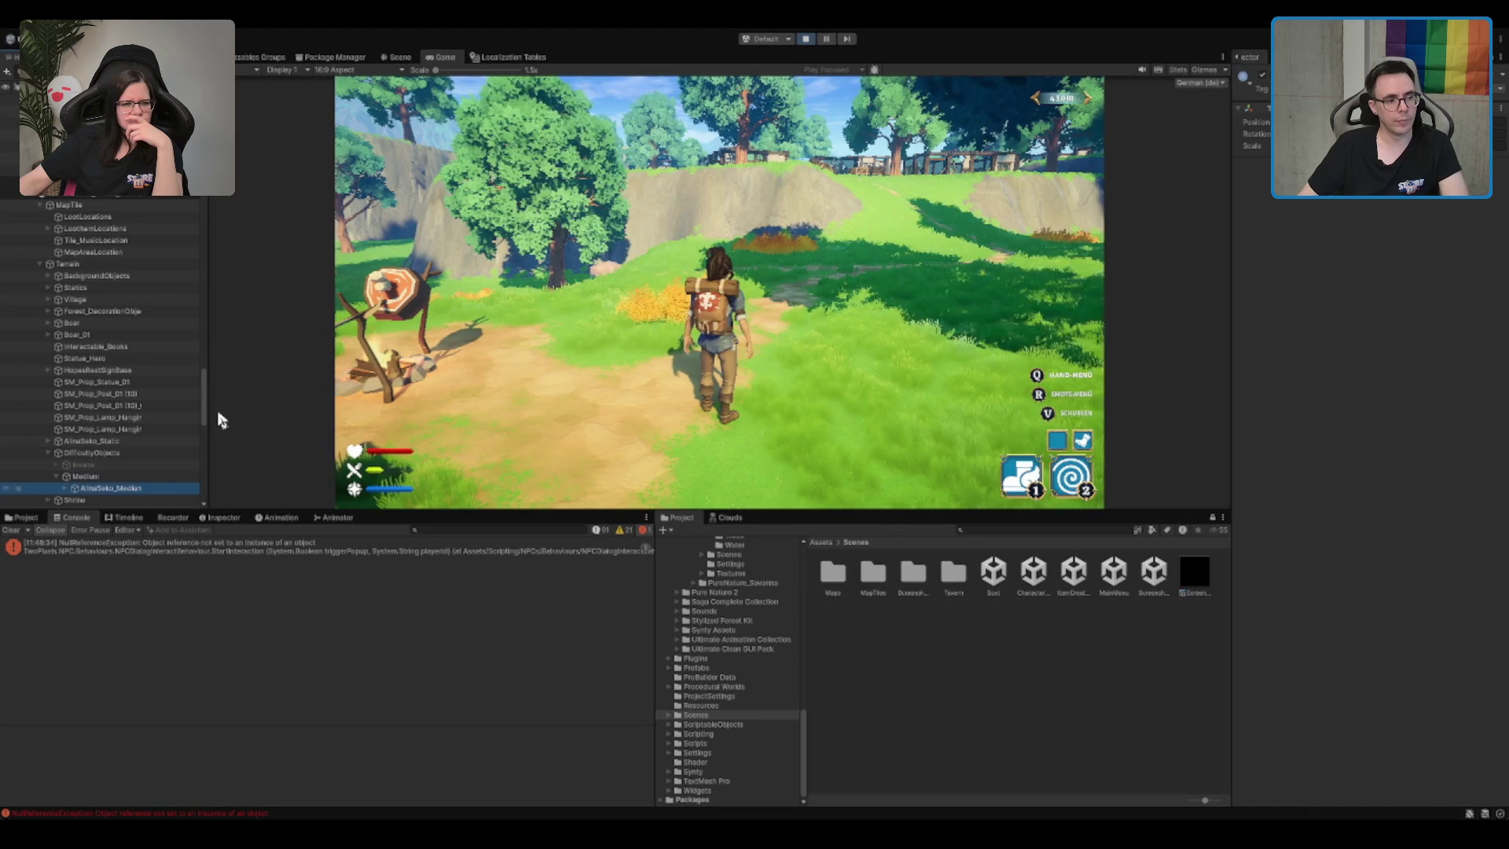
key("Right")
key("Down")
scroll(167, 429, "down", 2)
key("Down")
key("Down")
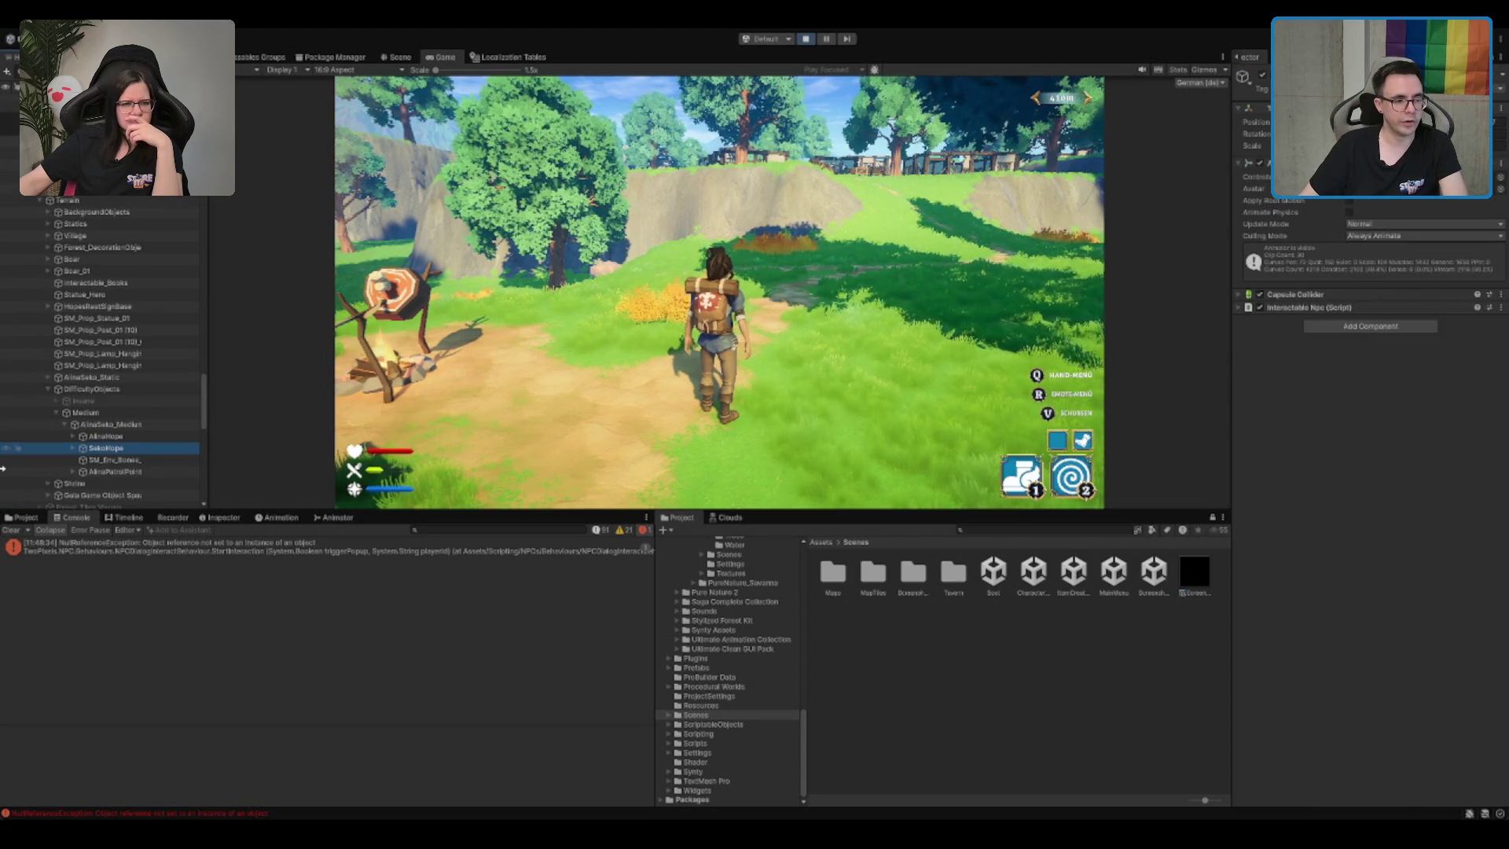
key("Up")
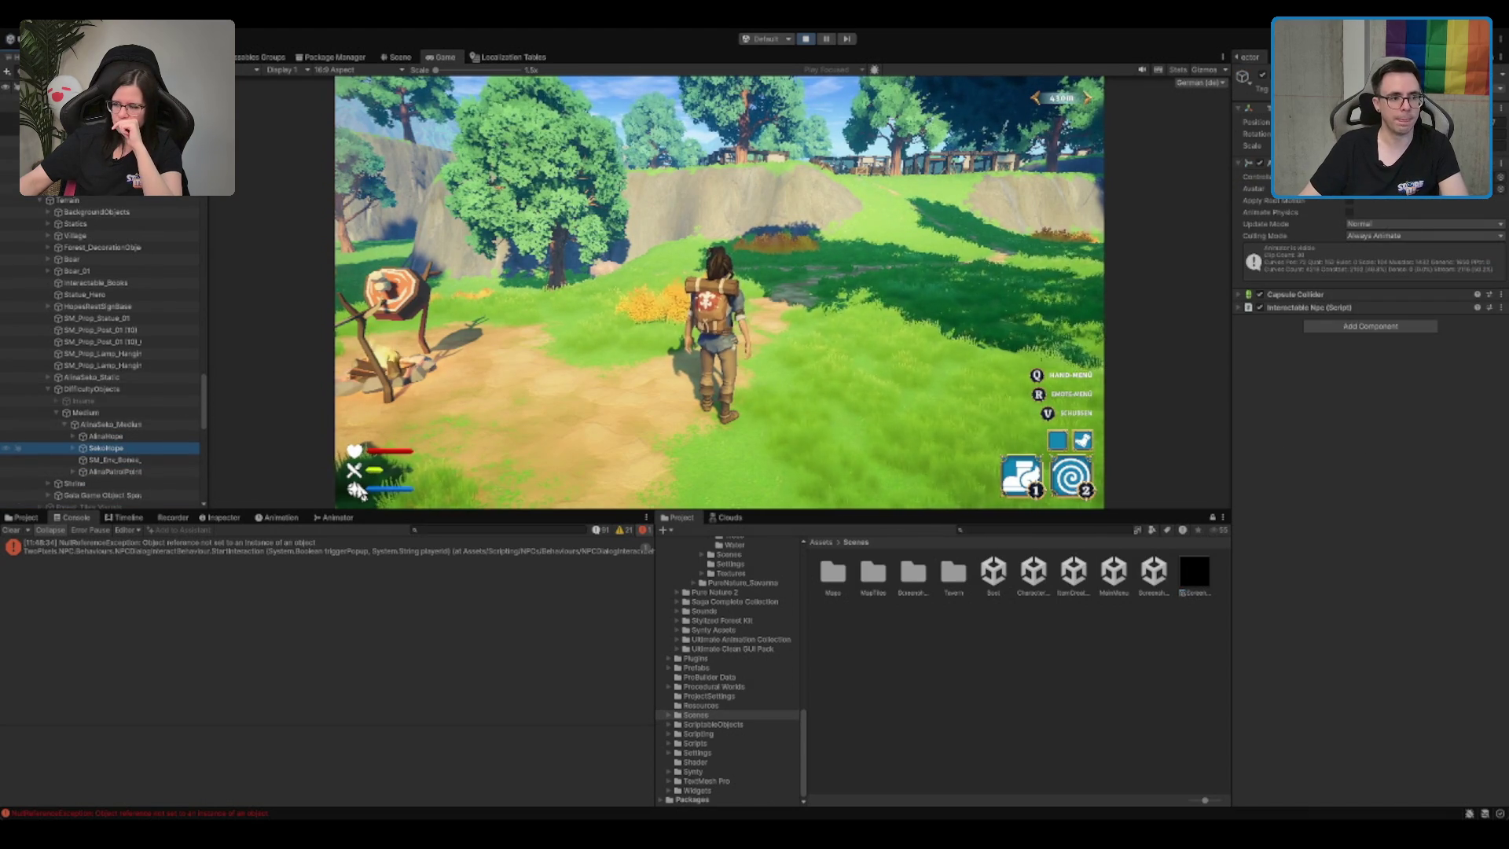
key("Up")
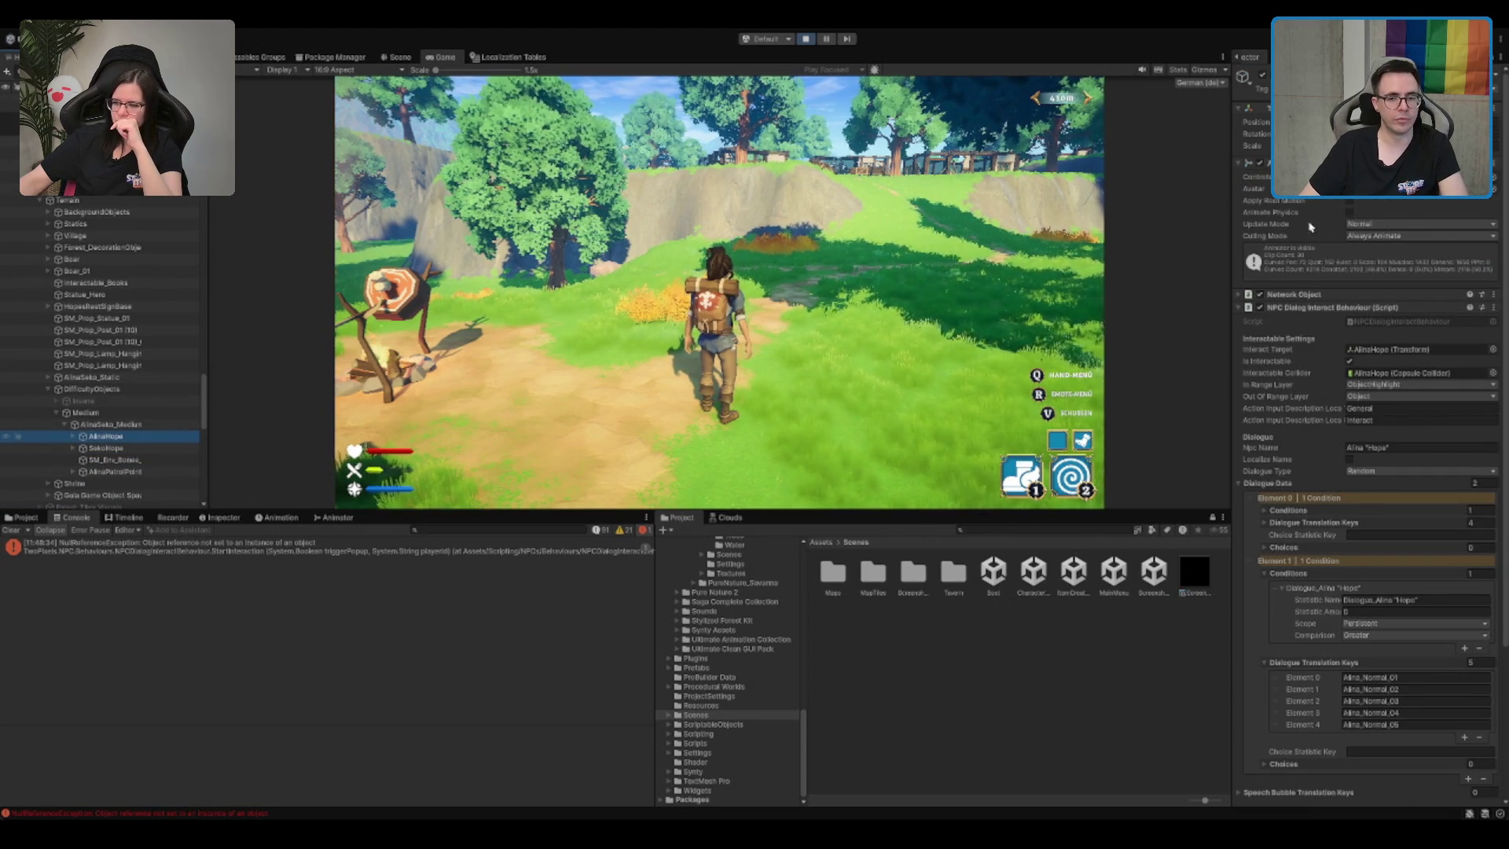
left_click(1364, 296)
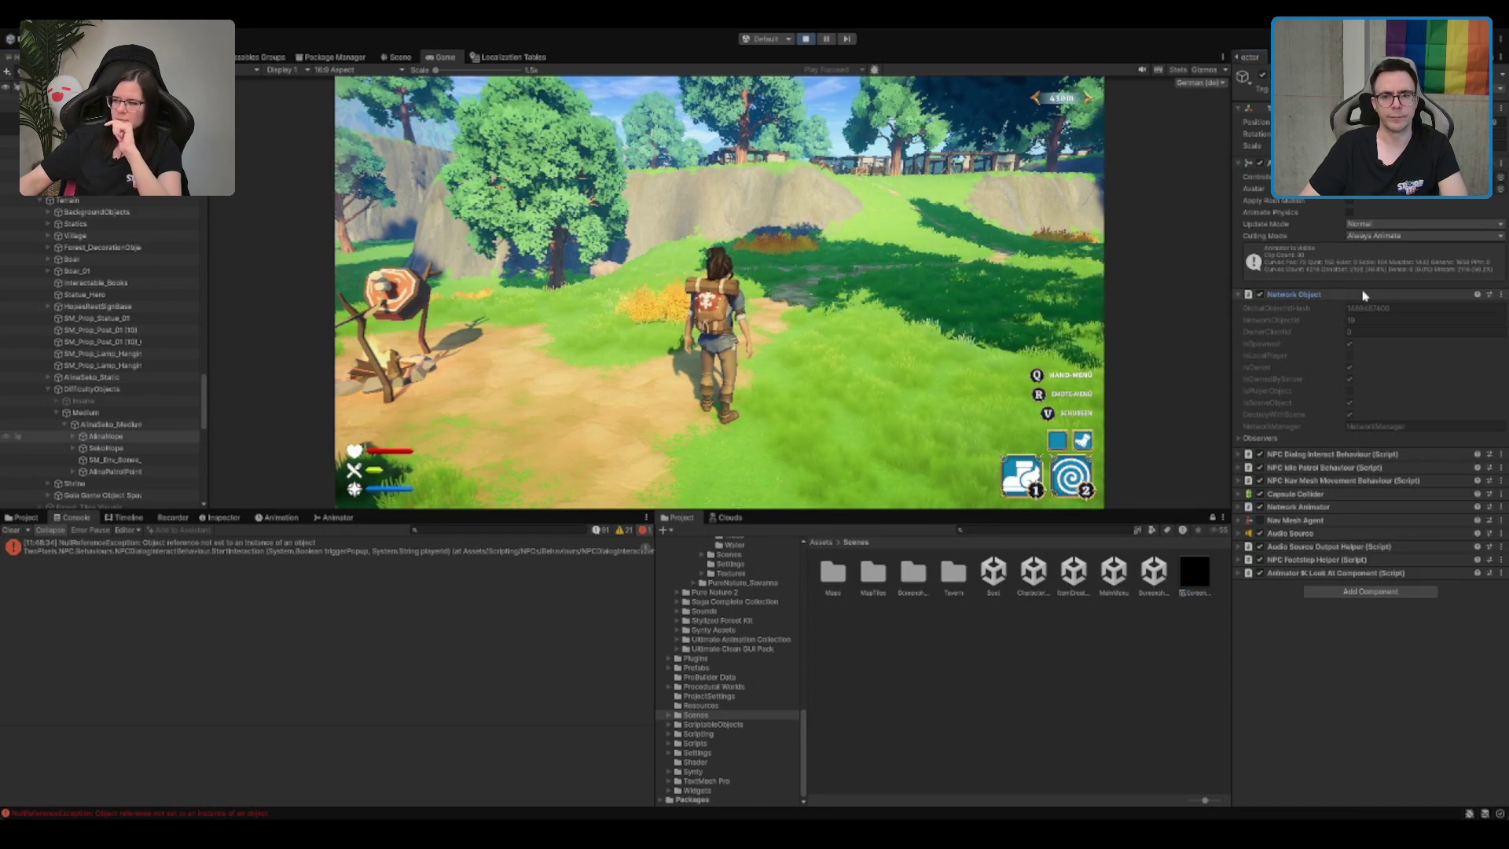
left_click(1361, 295)
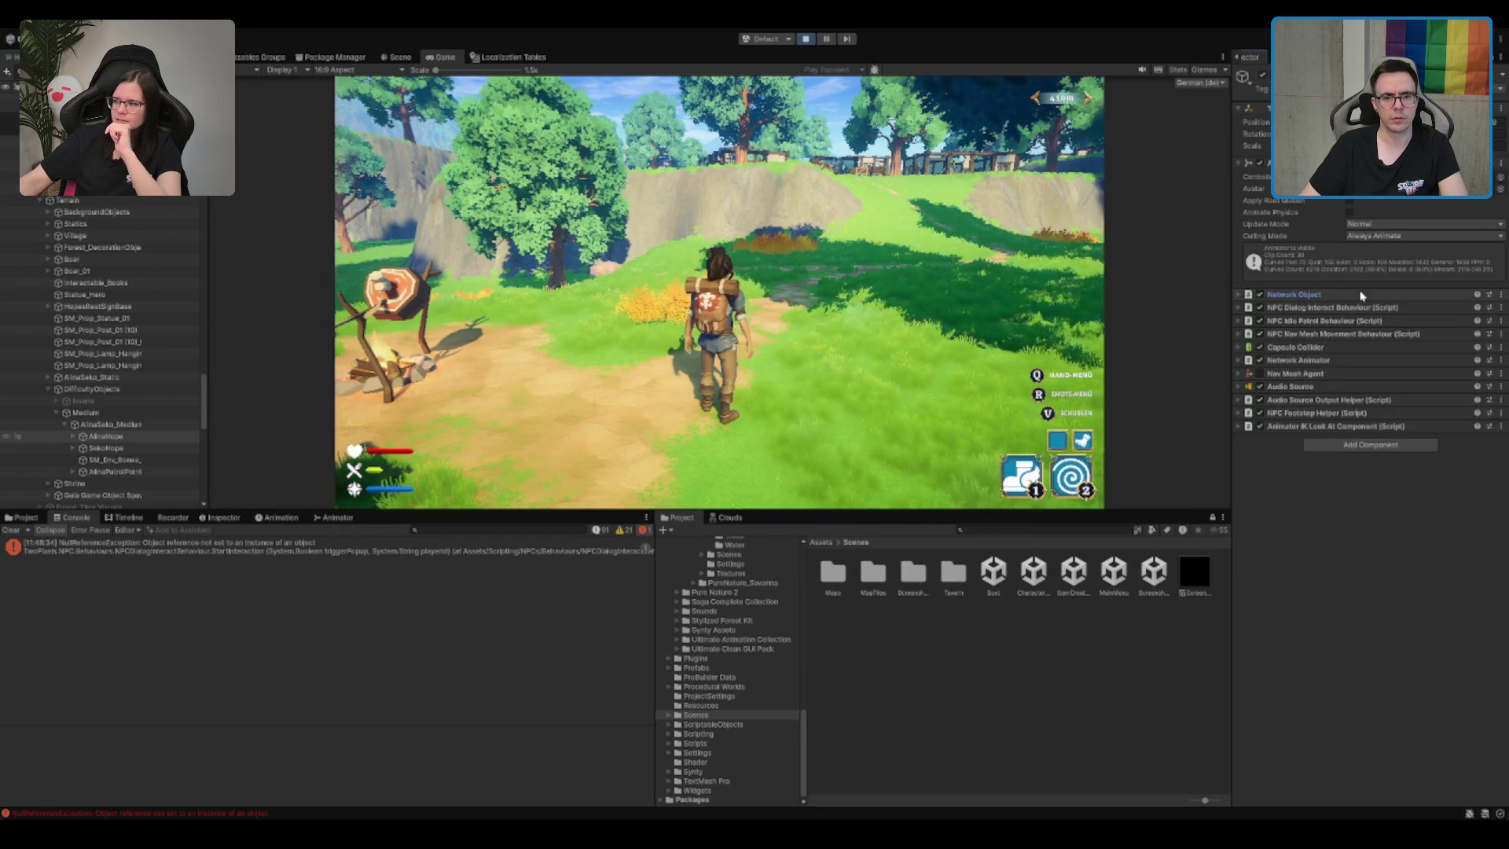
left_click(1361, 295)
Step: Back on the map tile, expand Element 0 and Element 1 Network Objects lists, then stop play mode
left_click(10, 142)
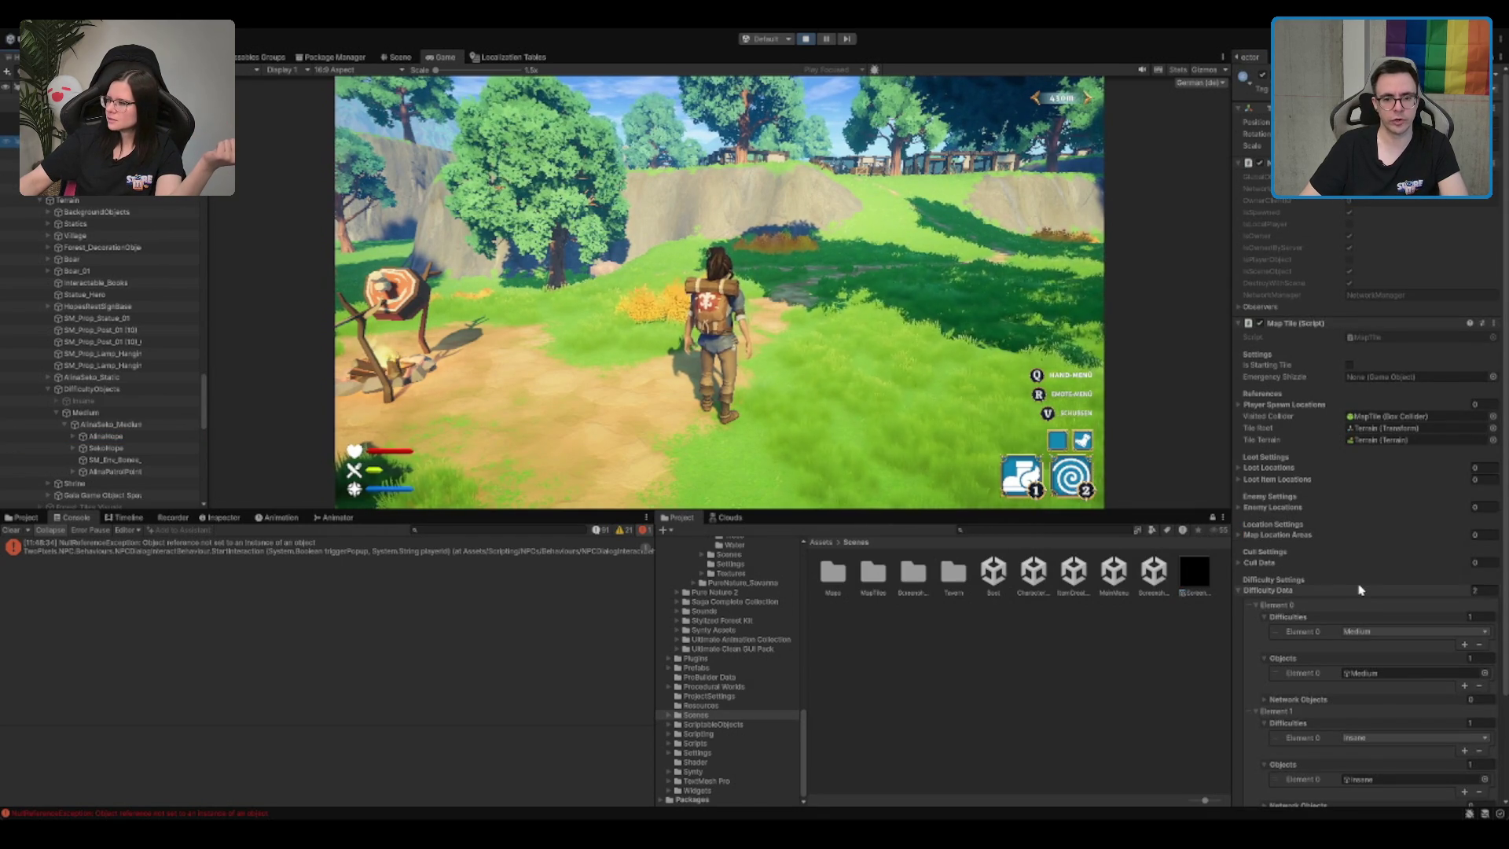
scroll(1355, 589, "down", 2)
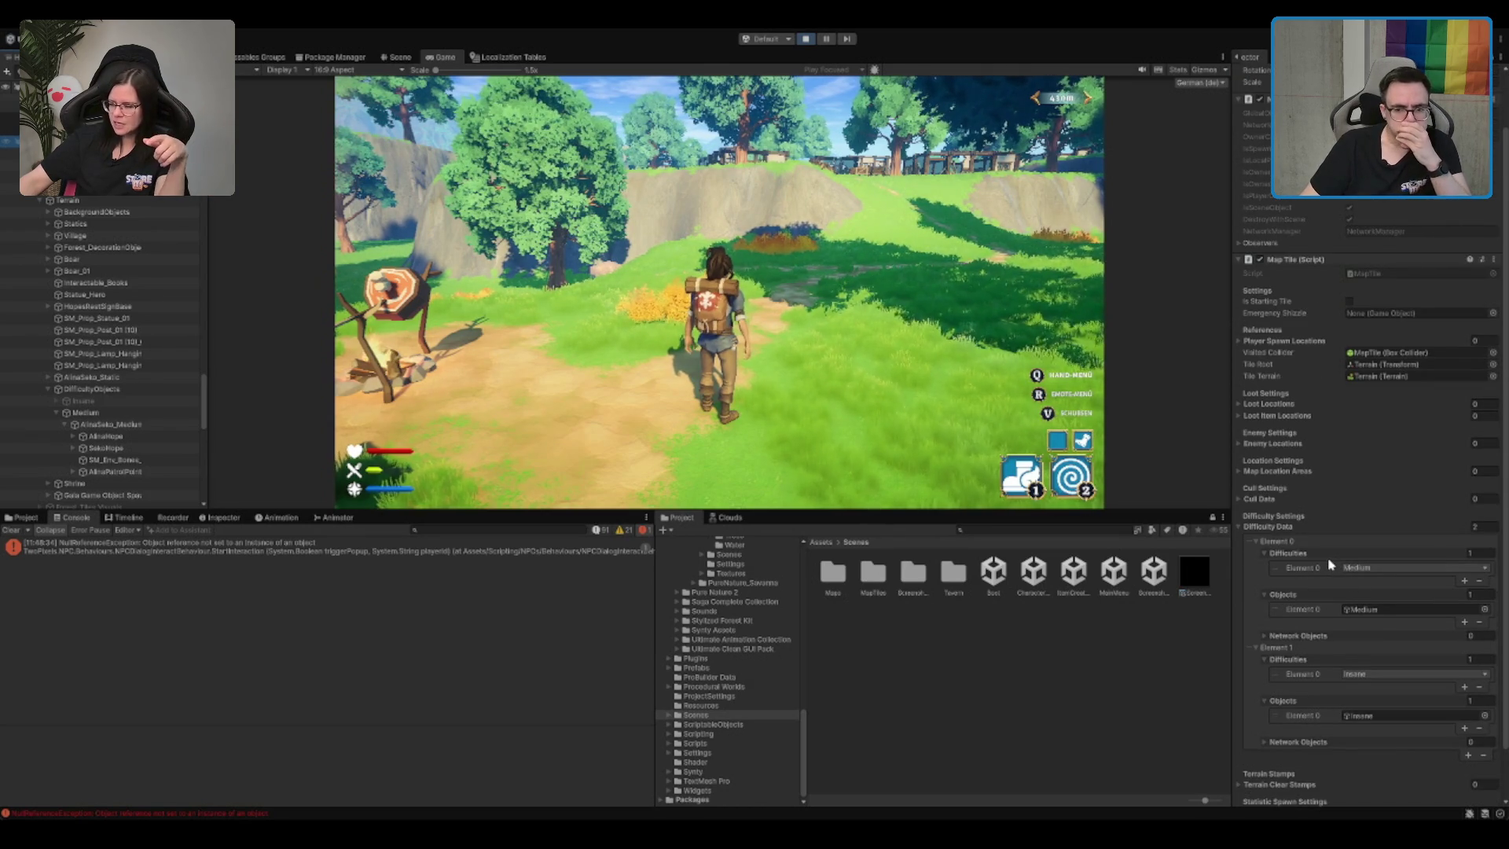
left_click(1368, 653)
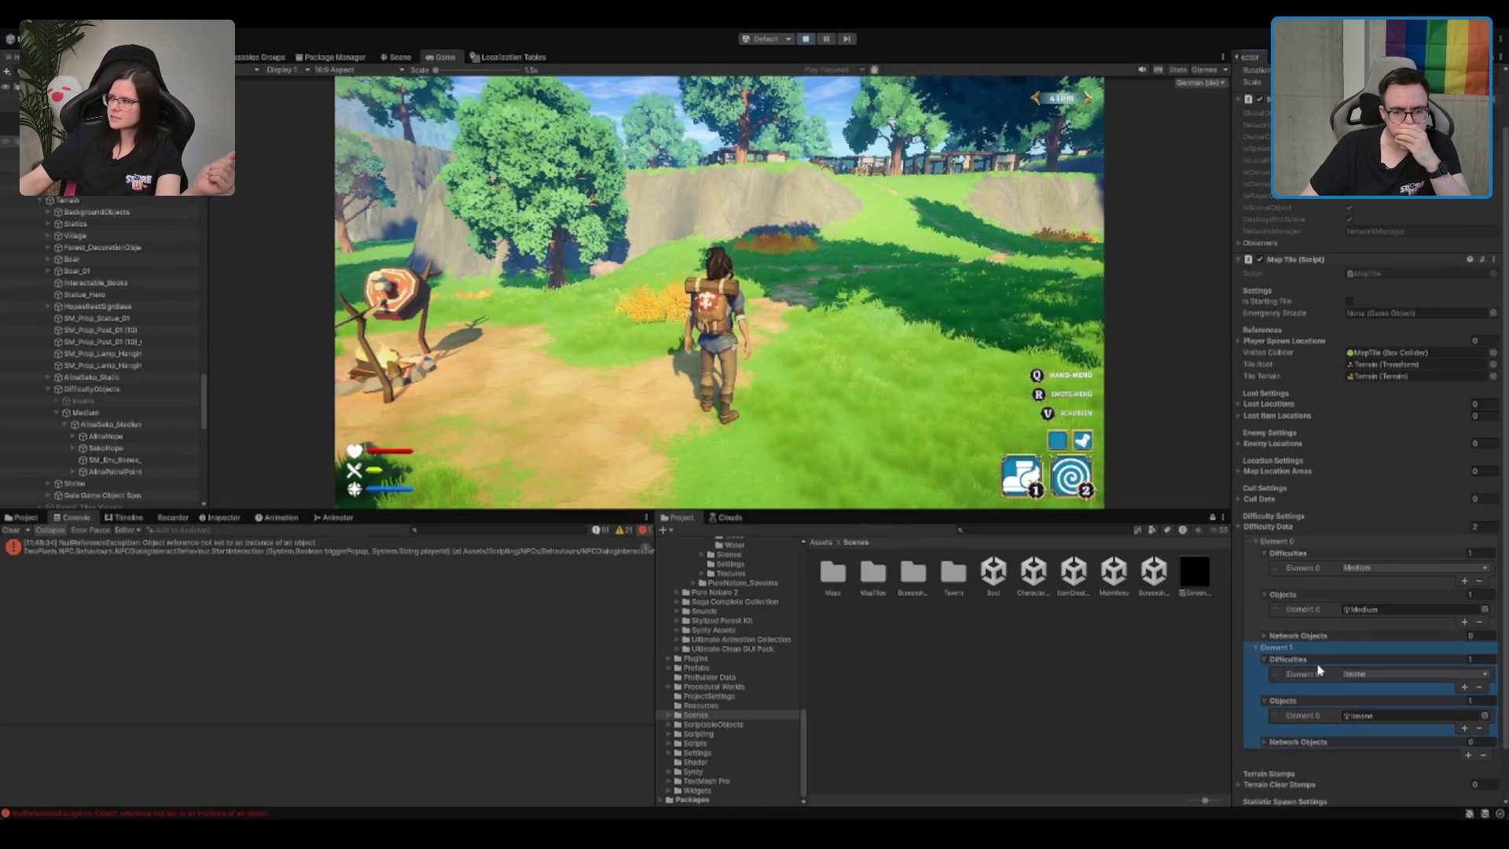
scroll(1374, 653, "down", 1)
left_click(1376, 656)
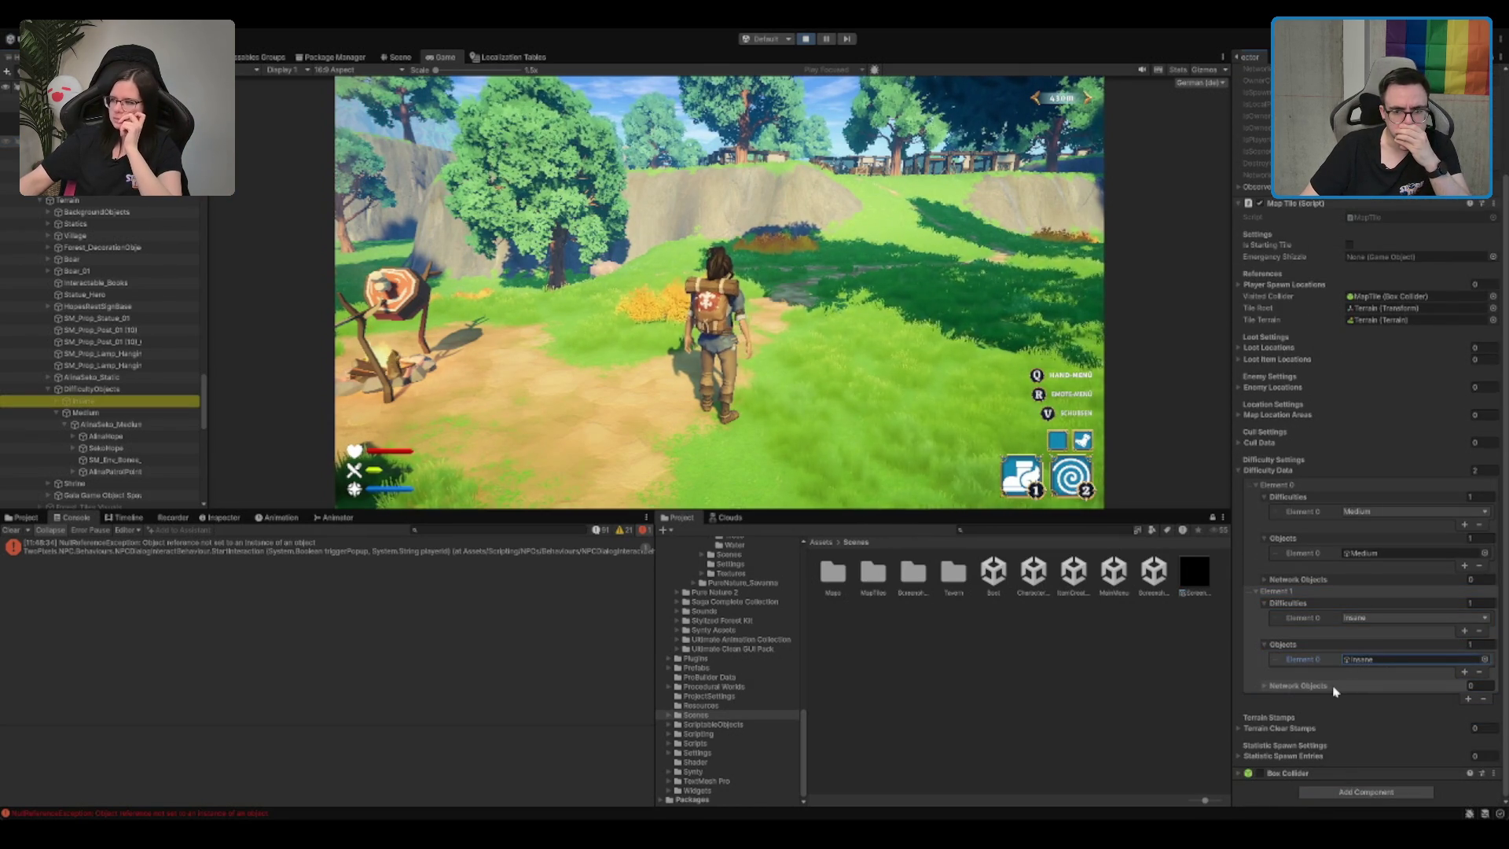
left_click(1304, 579)
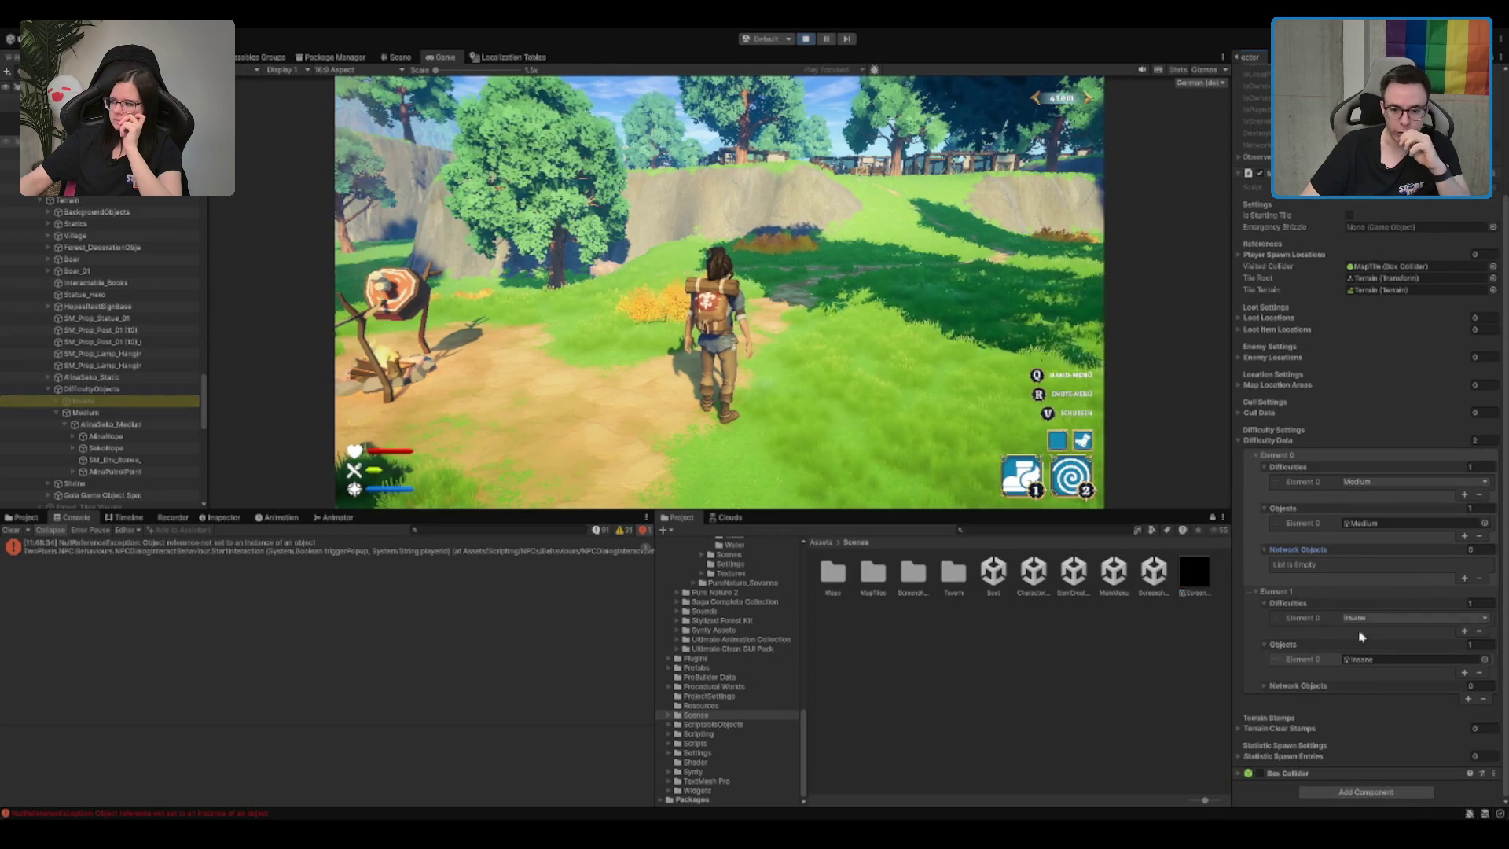
left_click(1320, 684)
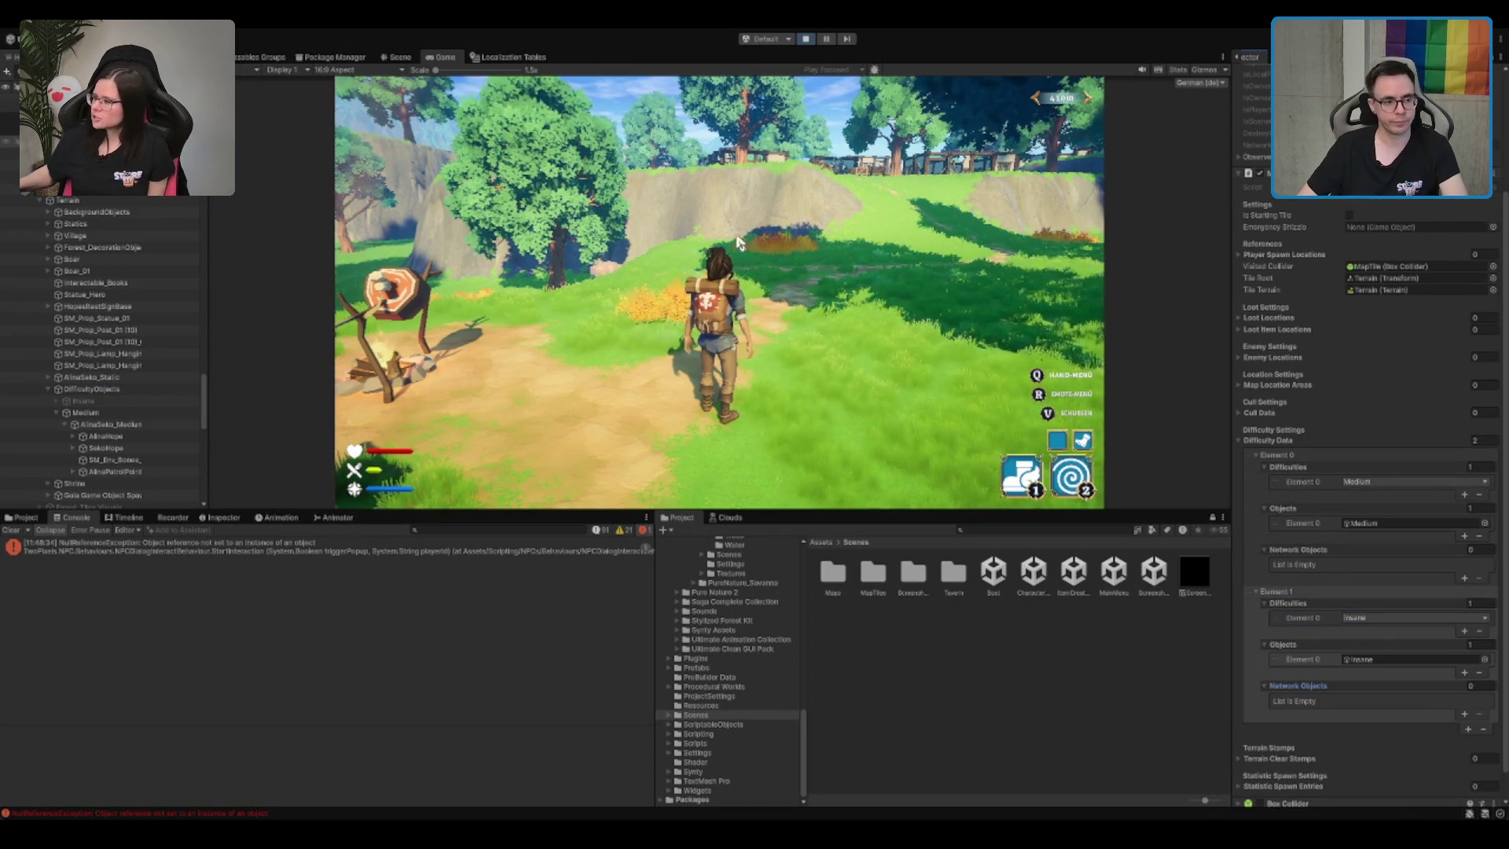
key("ctrl+p")
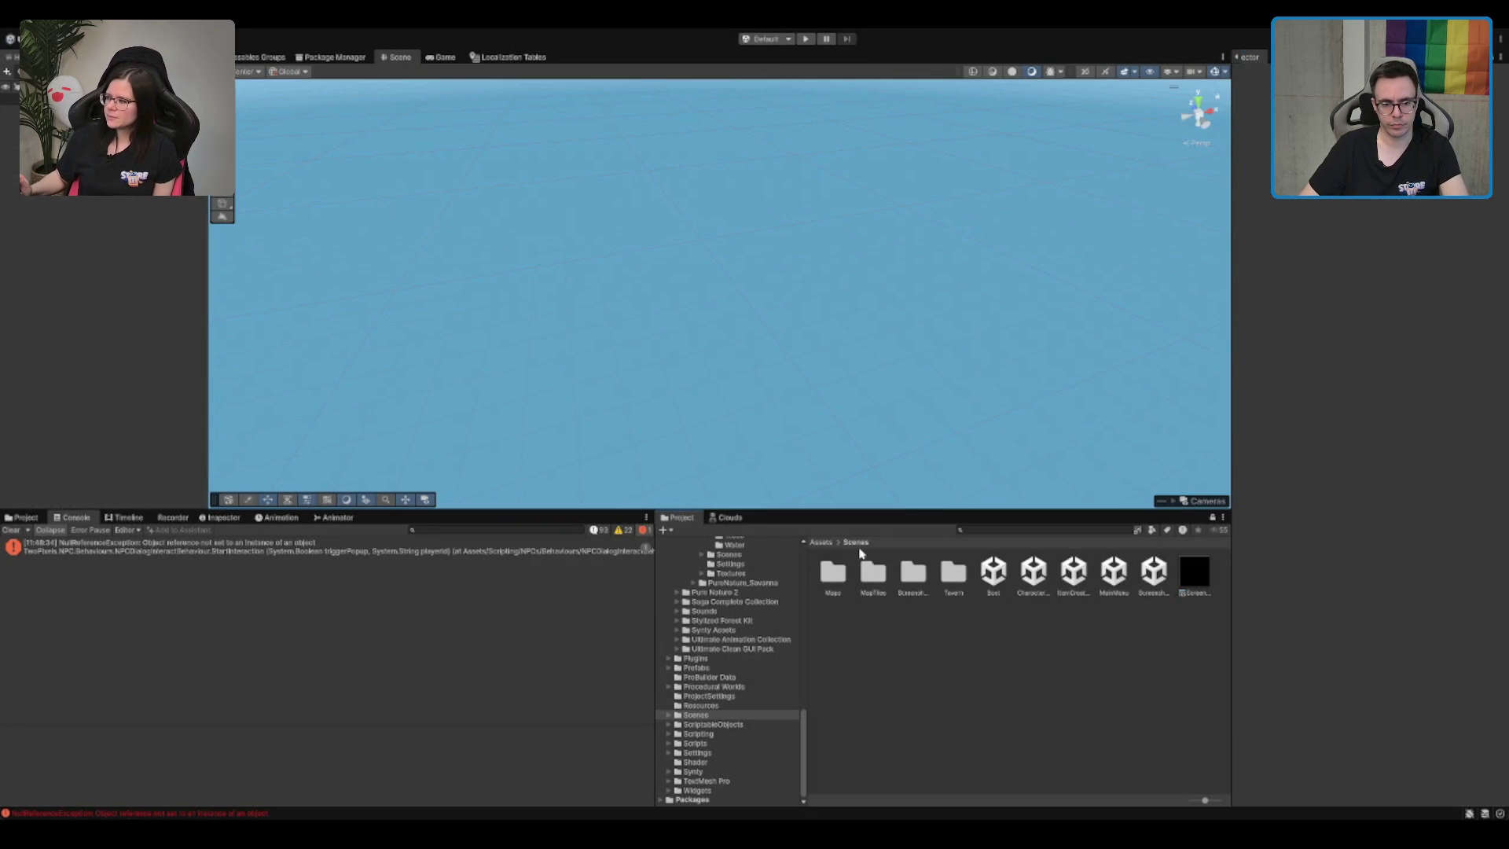
Step: Open the Scenes > MapTiles > Forest > Forest_DestroyedVillage folder in the Project window
left_click(872, 572)
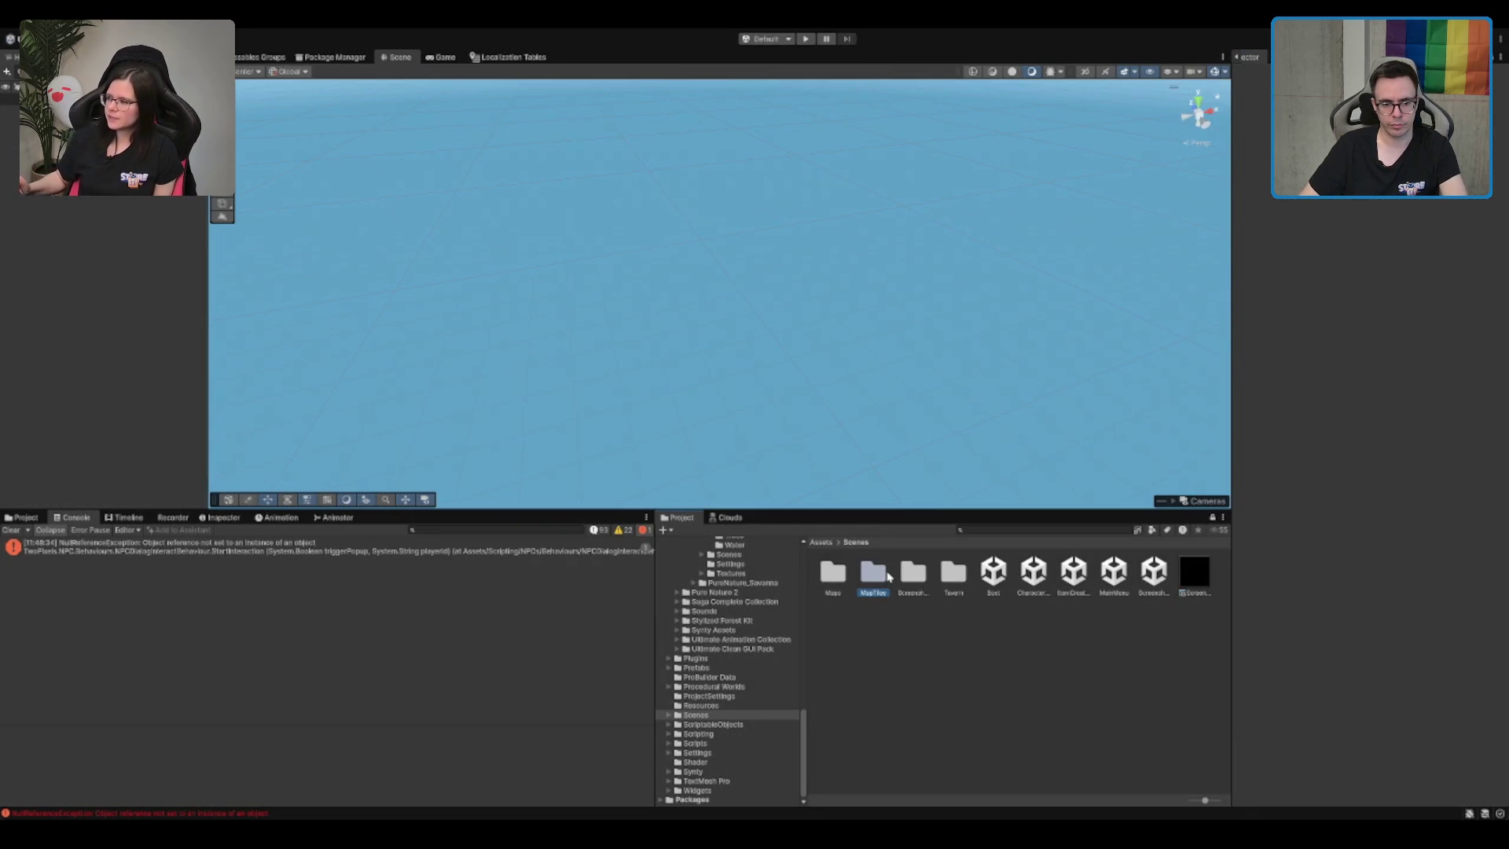
double_click(872, 572)
double_click(885, 575)
left_click(886, 575)
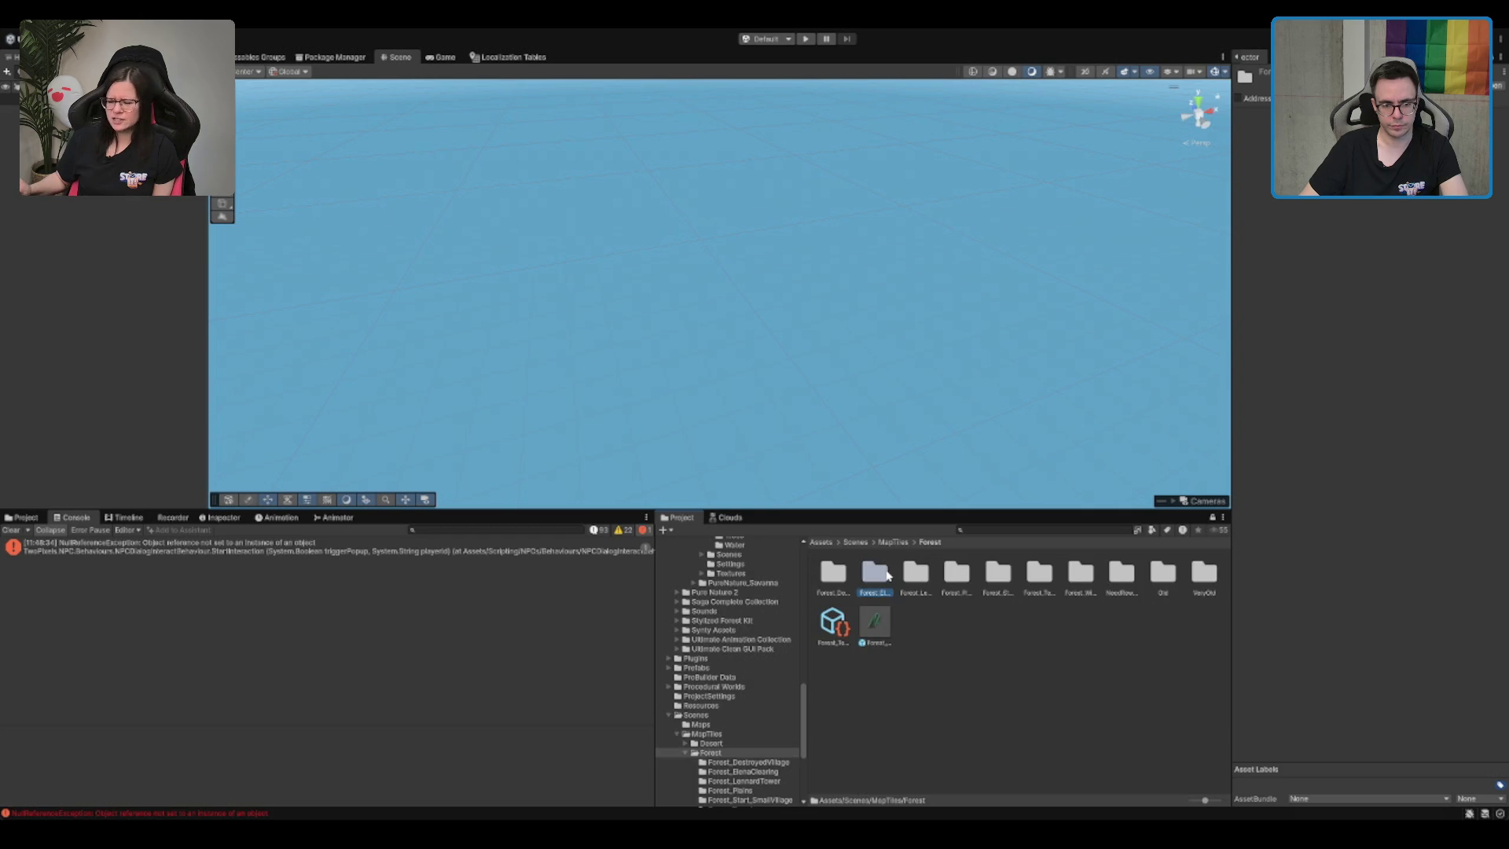
key("Right")
key("Right")
key("Right")
key("Right")
key("Right")
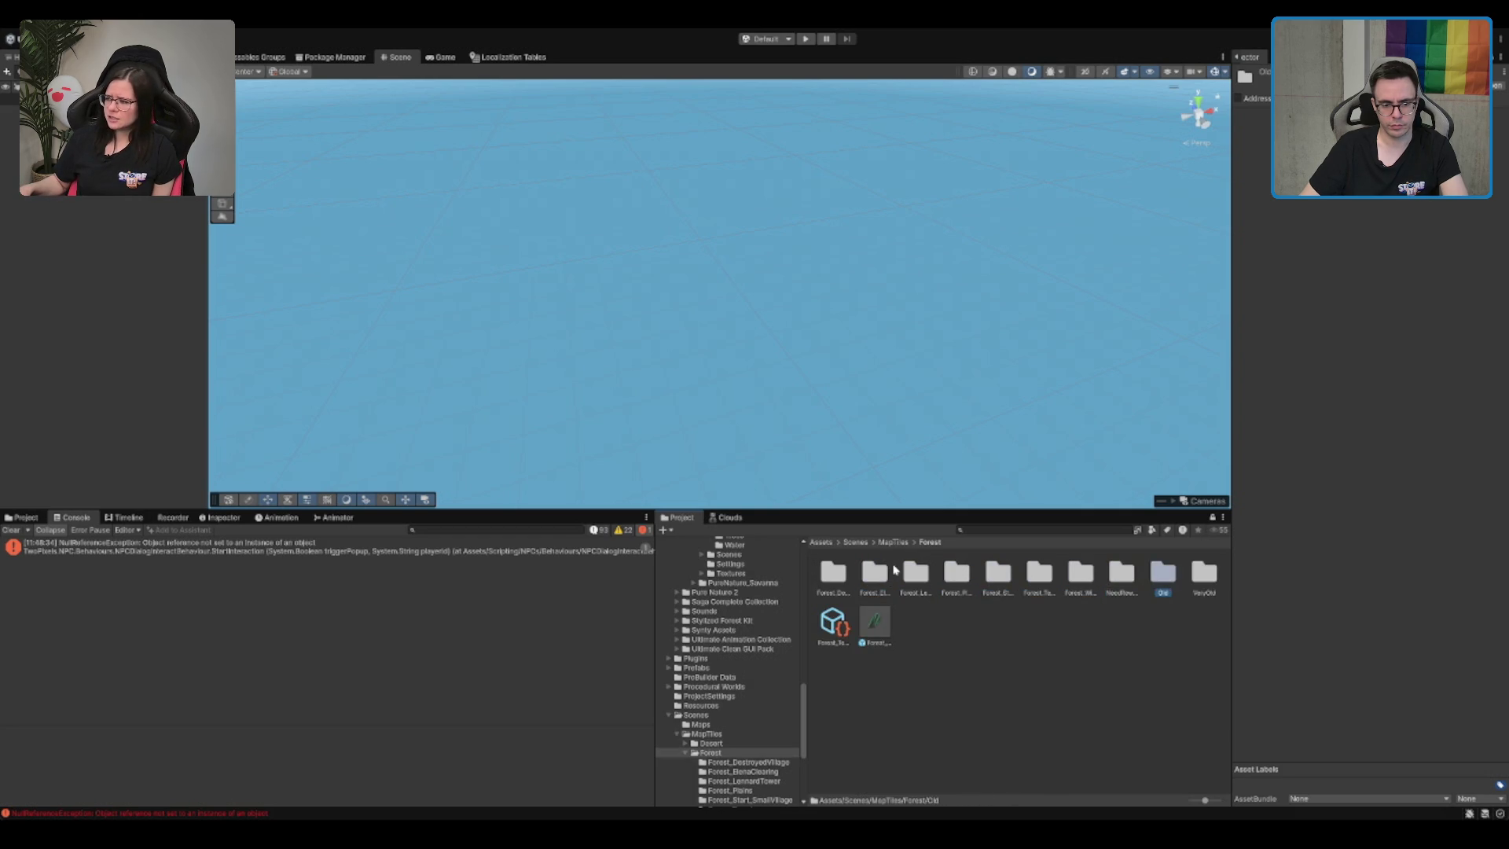
double_click(827, 576)
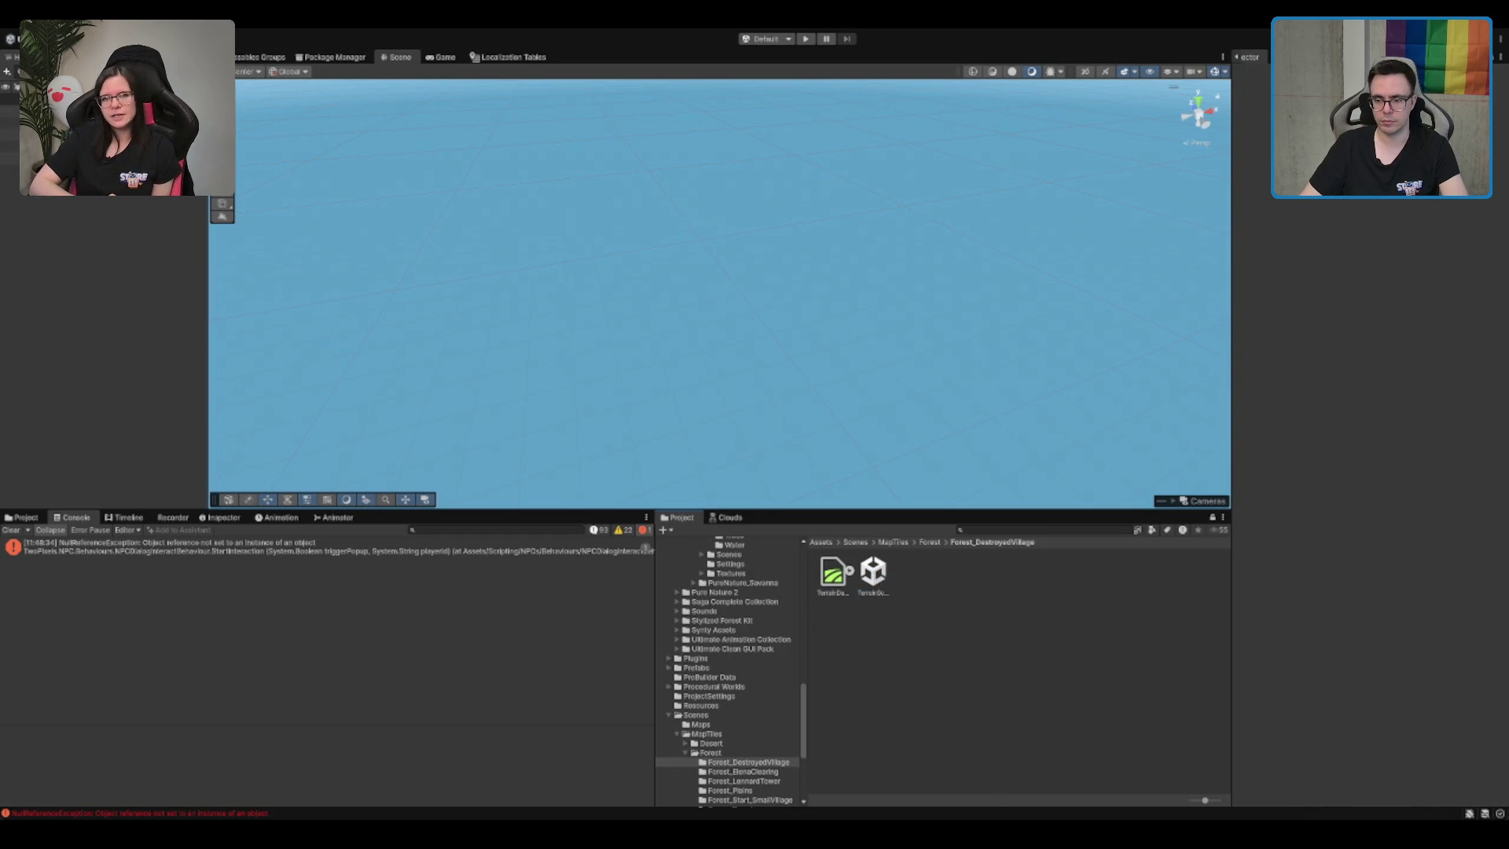
left_click(832, 572)
left_click(935, 596)
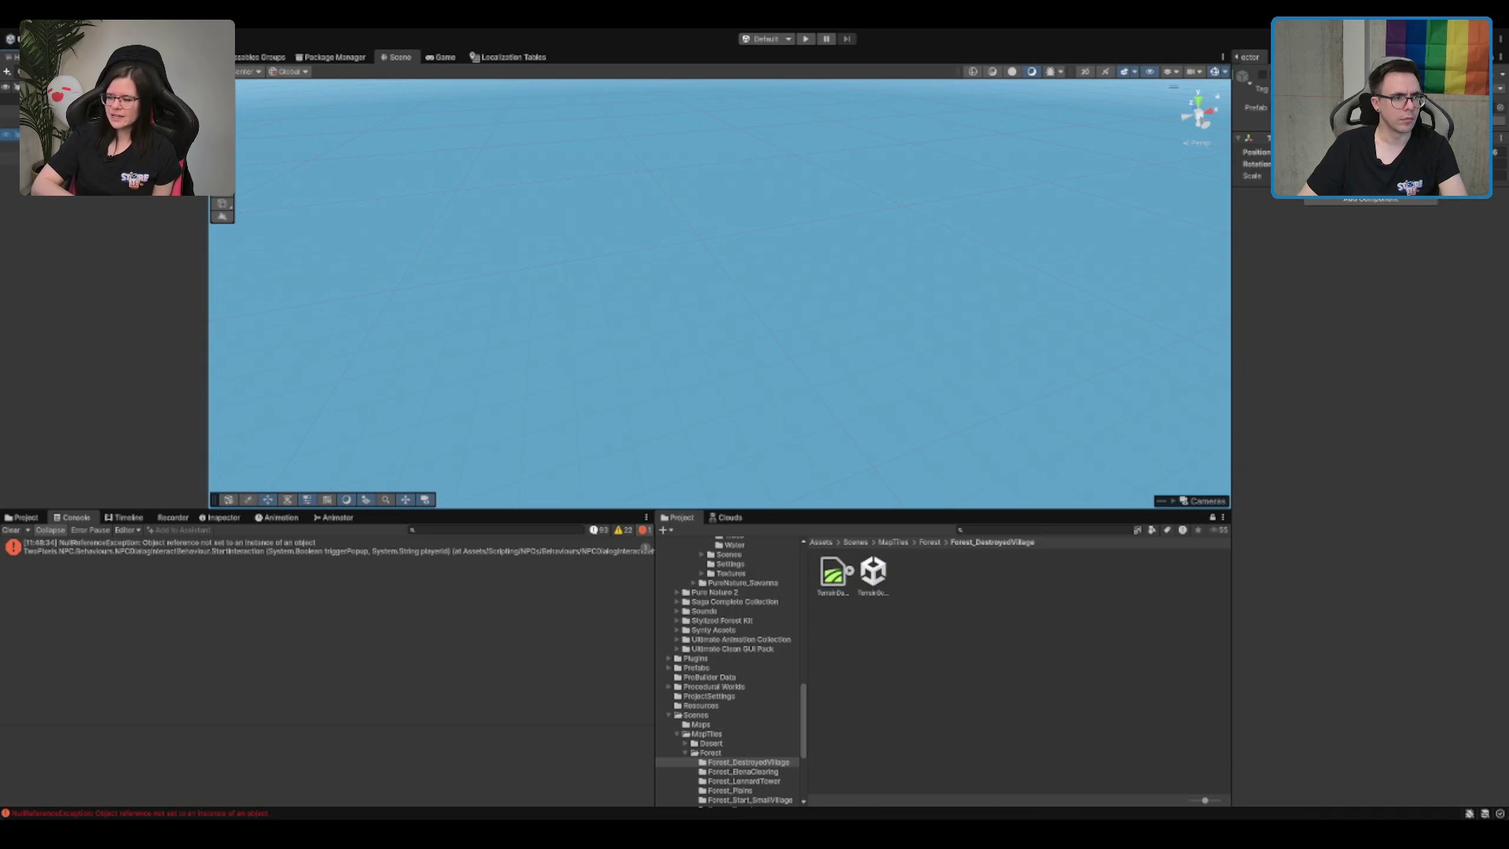
Step: Inspect the terrain, the Gaia spawner and AlinaSeko_Static's child objects, then collapse that group
left_click(63, 122)
left_click(118, 335)
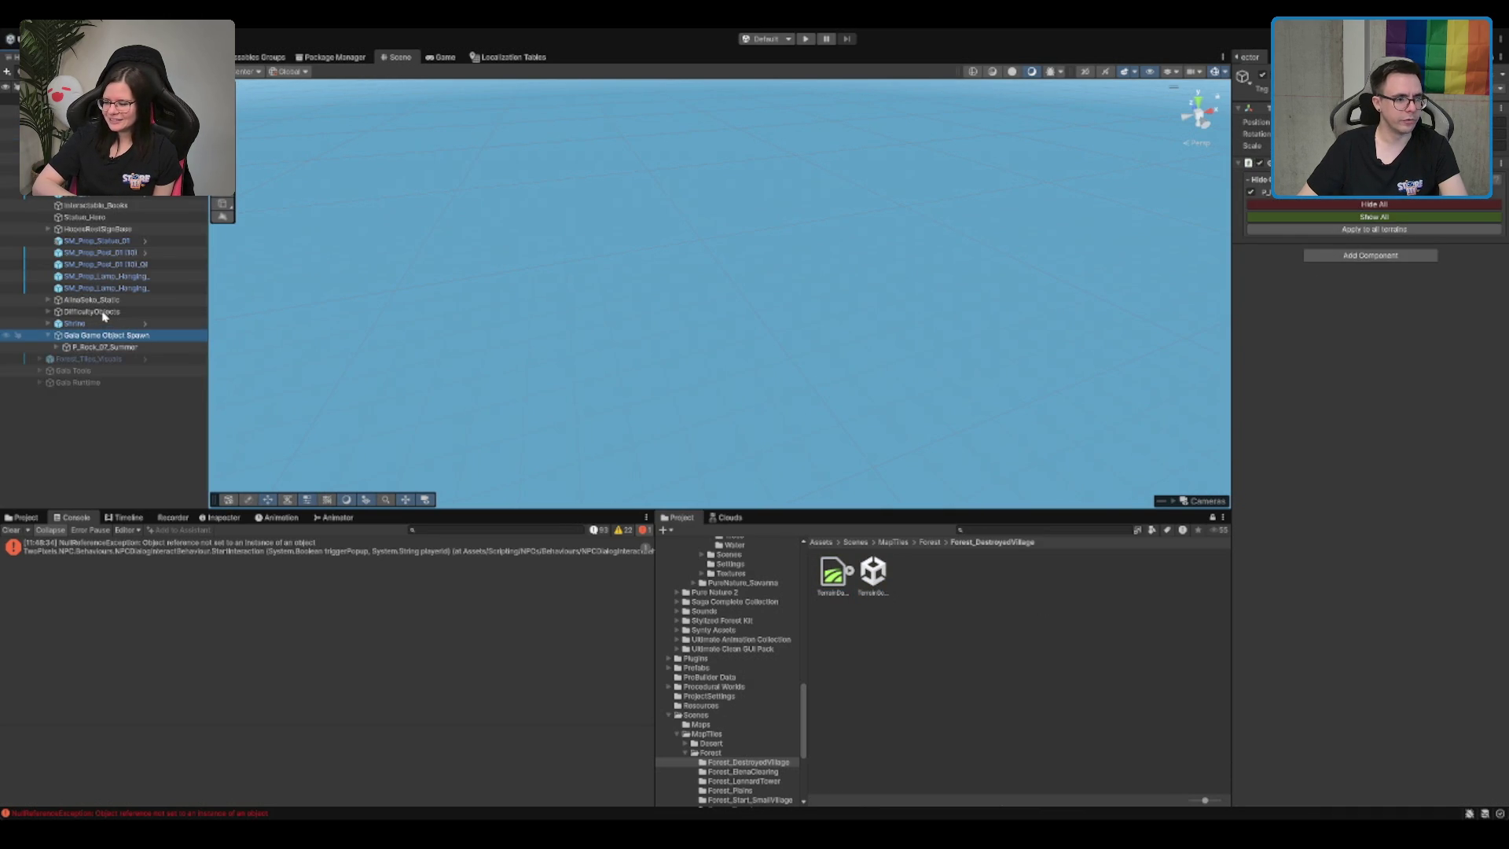
left_click(91, 300)
left_click(48, 299)
left_click(141, 323)
key("Right")
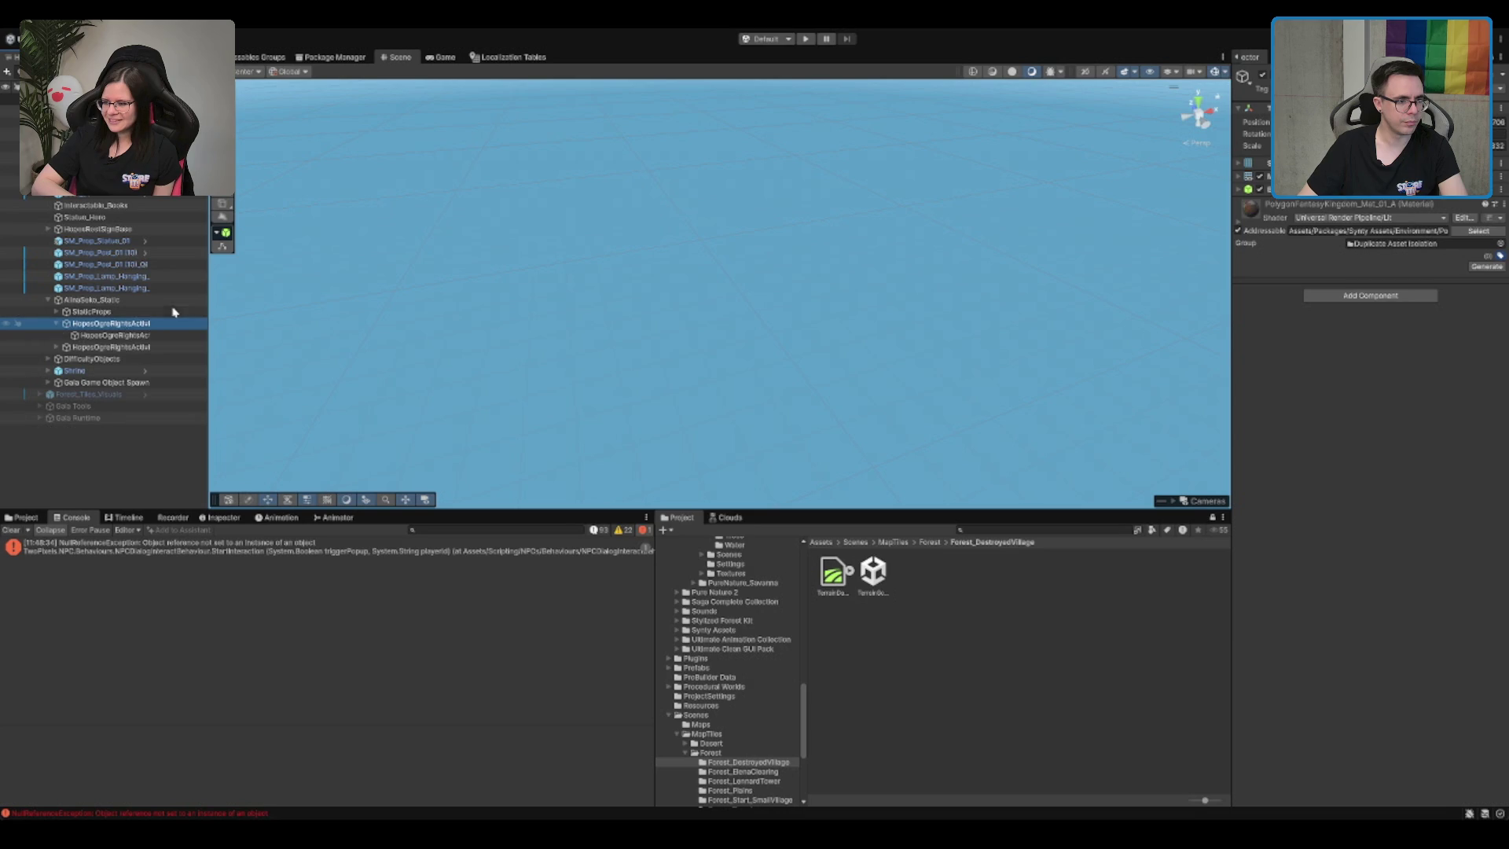
left_click(149, 347)
key("Right")
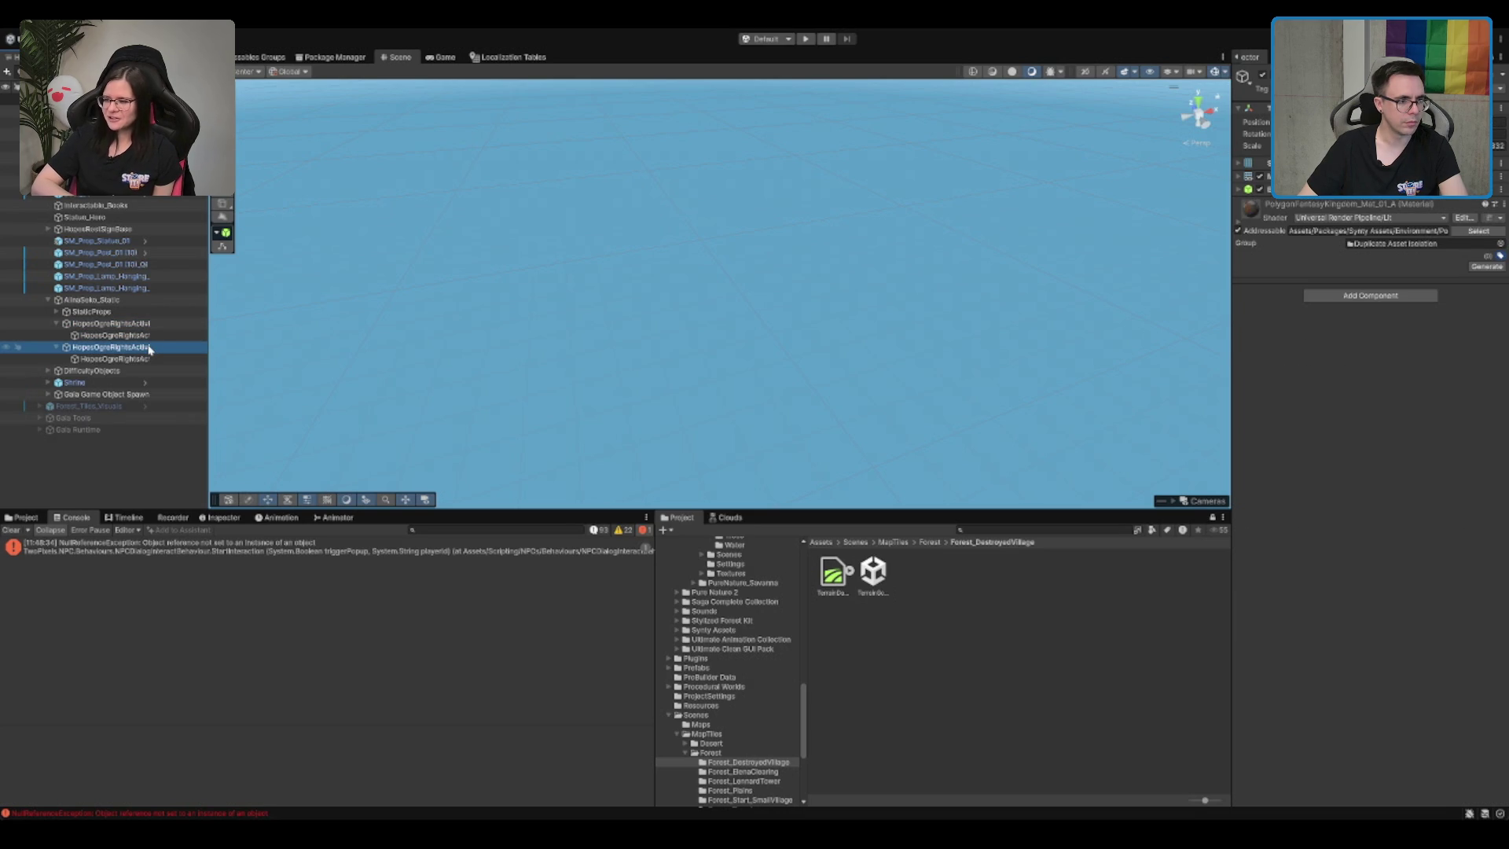
left_click(132, 304)
key("Left")
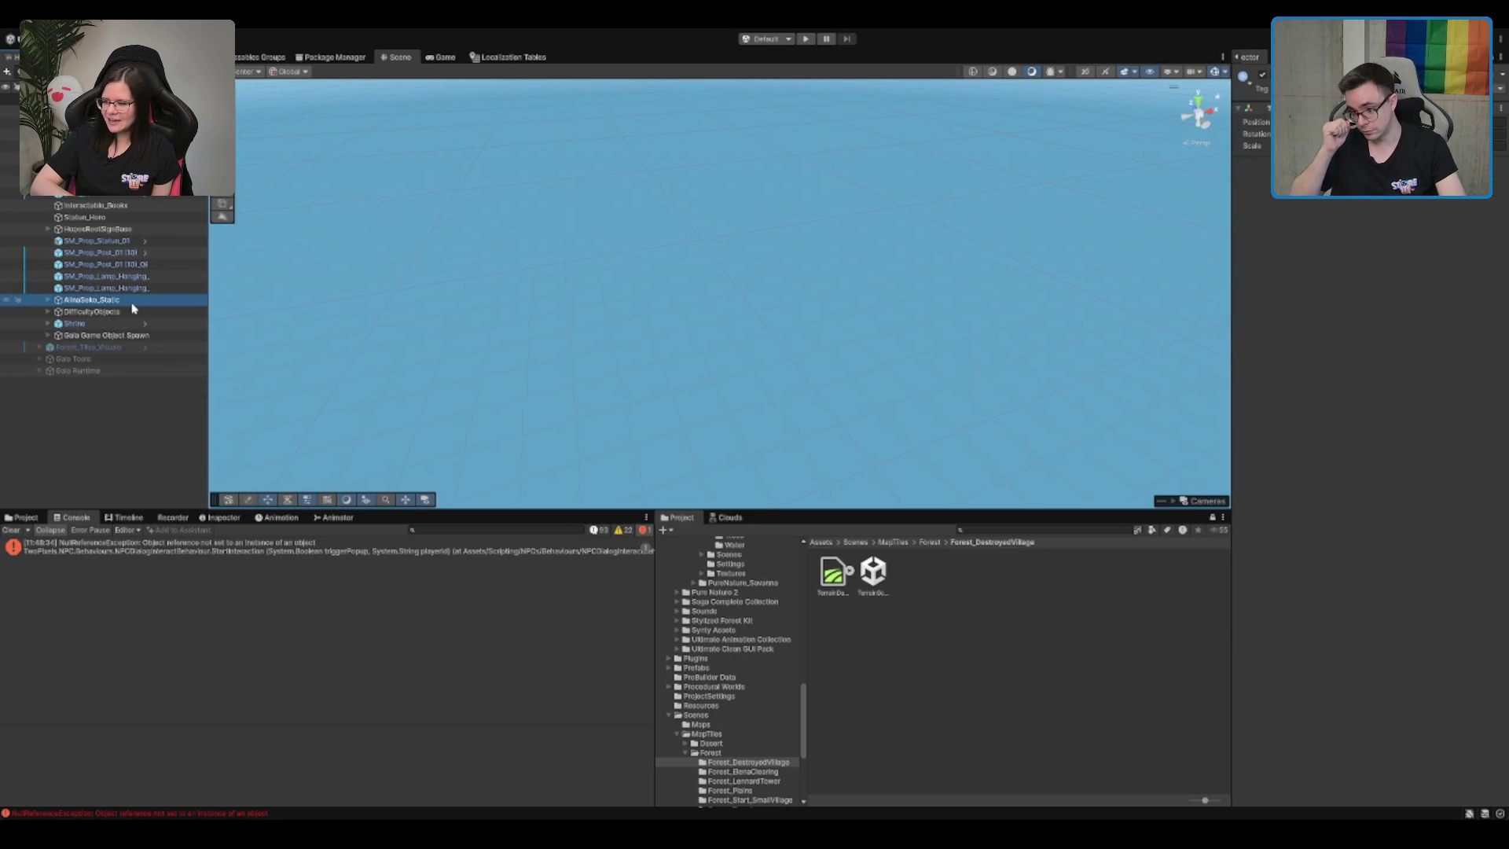
Step: Expand DifficultyObjects and its Insane and Medium groups in the Hierarchy
left_click(133, 309)
key("Right")
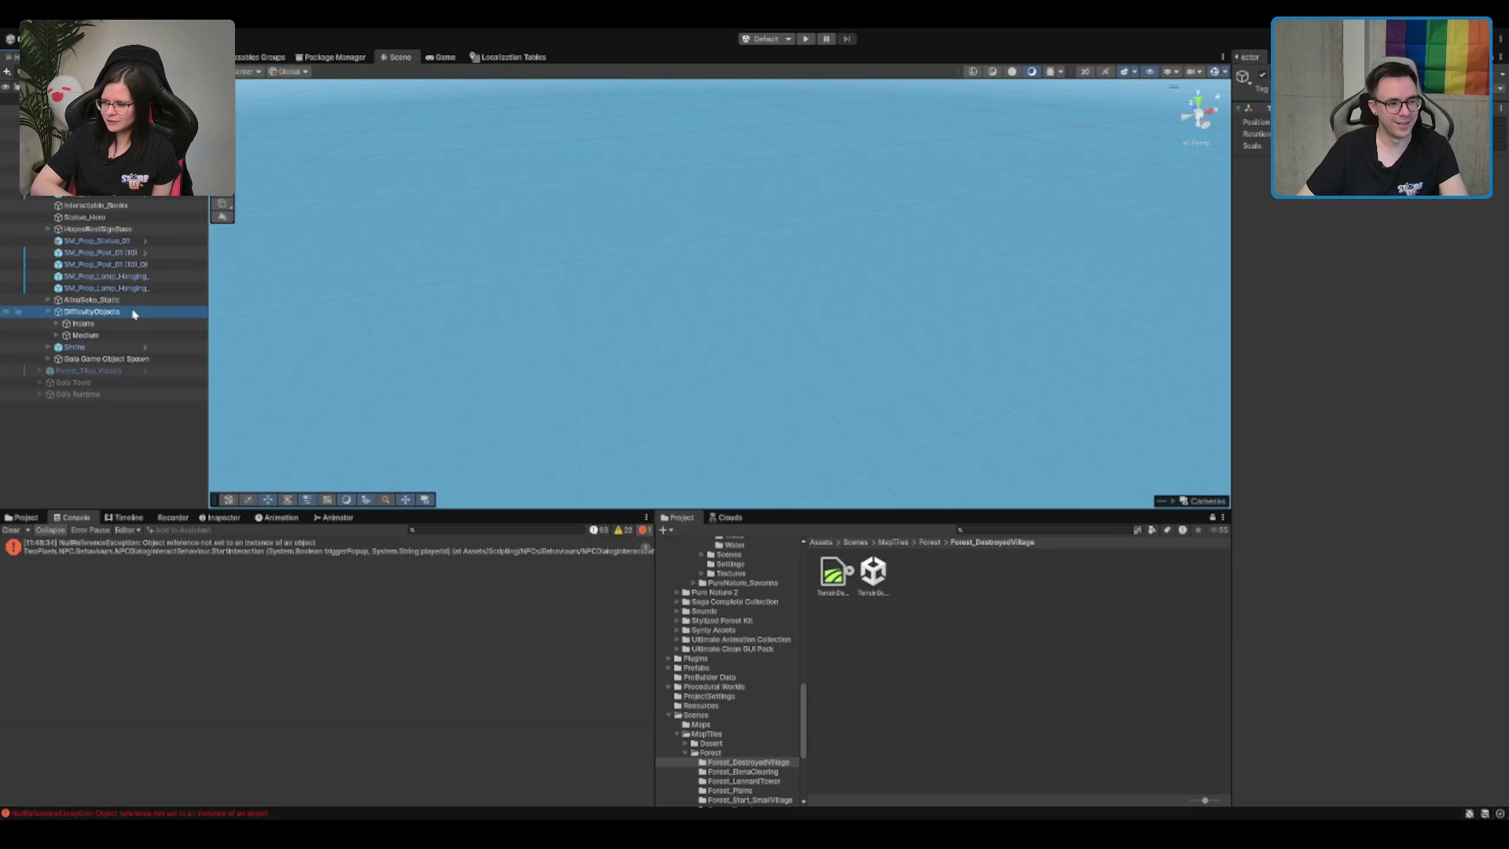
left_click(133, 331)
left_click(134, 323)
key("Right")
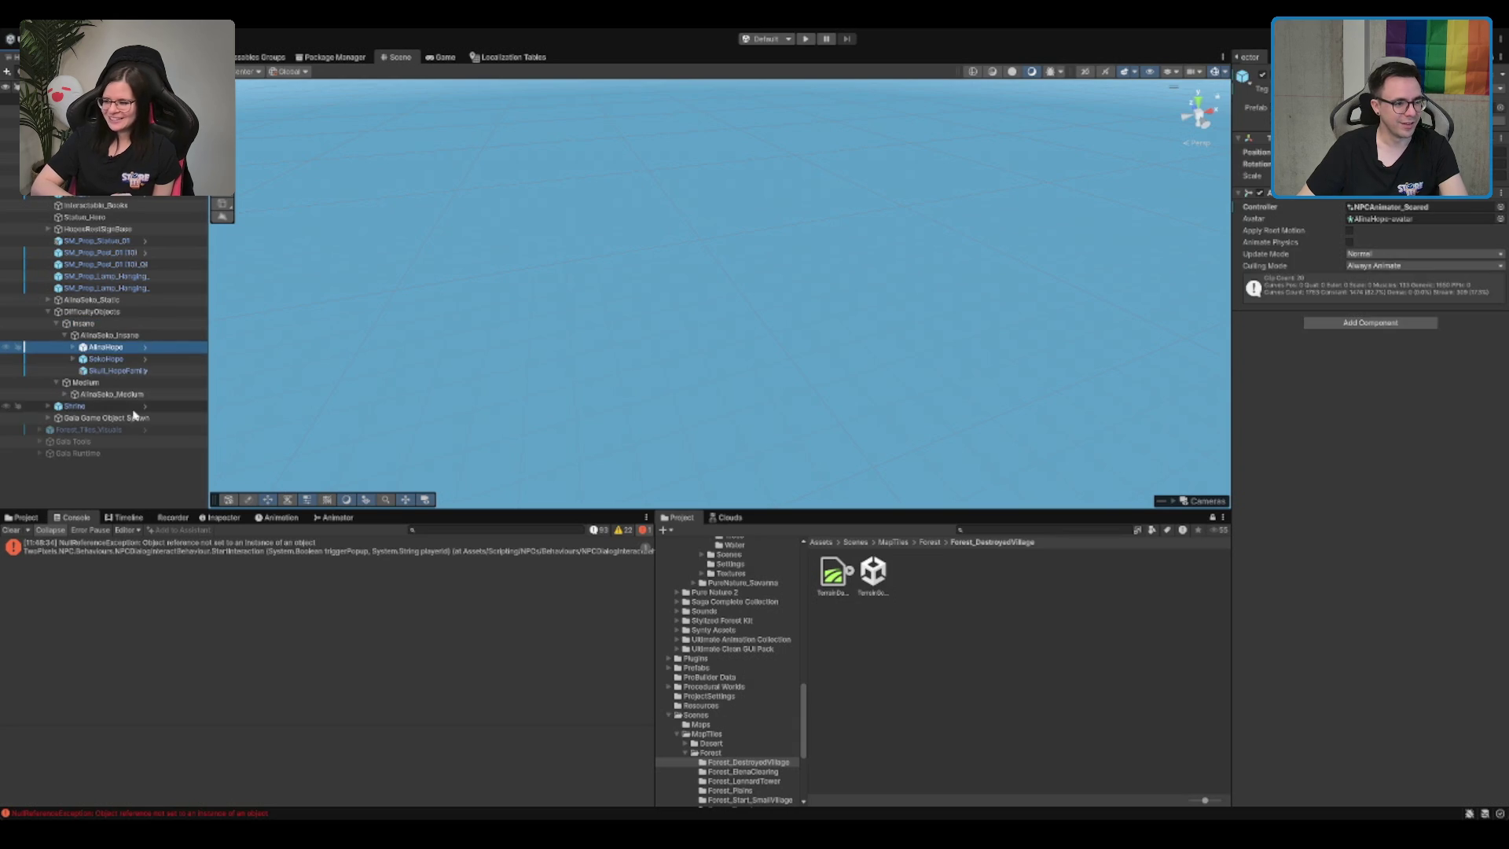
left_click(143, 394)
Step: Expand AlinaSeko_Medium and its NPCs to reveal their mesh and root objects
key("Right")
left_click(143, 405)
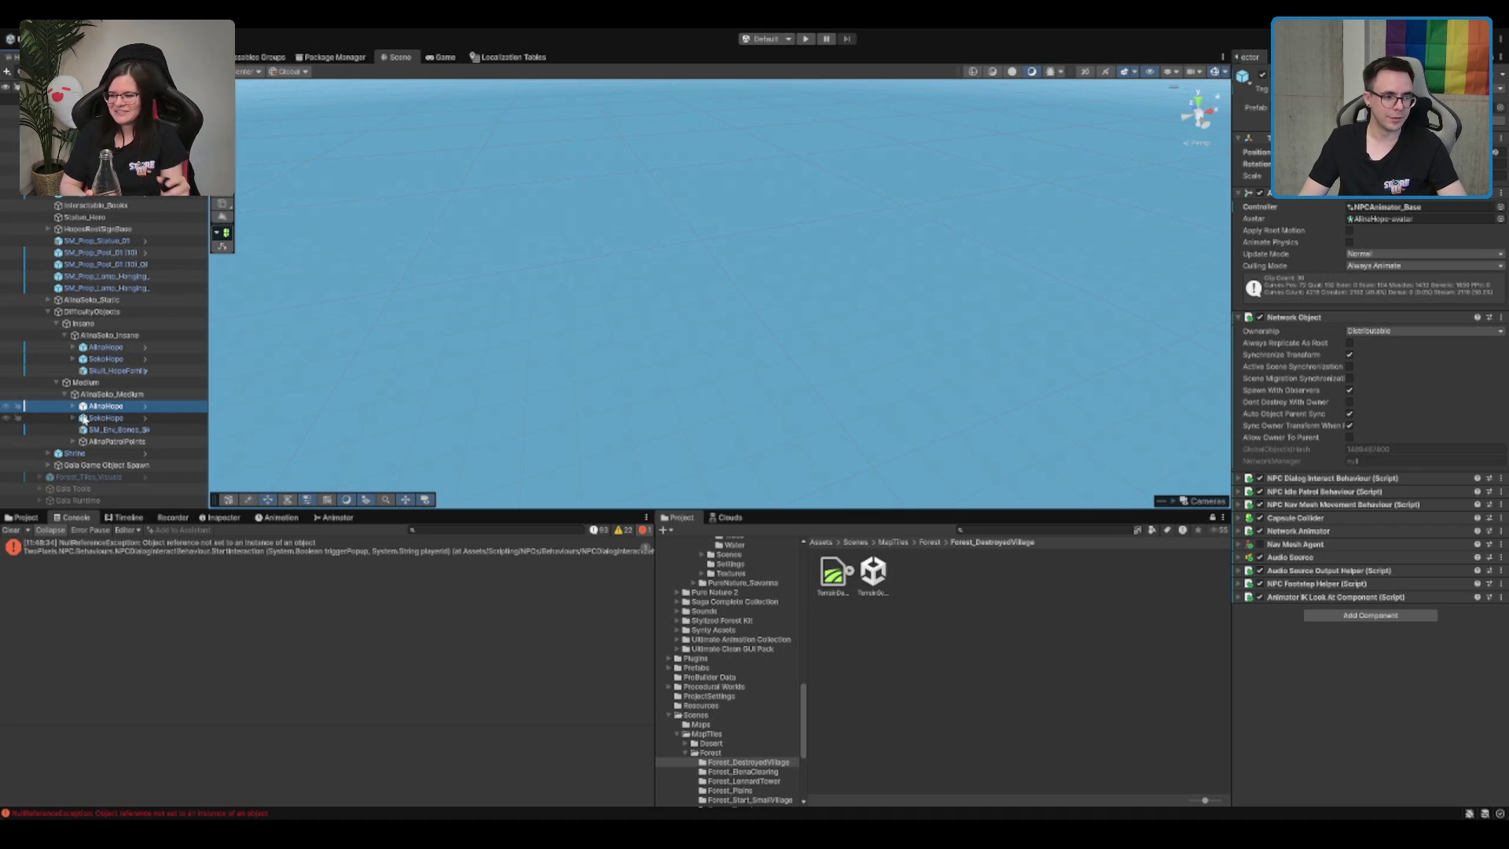
left_click(84, 419)
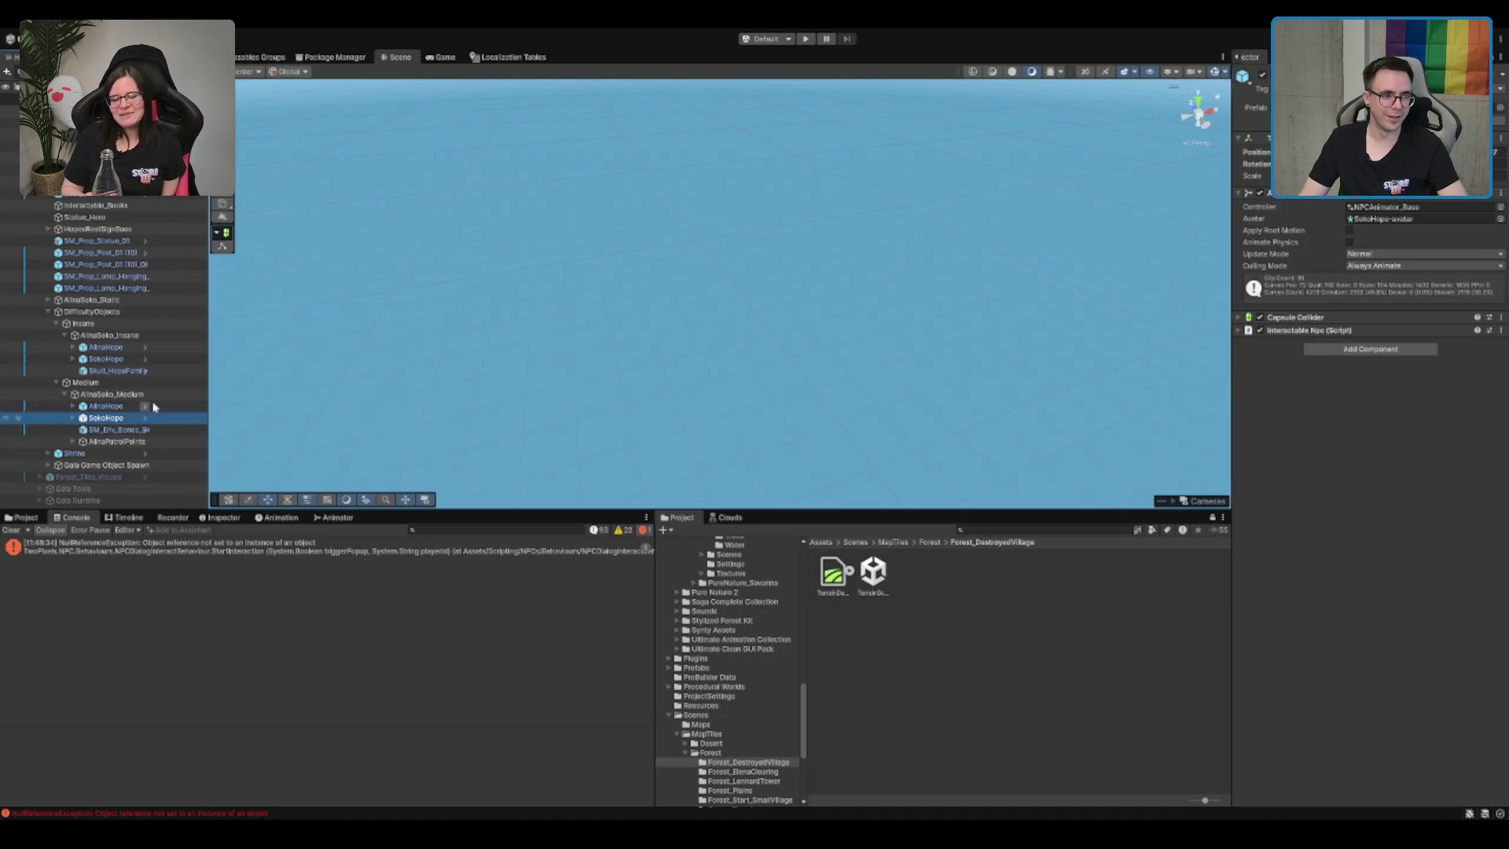
left_click(154, 406)
key("Right")
left_click(125, 441)
key("Right")
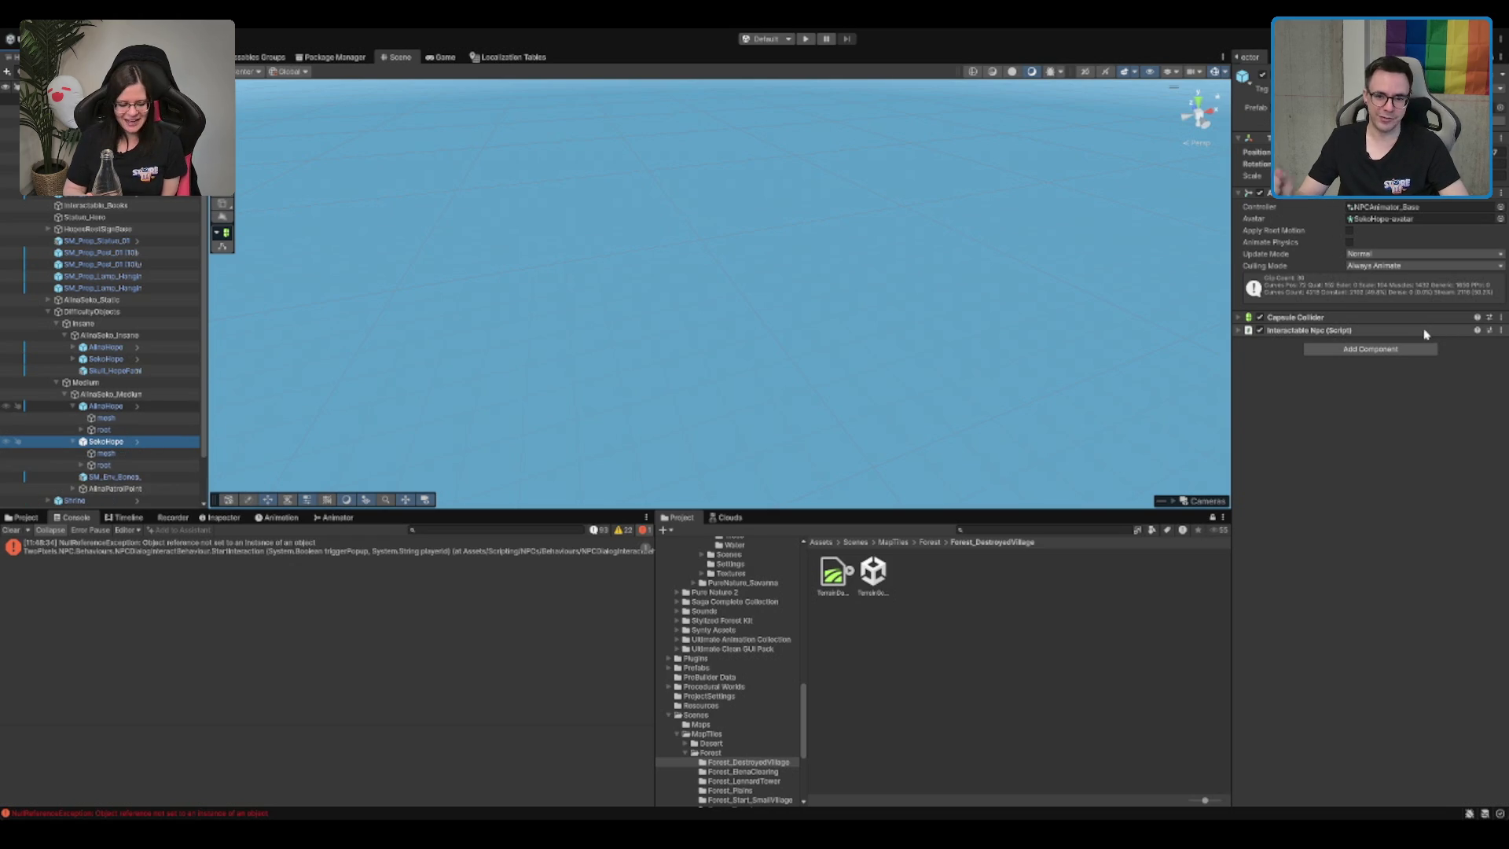
Step: Check AlinaHope's components, then select SokoHope
key("Up")
left_click(128, 407)
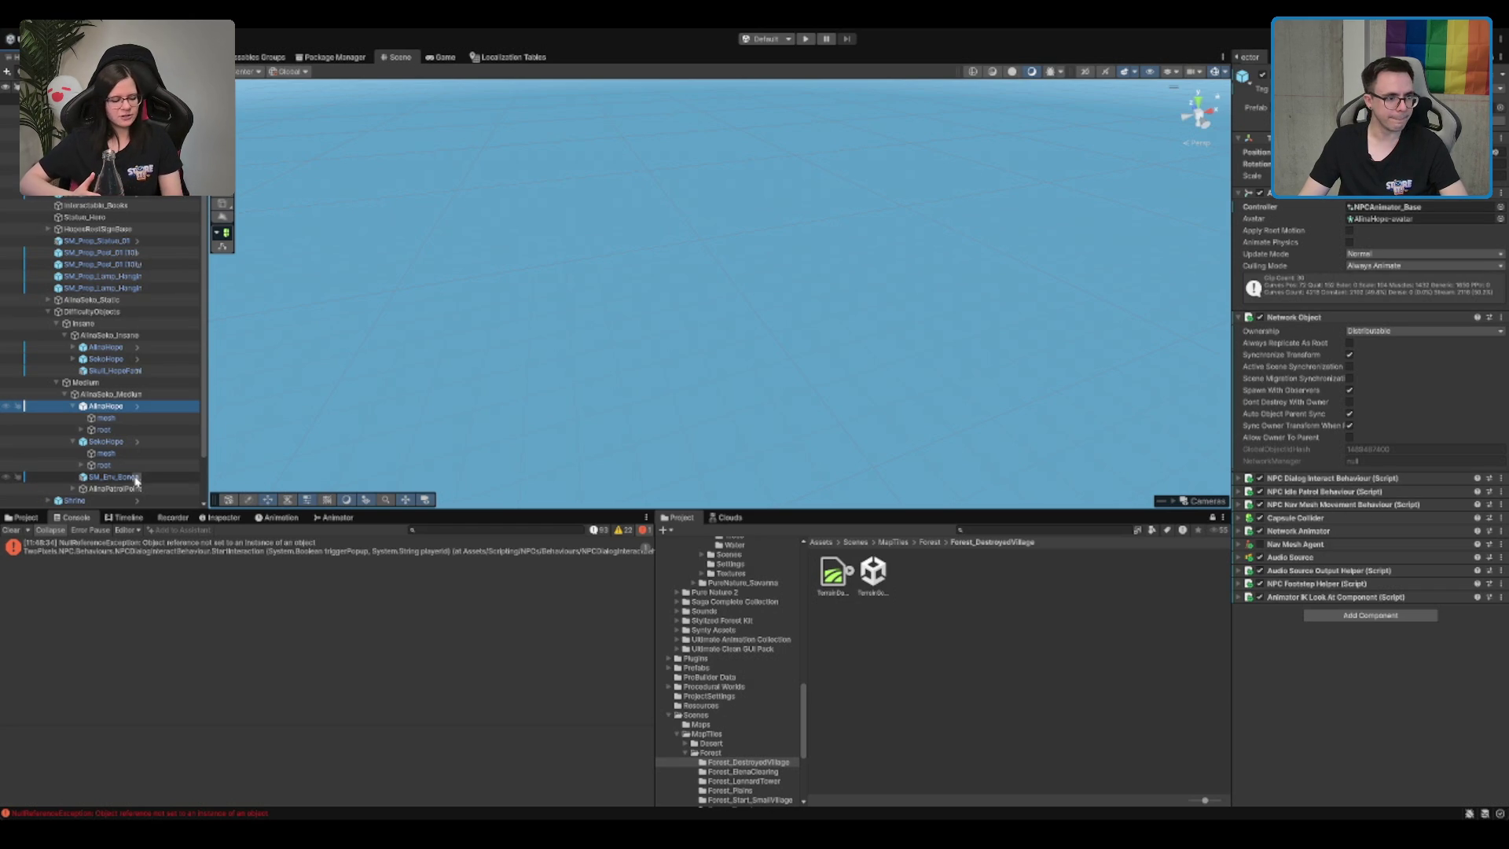
left_click(118, 441)
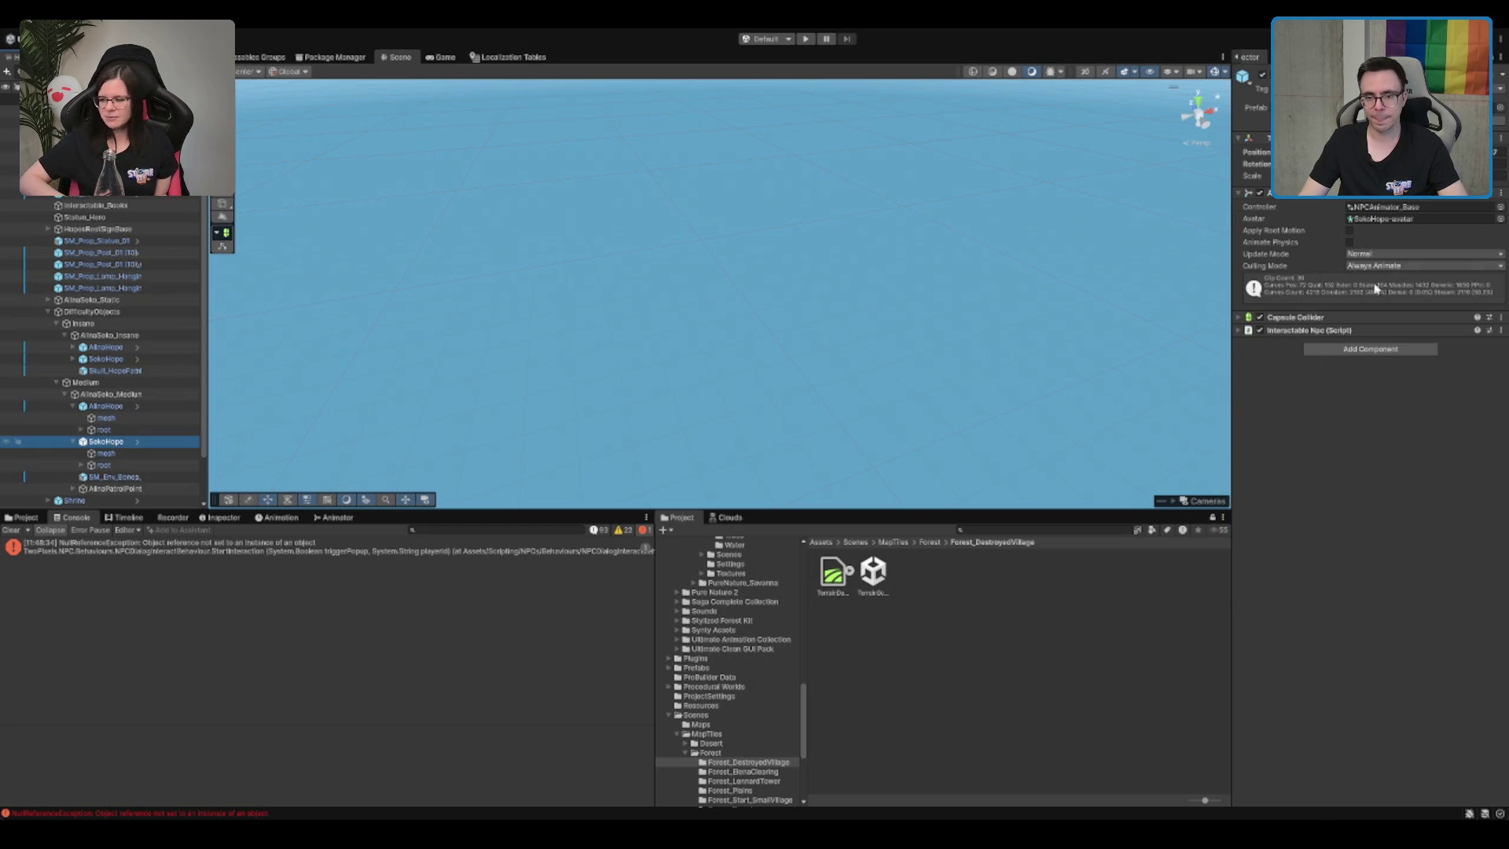
Step: Tick Is Interactable on SokoHope's Interactable Npc, using its Capsule Collider and Transform as collider and target
left_click(1327, 330)
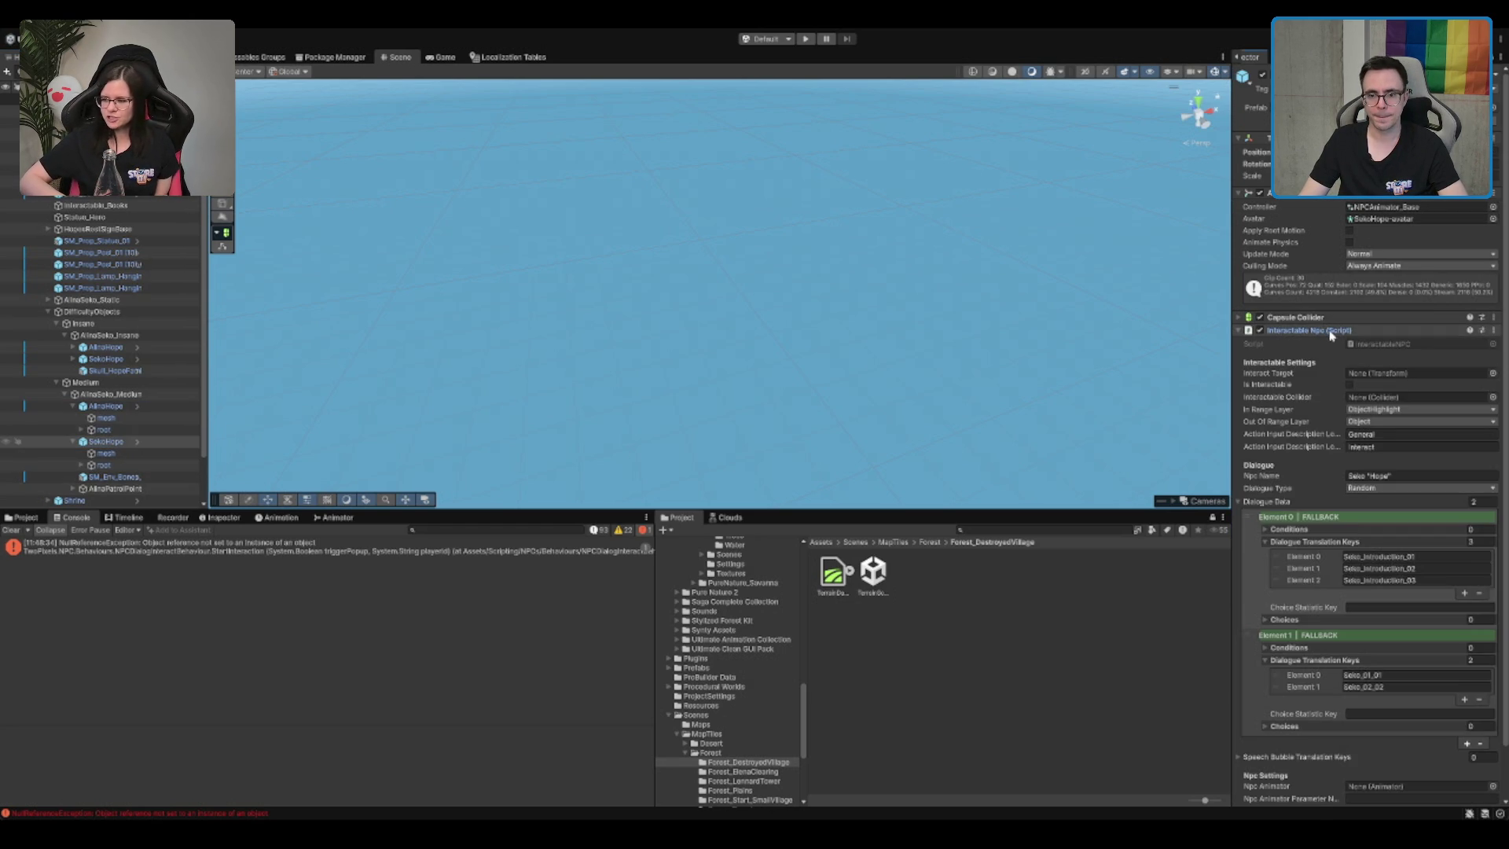
left_click(1350, 385)
left_click_drag(1295, 318, 1407, 397)
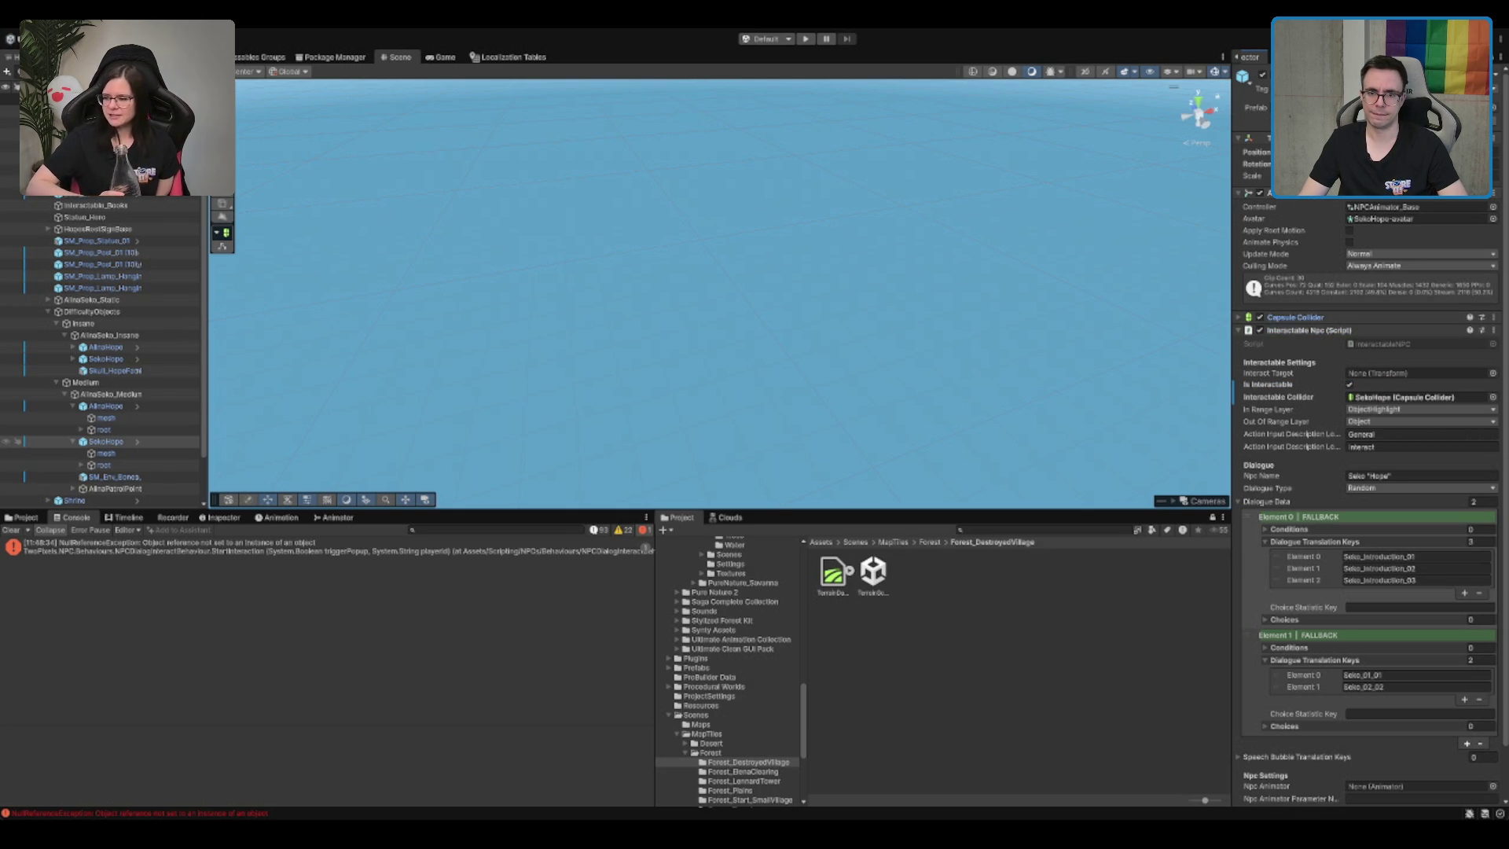
left_click_drag(1295, 317, 1407, 372)
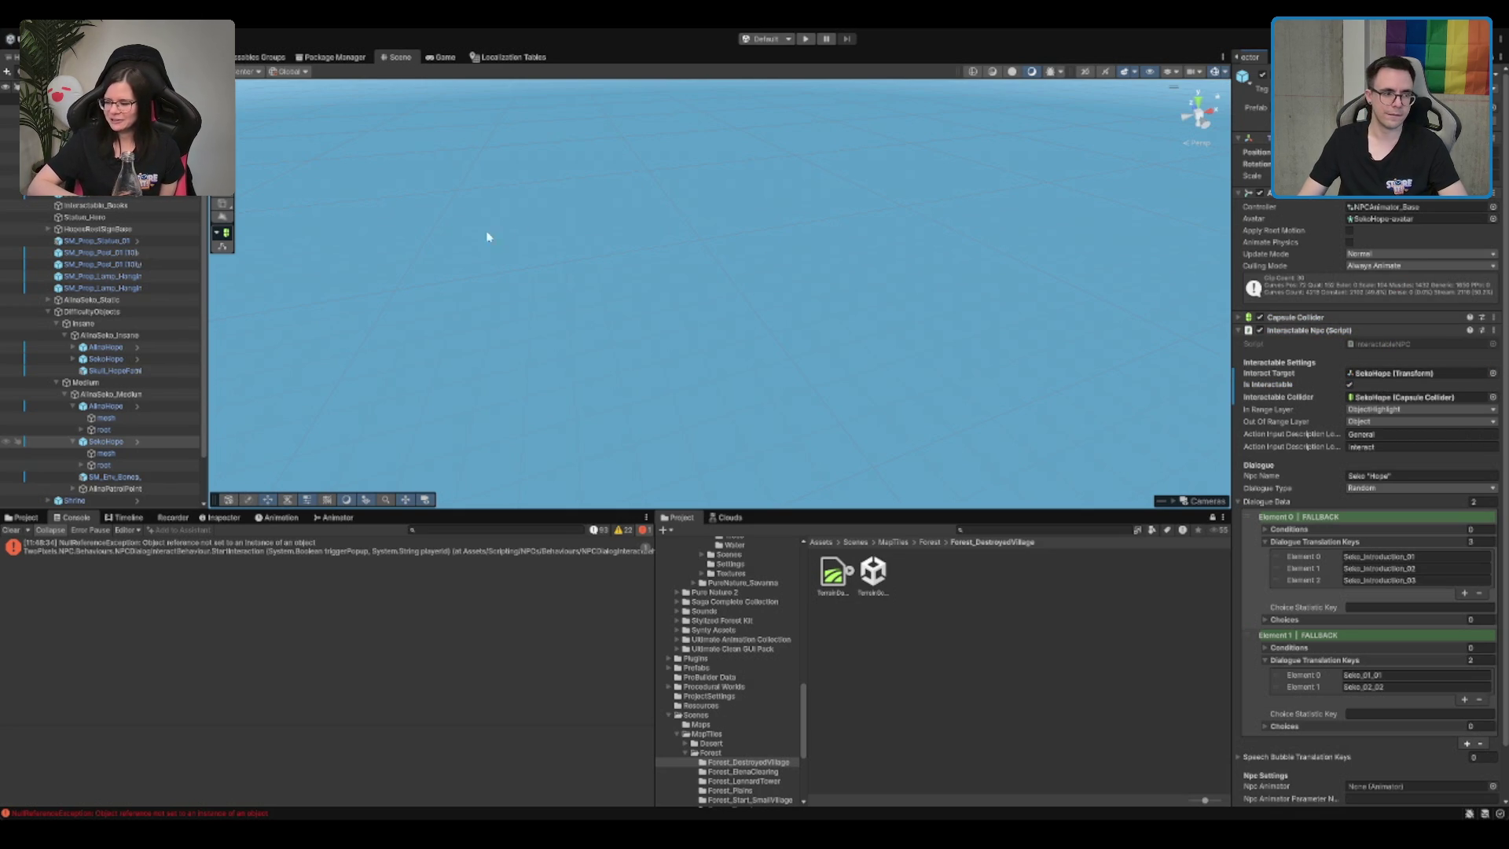
Step: Briefly open the AlinaHope prefab and return to the scene
scroll(596, 296, "down", 2)
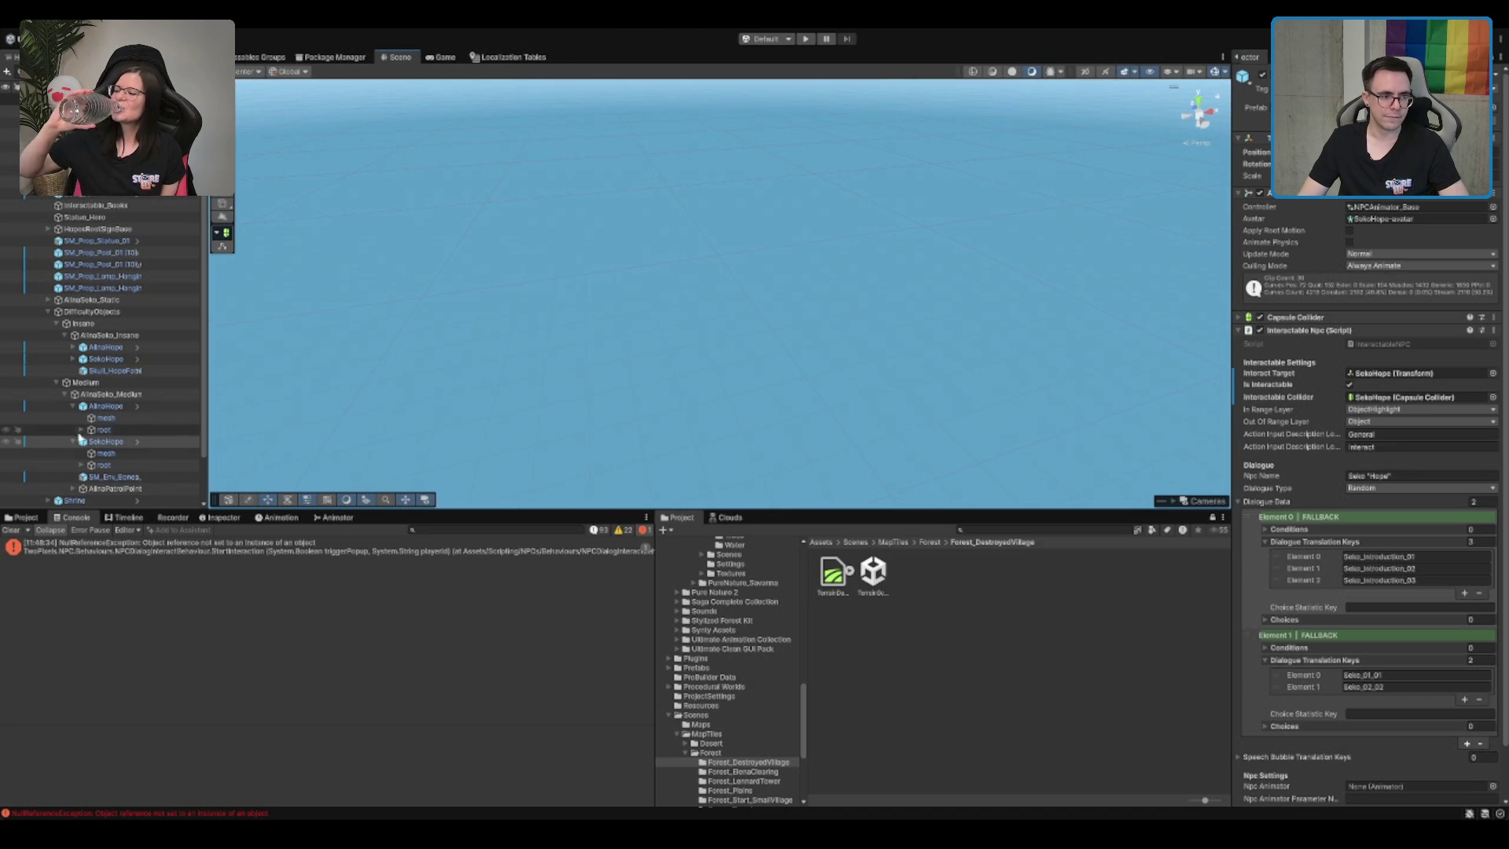
left_click(137, 406)
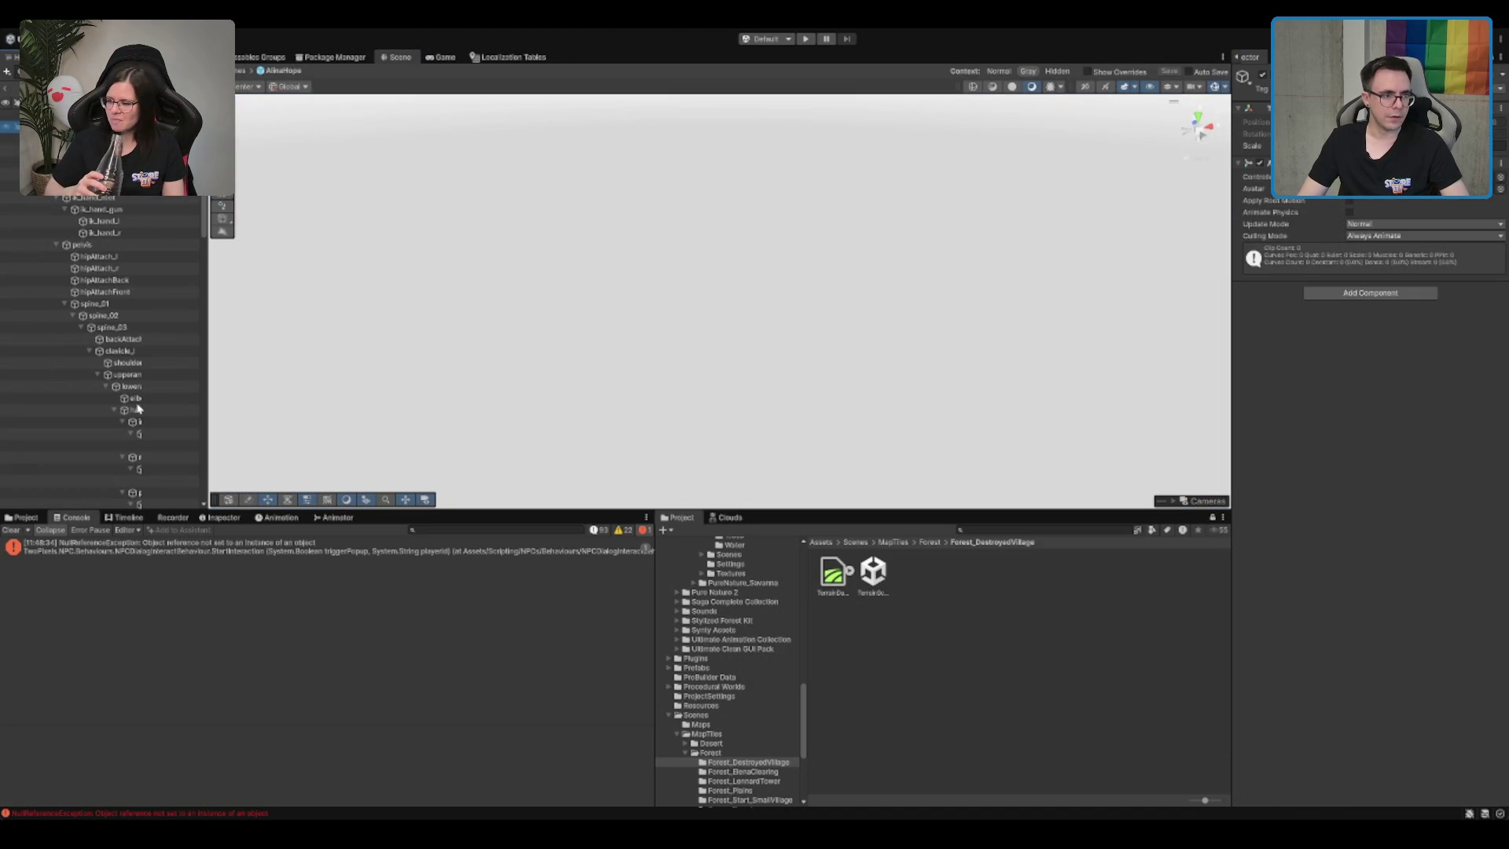
left_click(8, 84)
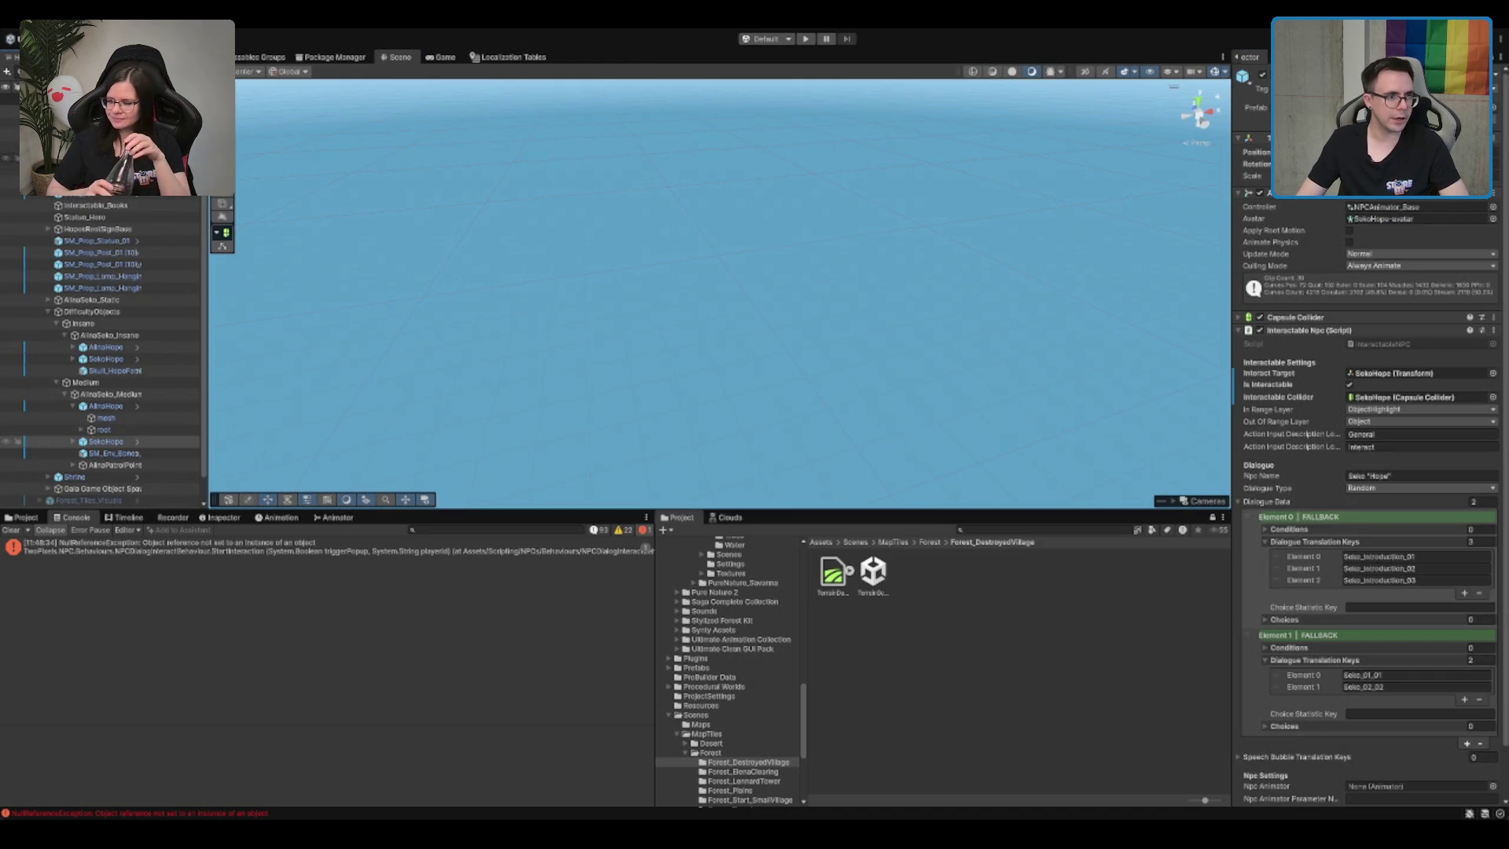
Step: Select the MapTile and reset the Insane entry's Network Objects list size to 0
left_click(47, 108)
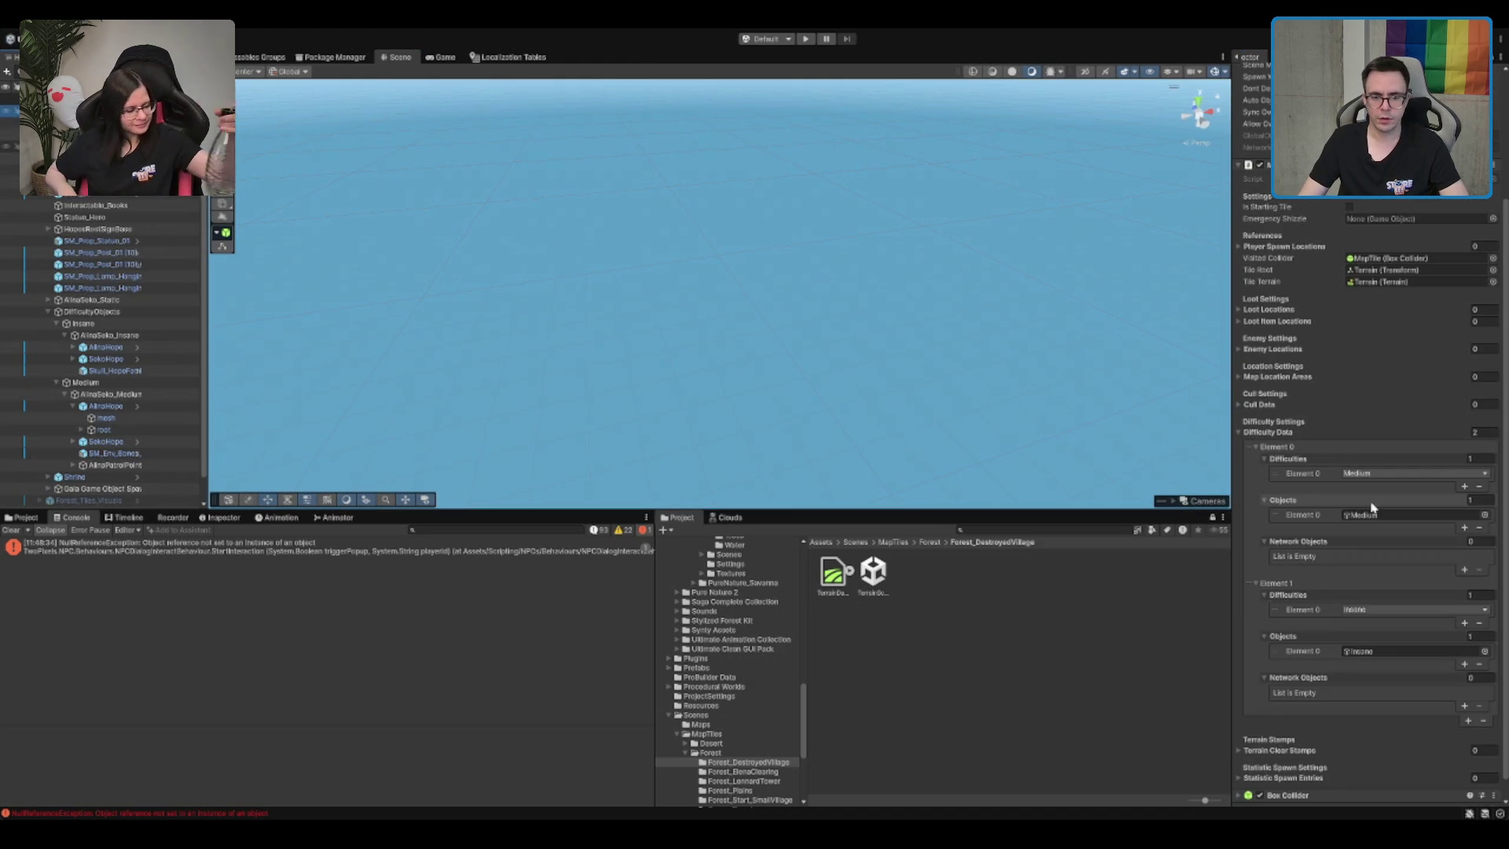
mouse_move(105, 405)
left_mouse_down()
mouse_move(231, 175)
mouse_move(1305, 687)
left_mouse_up()
scroll(1376, 731, "down", 1)
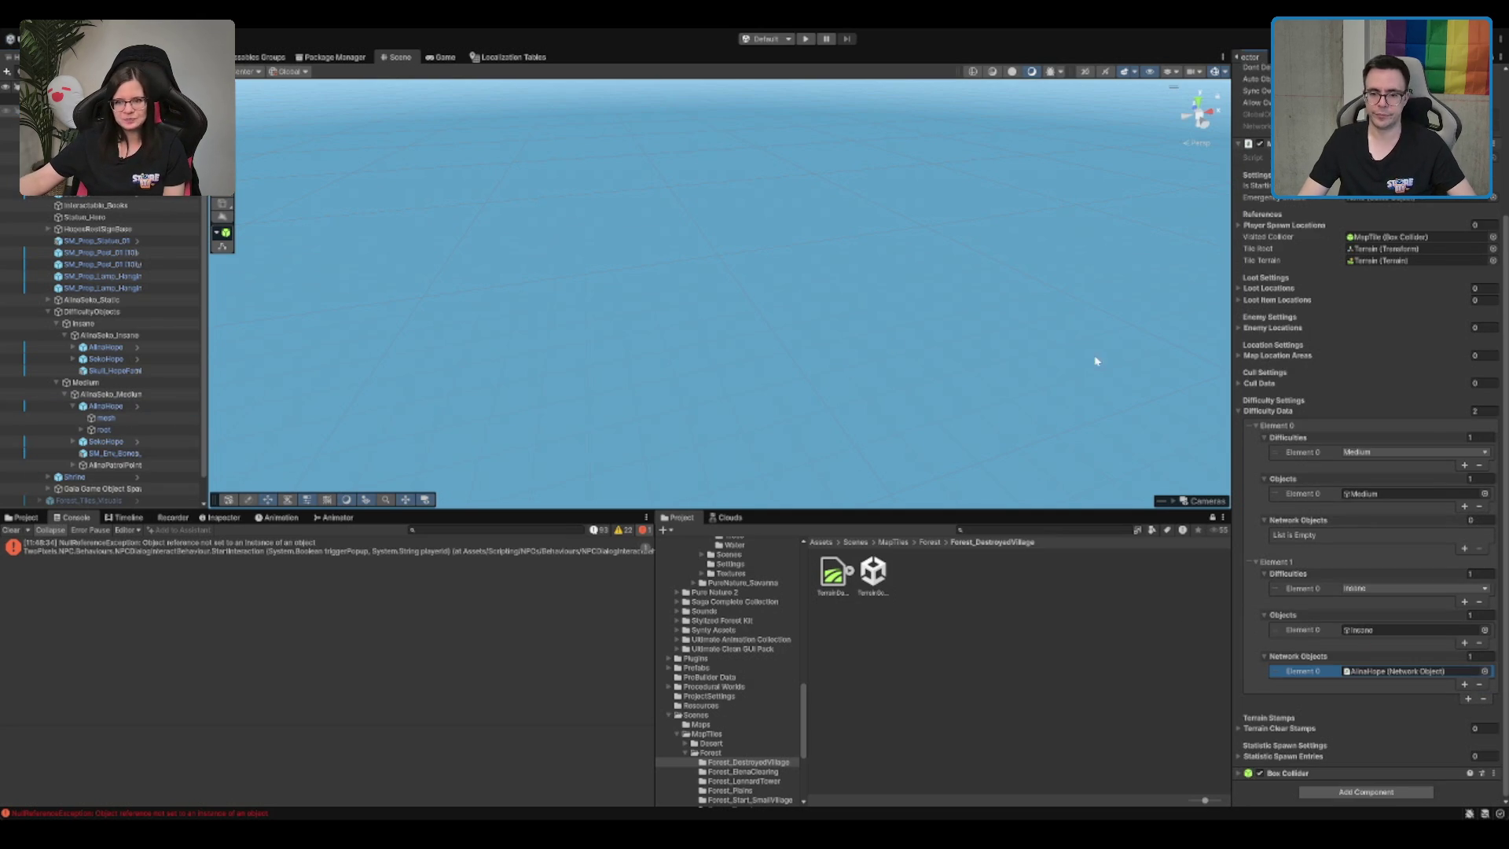
left_click(1478, 656)
type("0")
key("Return")
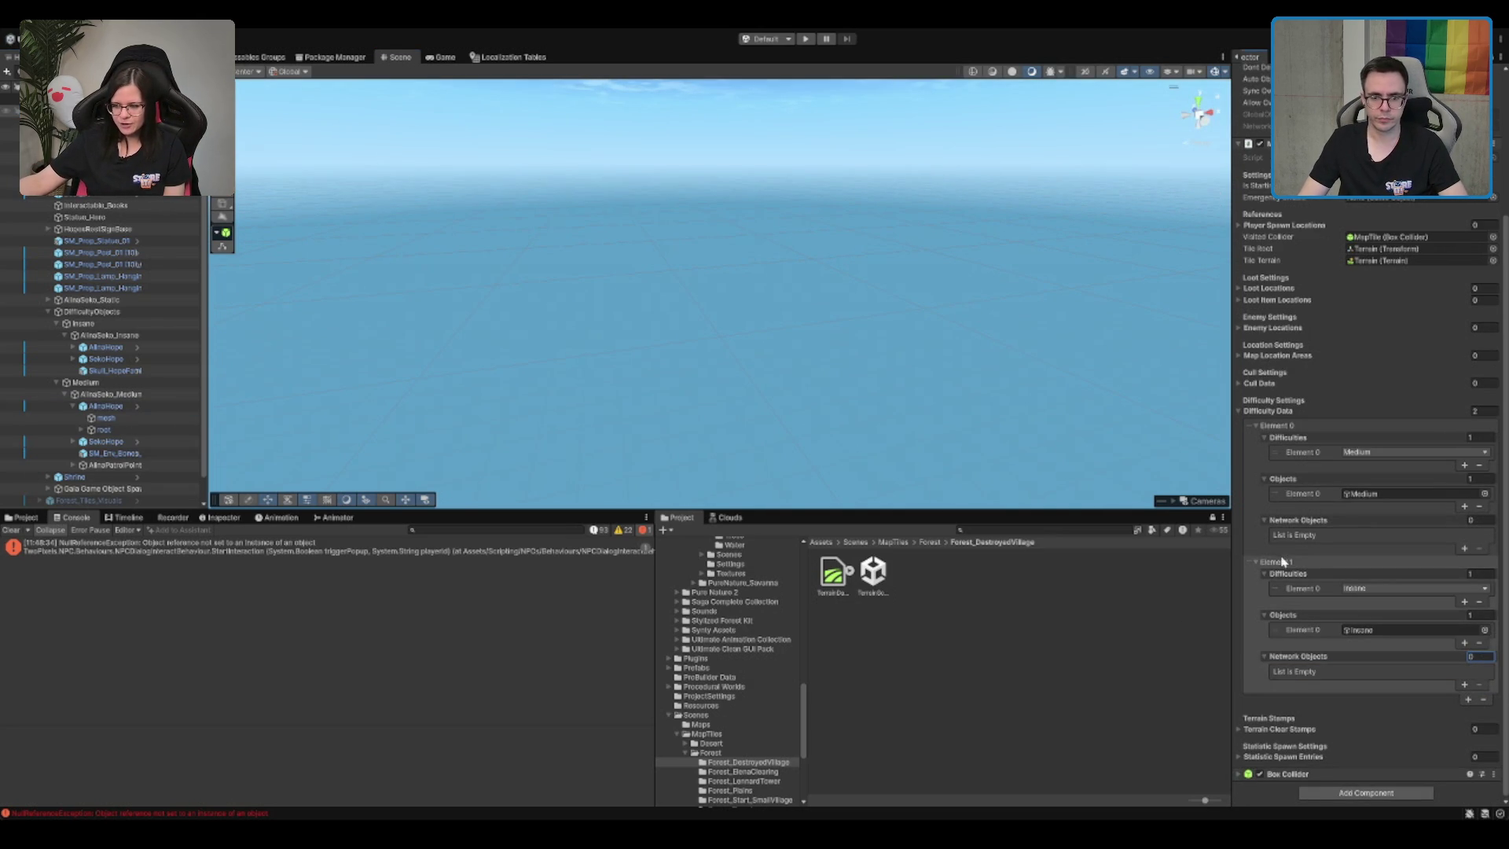
left_click(1282, 561)
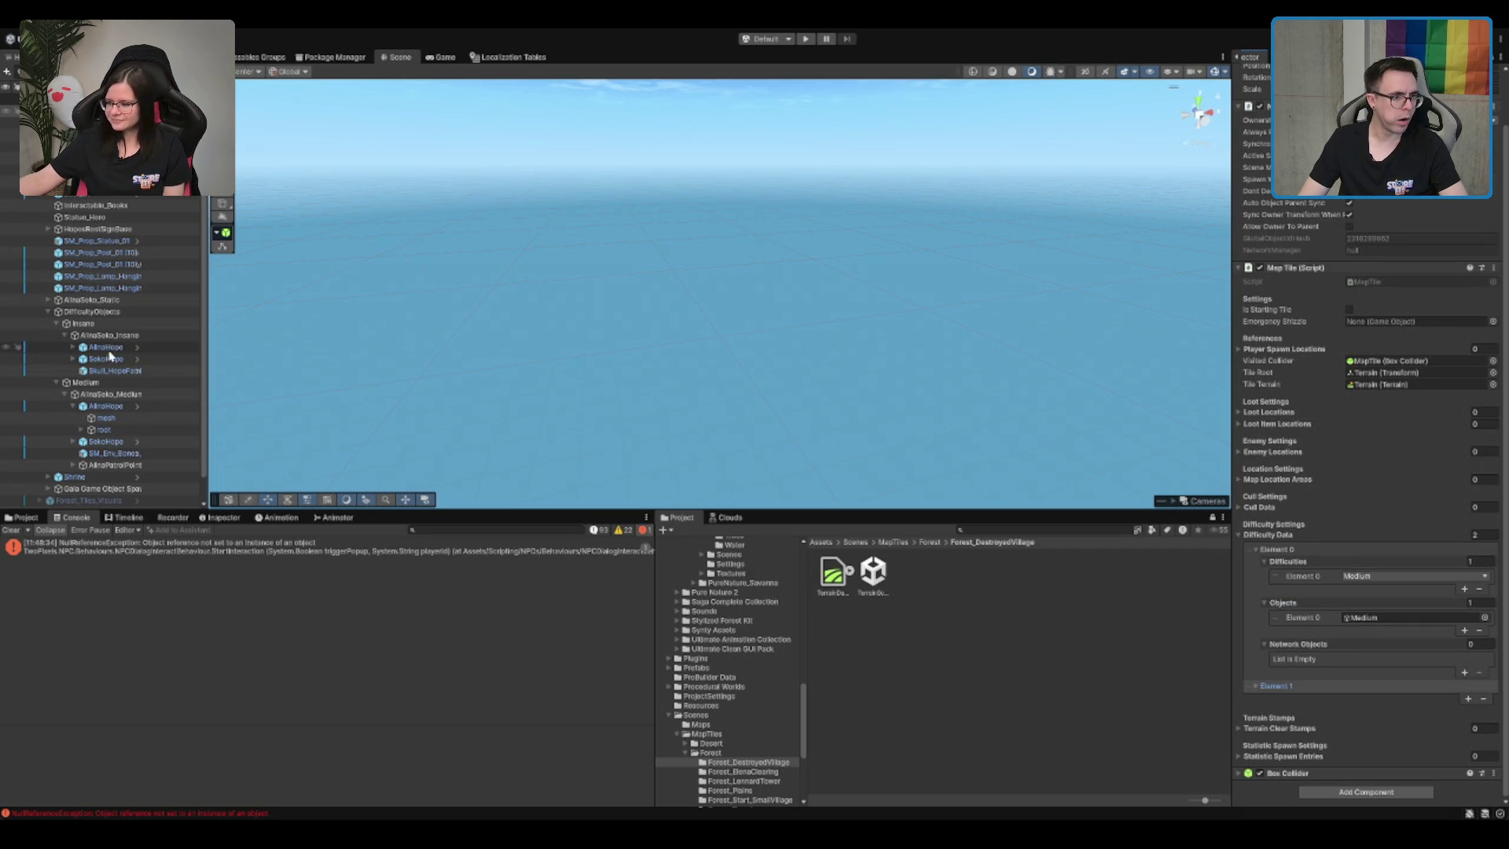
Step: Drag AlinaHope into the Medium entry's Network Objects and collapse the DifficultyObjects group
mouse_move(107, 347)
left_mouse_down()
mouse_move(785, 597)
mouse_move(1273, 684)
mouse_move(1340, 651)
mouse_move(1313, 646)
left_mouse_up()
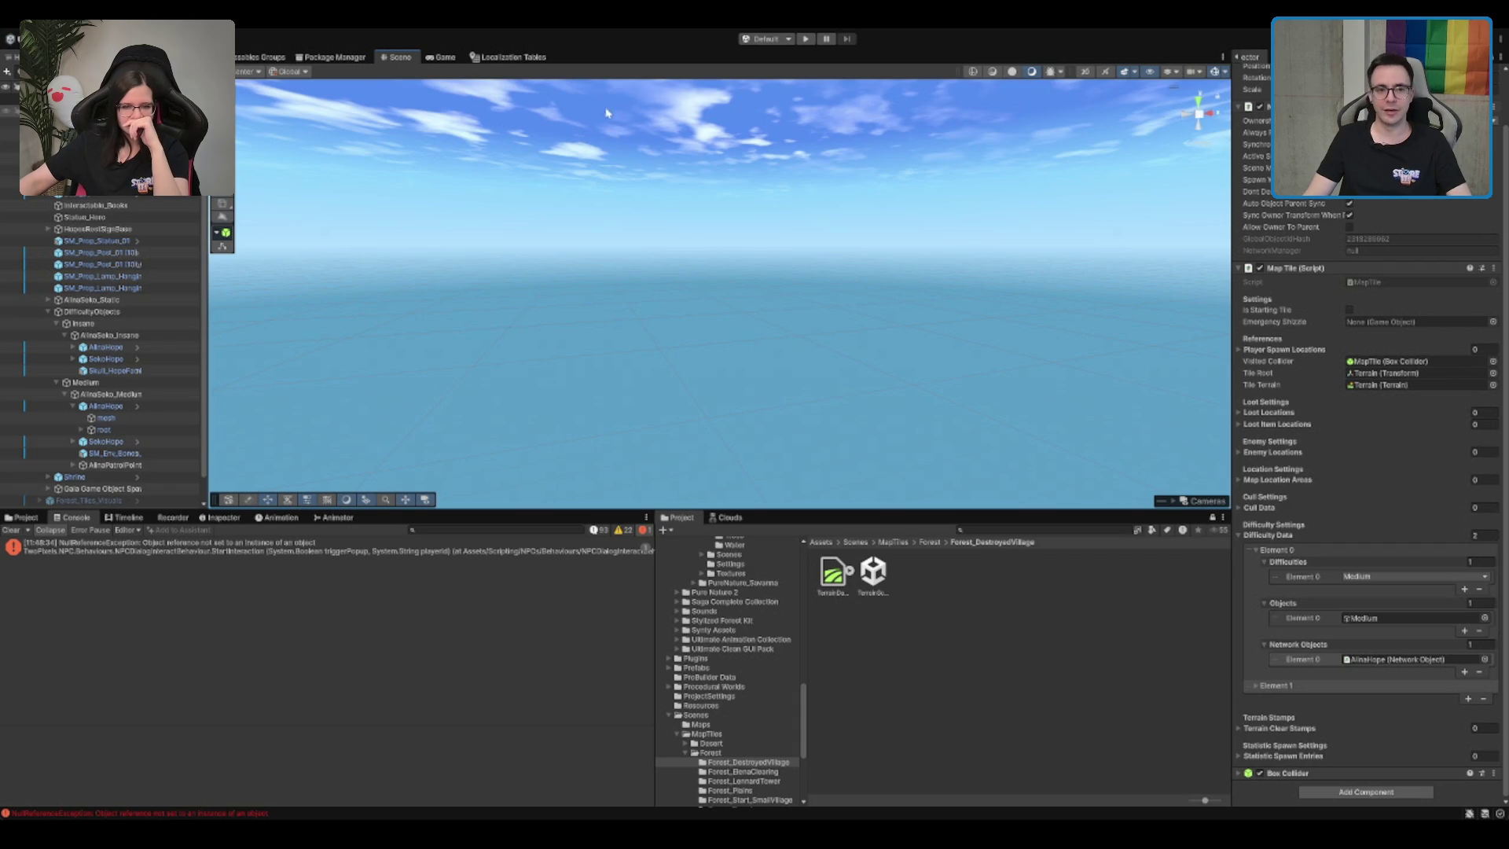
left_click_drag(818, 288, 956, 509)
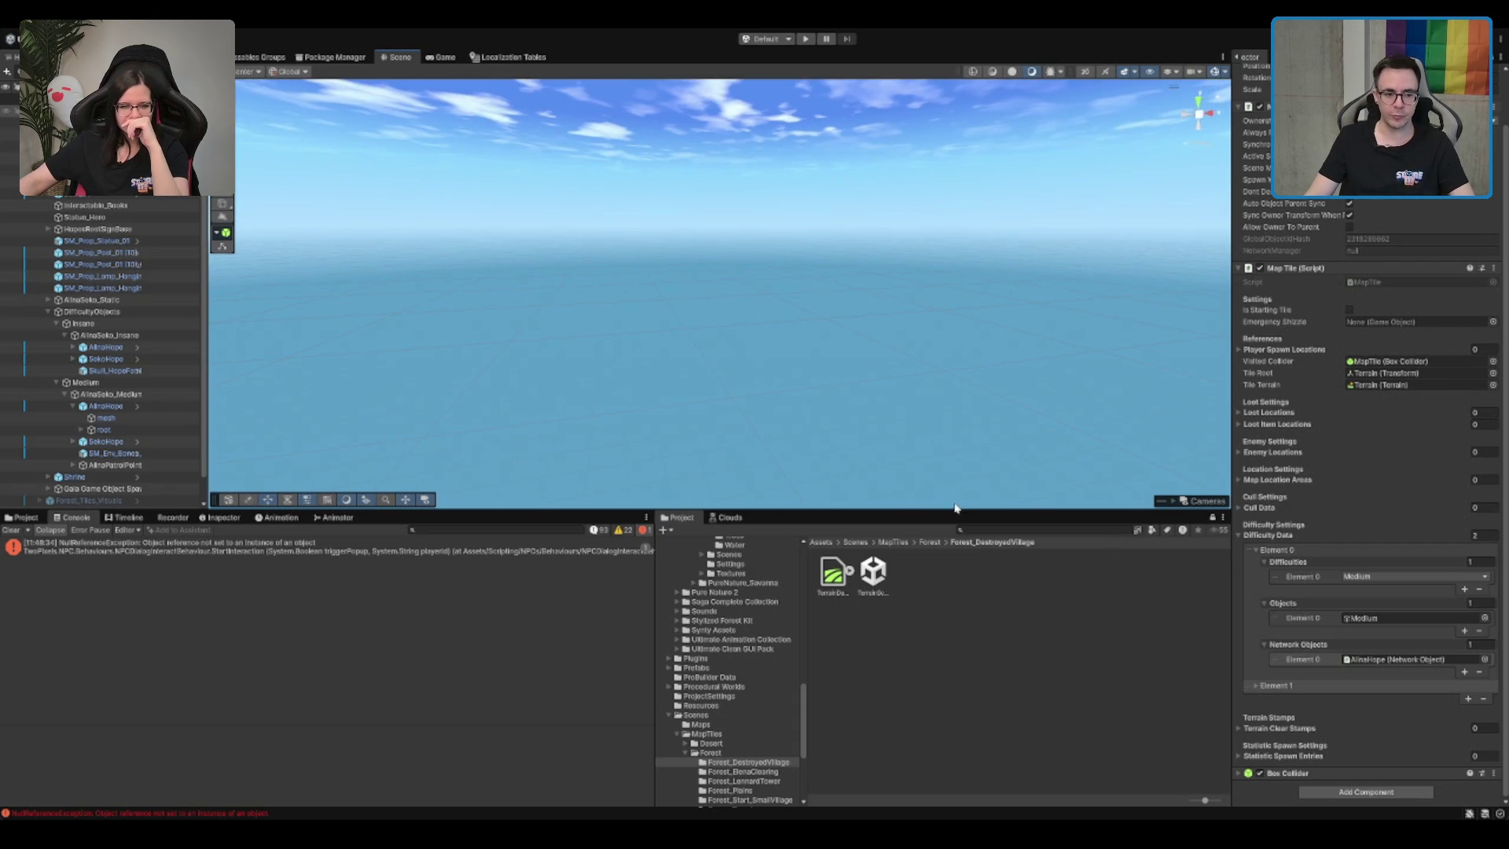
left_click(146, 314)
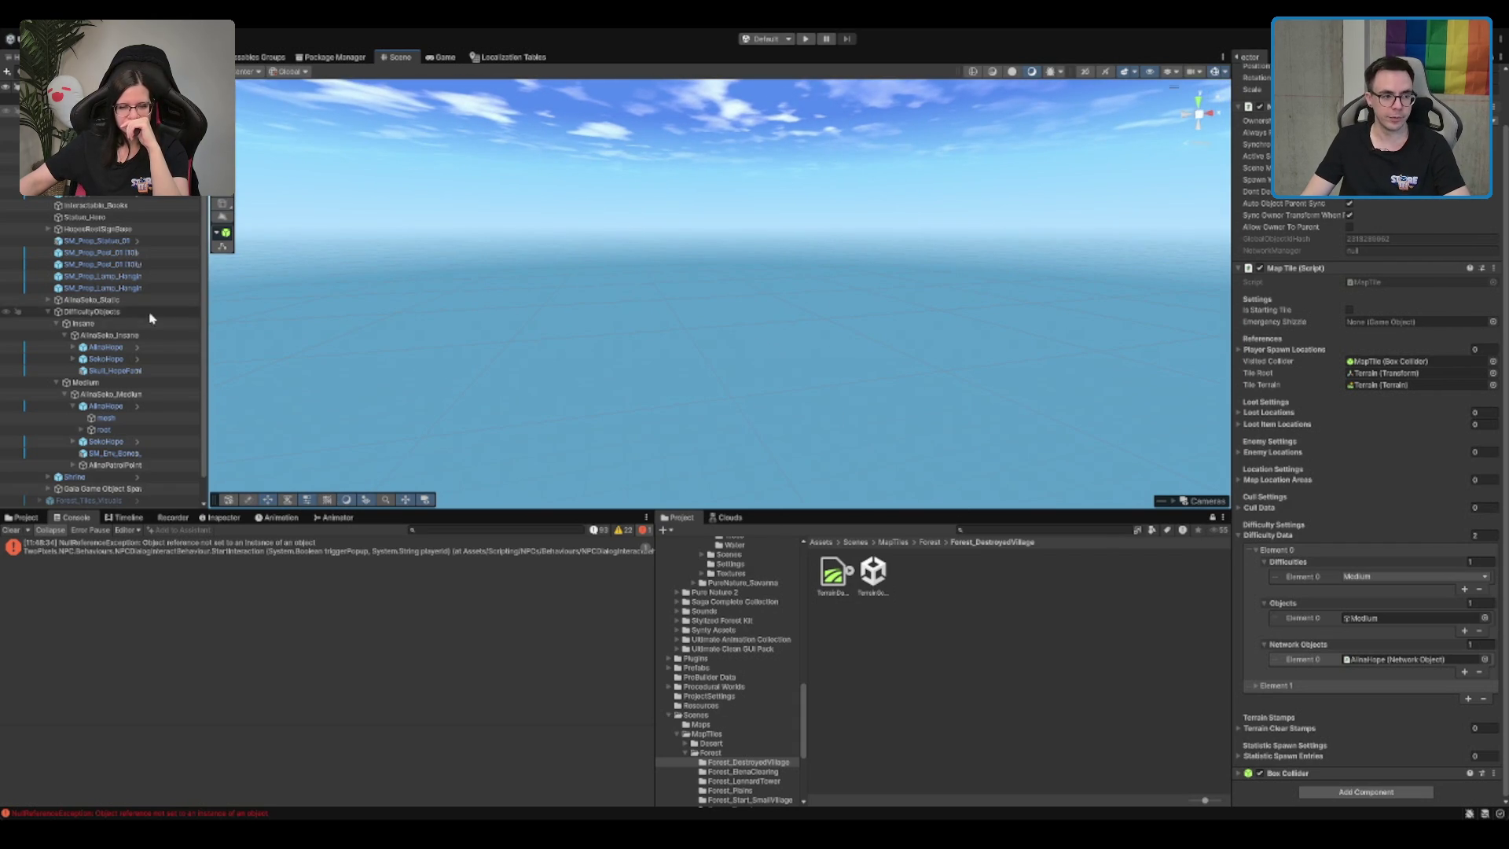
key("Left")
key("Down")
key("Up")
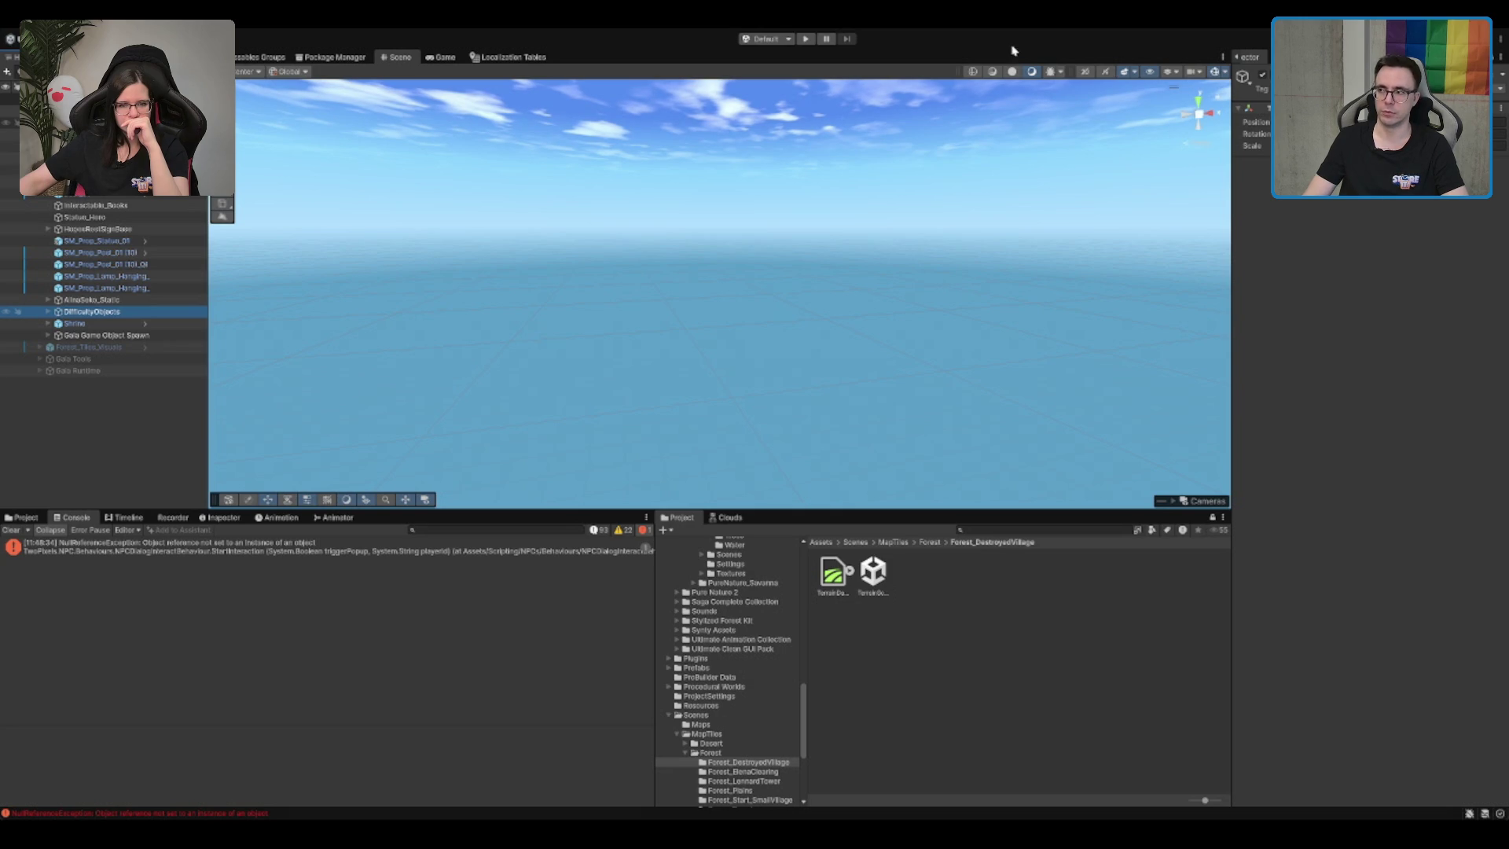
Step: Inspect AlinaSoko_Static, the terrain, HuposRestSignBase, Statue_Hero and the post prop
left_click(86, 206)
left_click(113, 300)
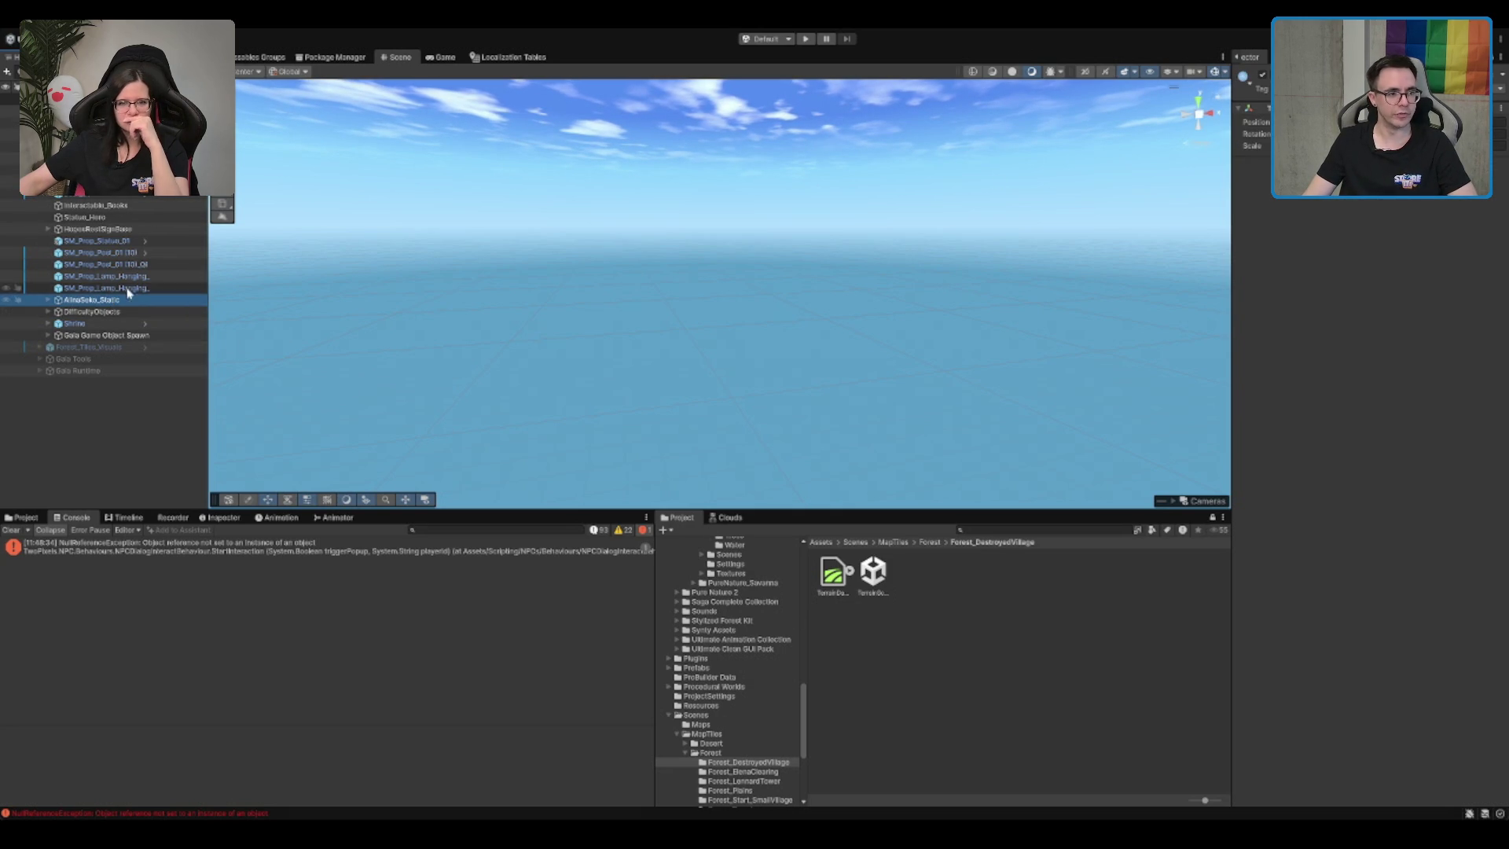
left_click(47, 123)
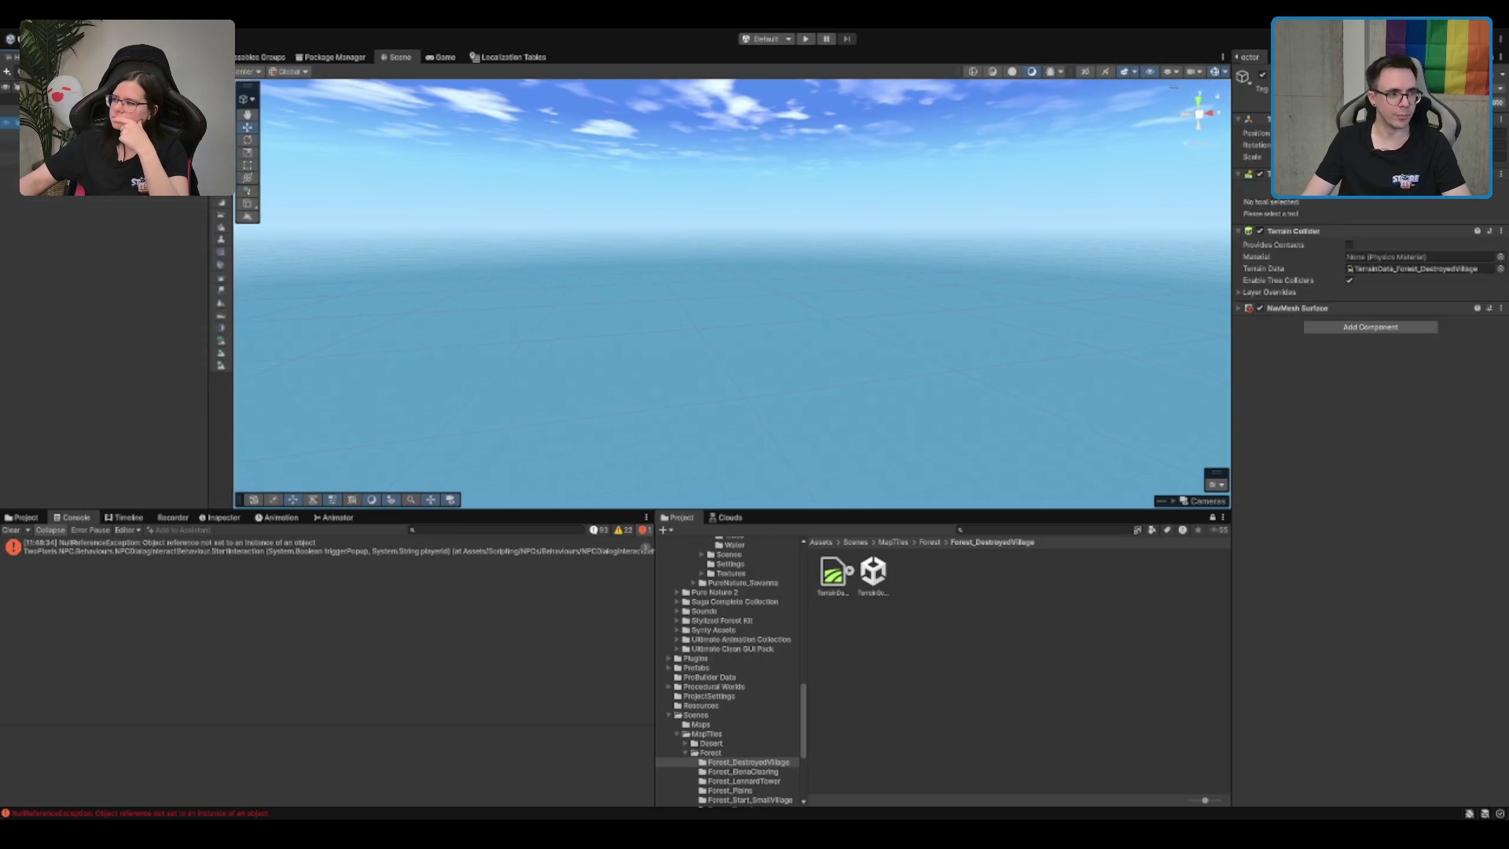
left_click(47, 134)
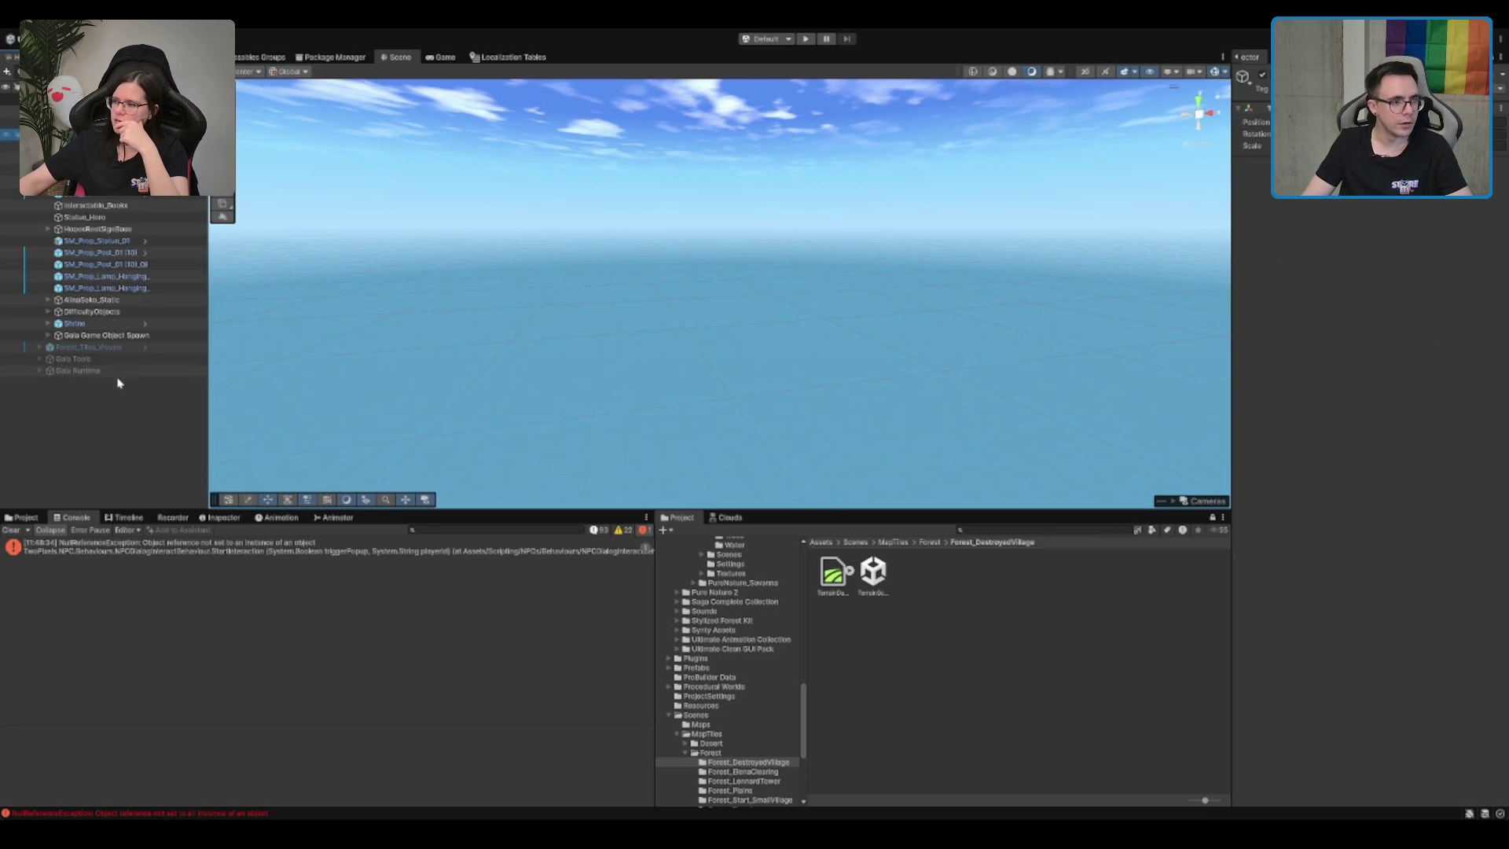
left_click(97, 233)
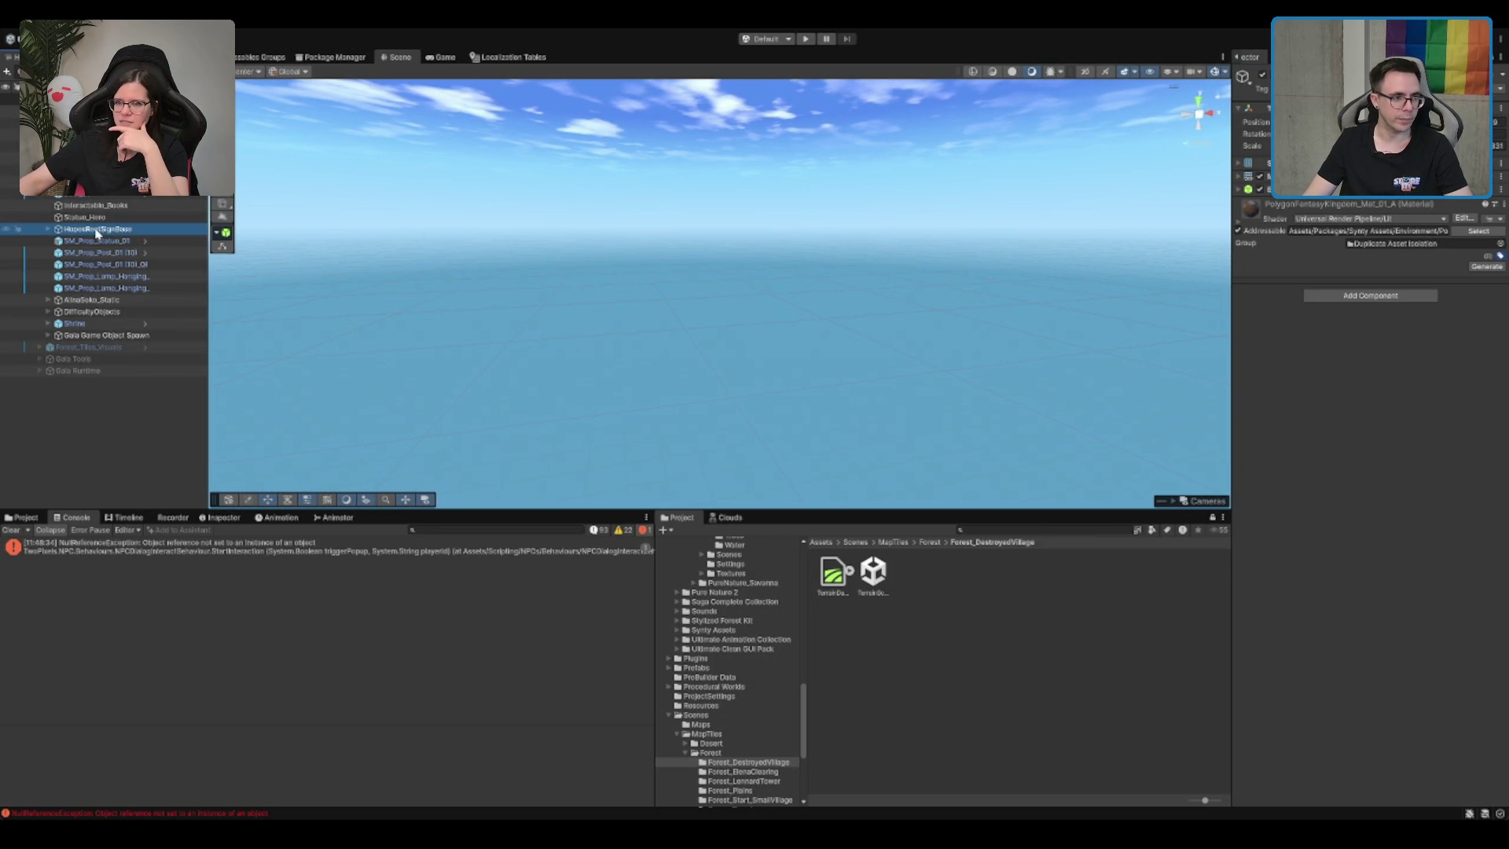
left_click(96, 219)
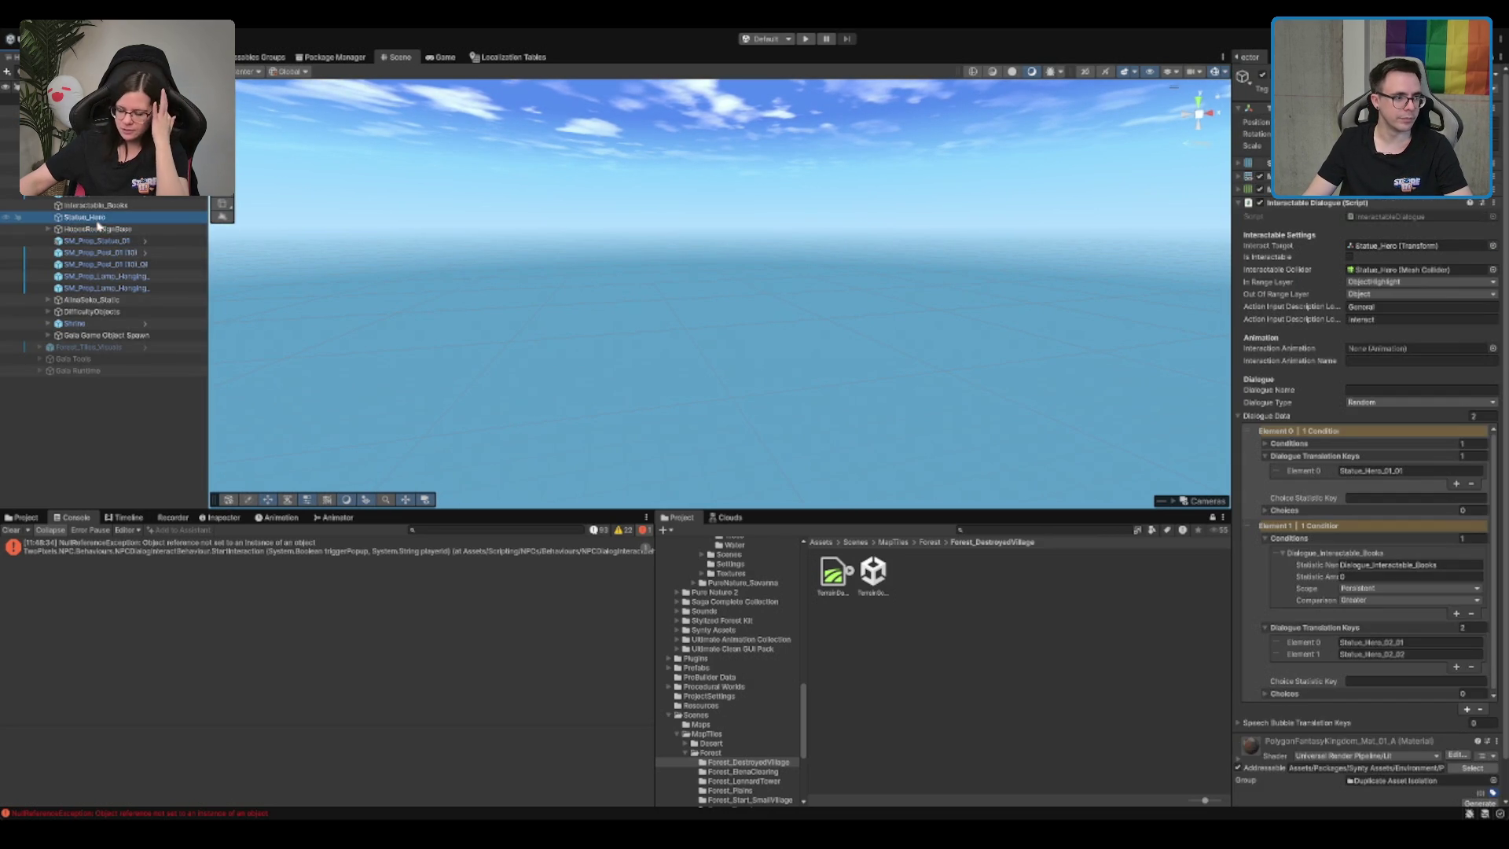
left_click(110, 265)
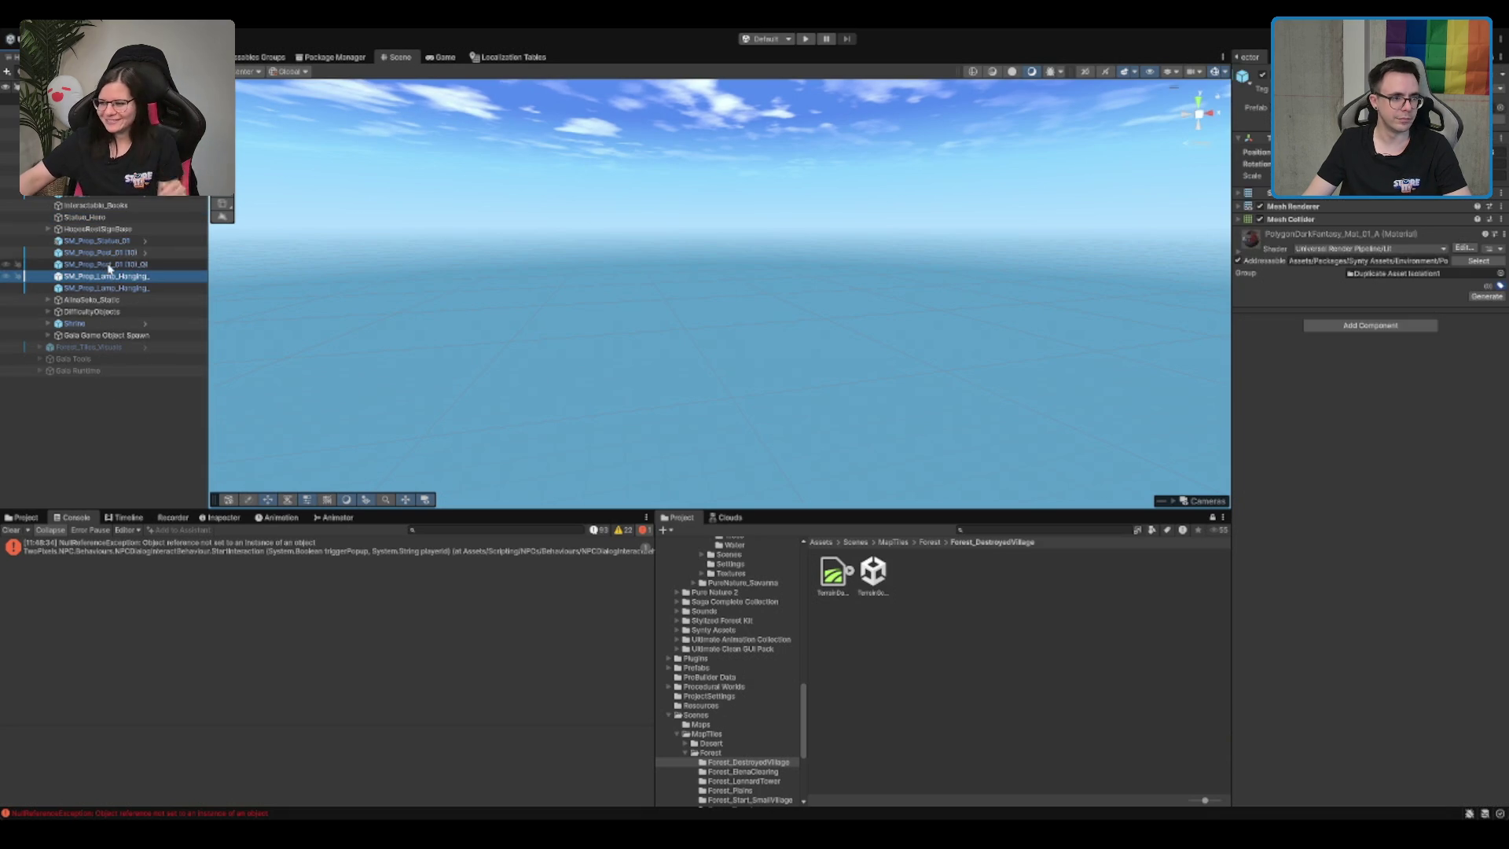
Step: Expand DifficultyObjects, then go to Assets/Scenes and select the Boot scene
left_click(111, 242)
left_click(110, 253)
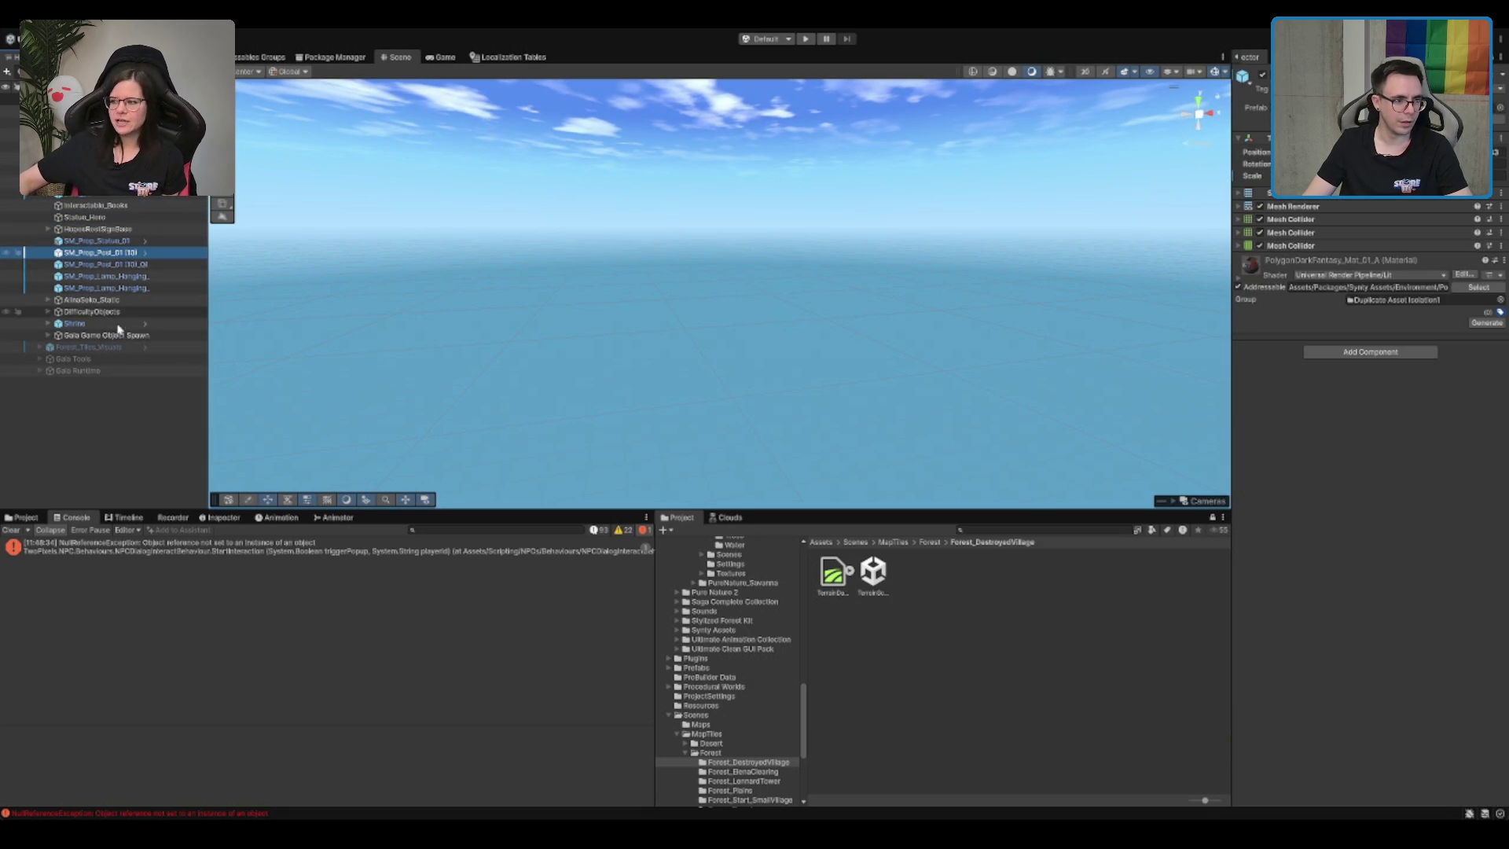
left_click(115, 311)
key("alt+Right")
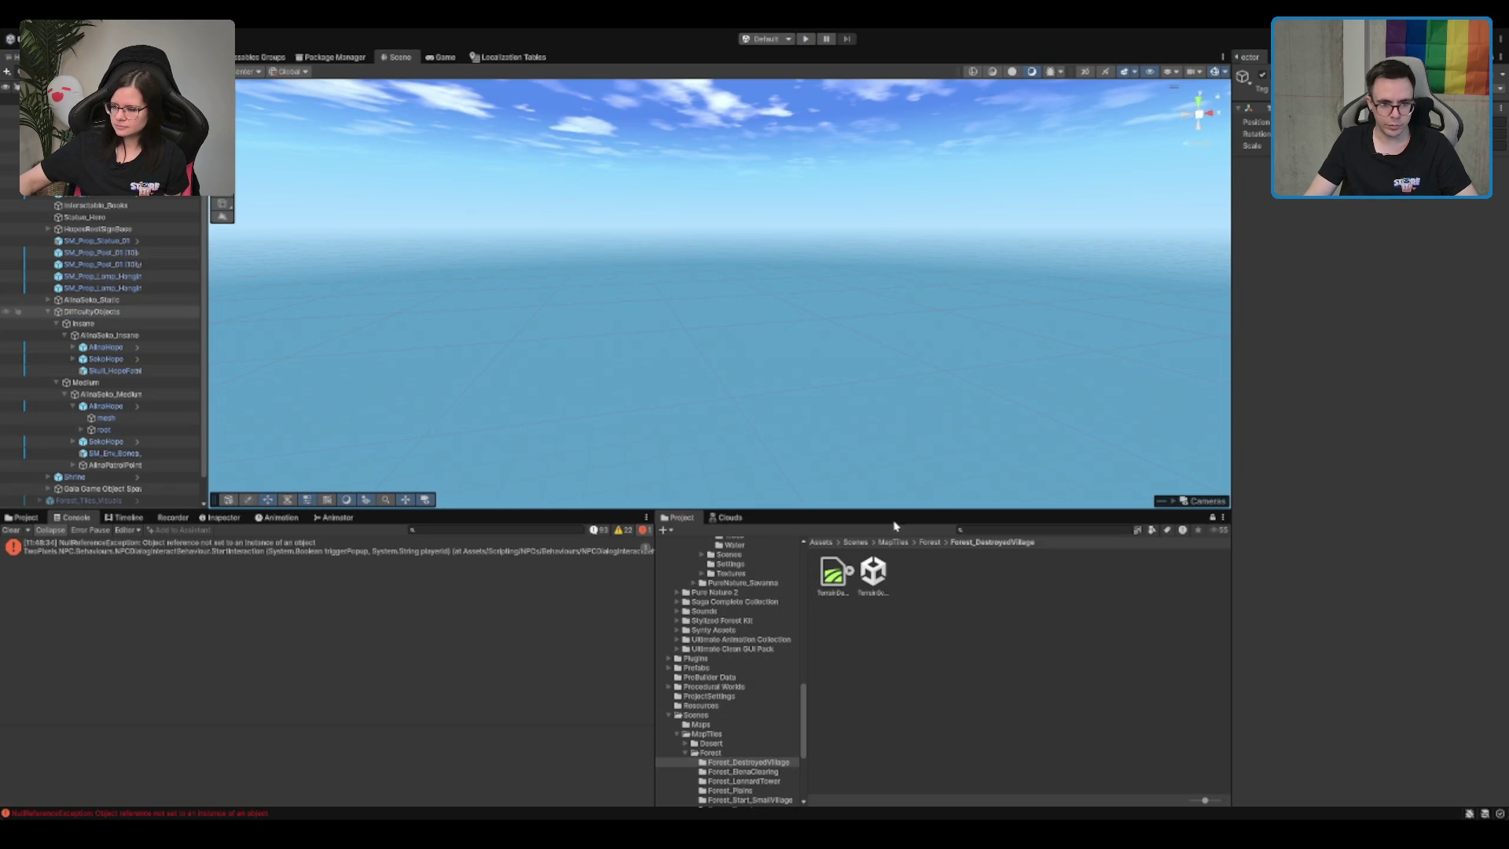
left_click(858, 543)
left_click(998, 581)
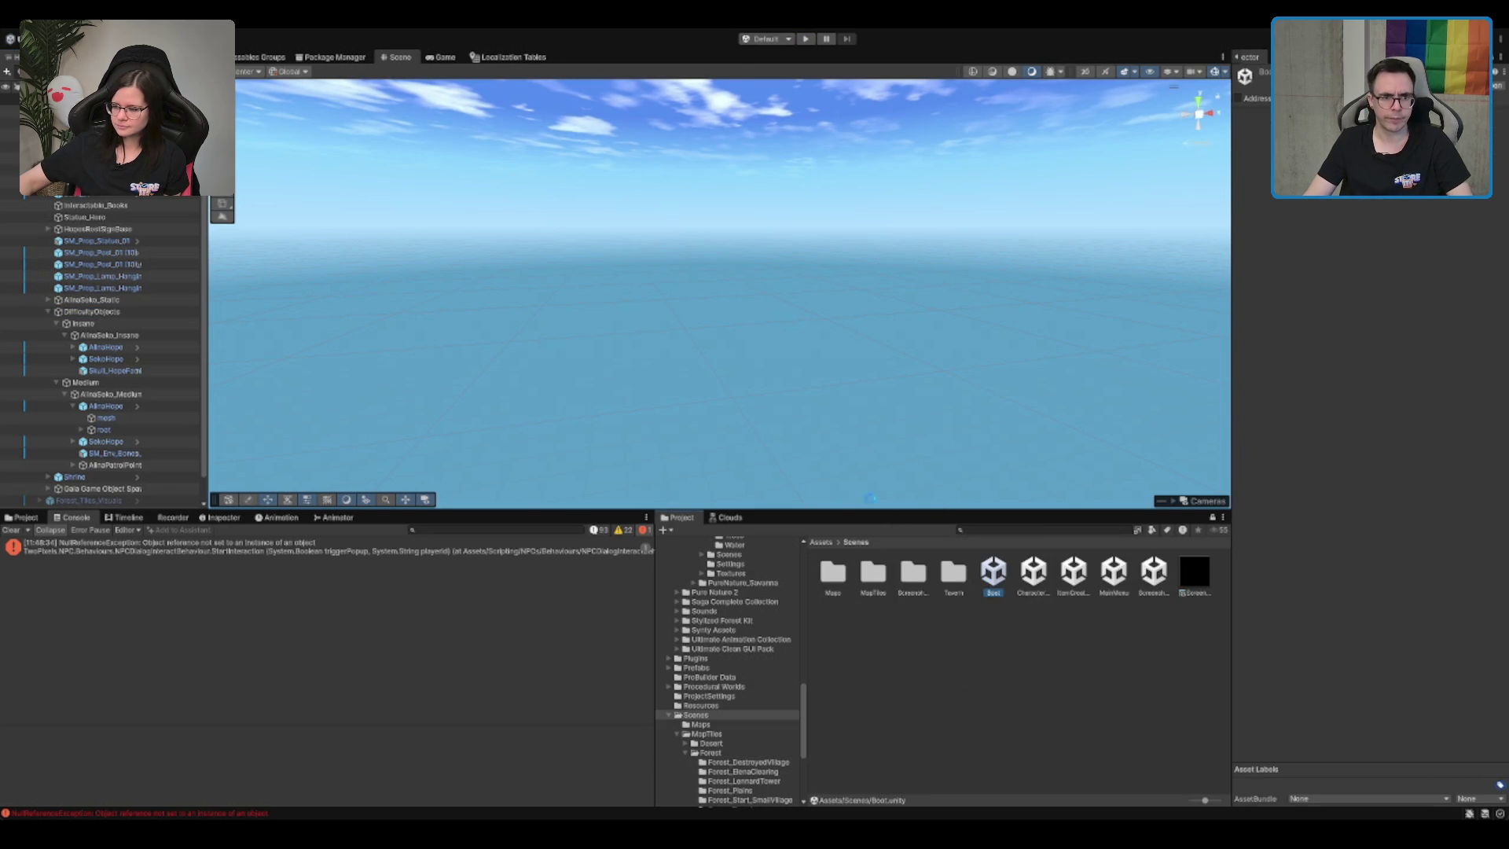
Step: Enter Play mode and start a single-player game via Einzelspieler
left_click(805, 39)
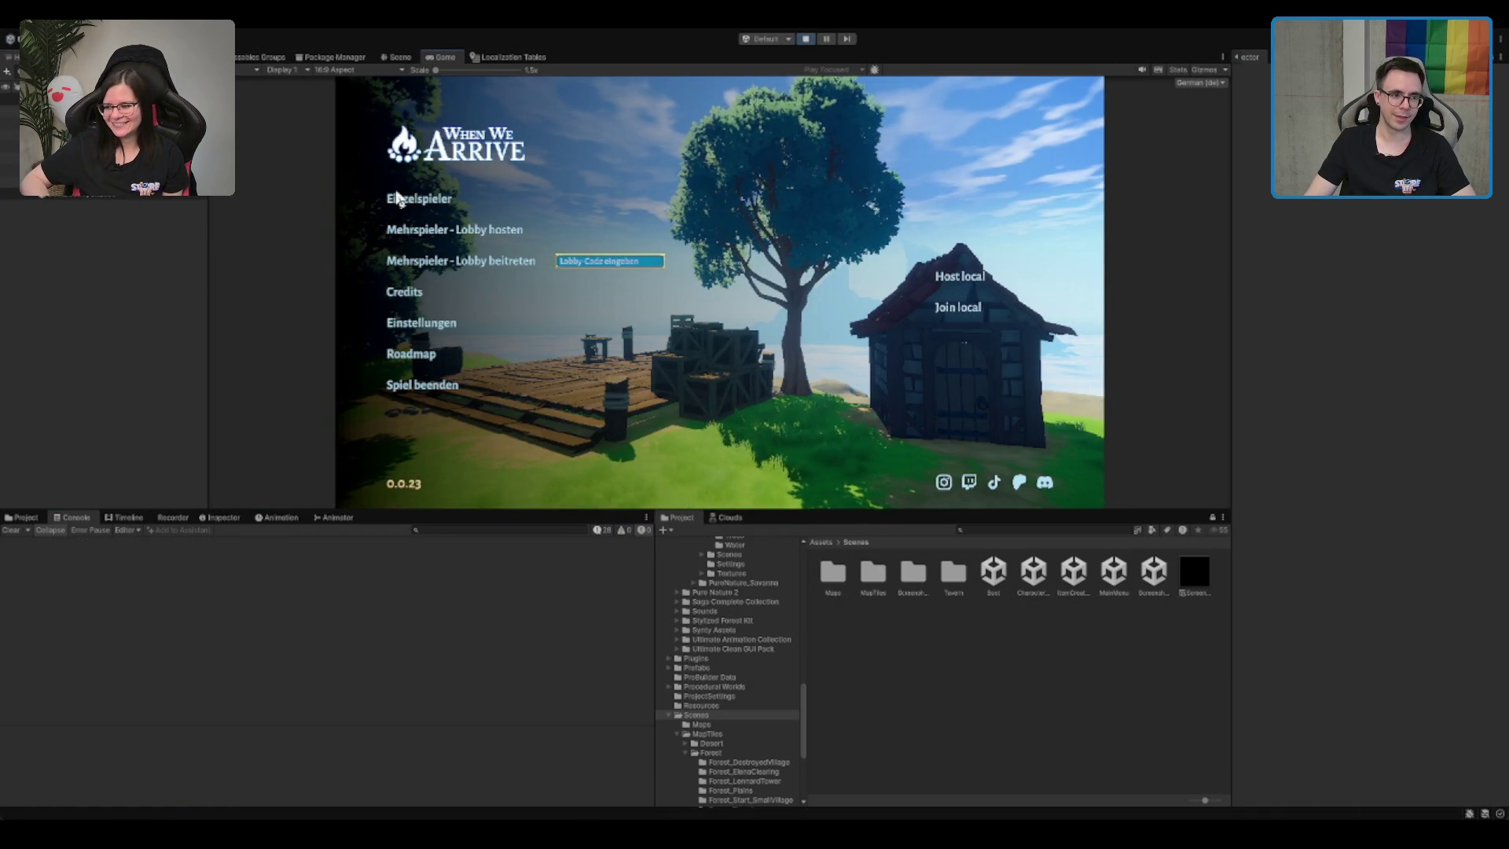
left_click(424, 201)
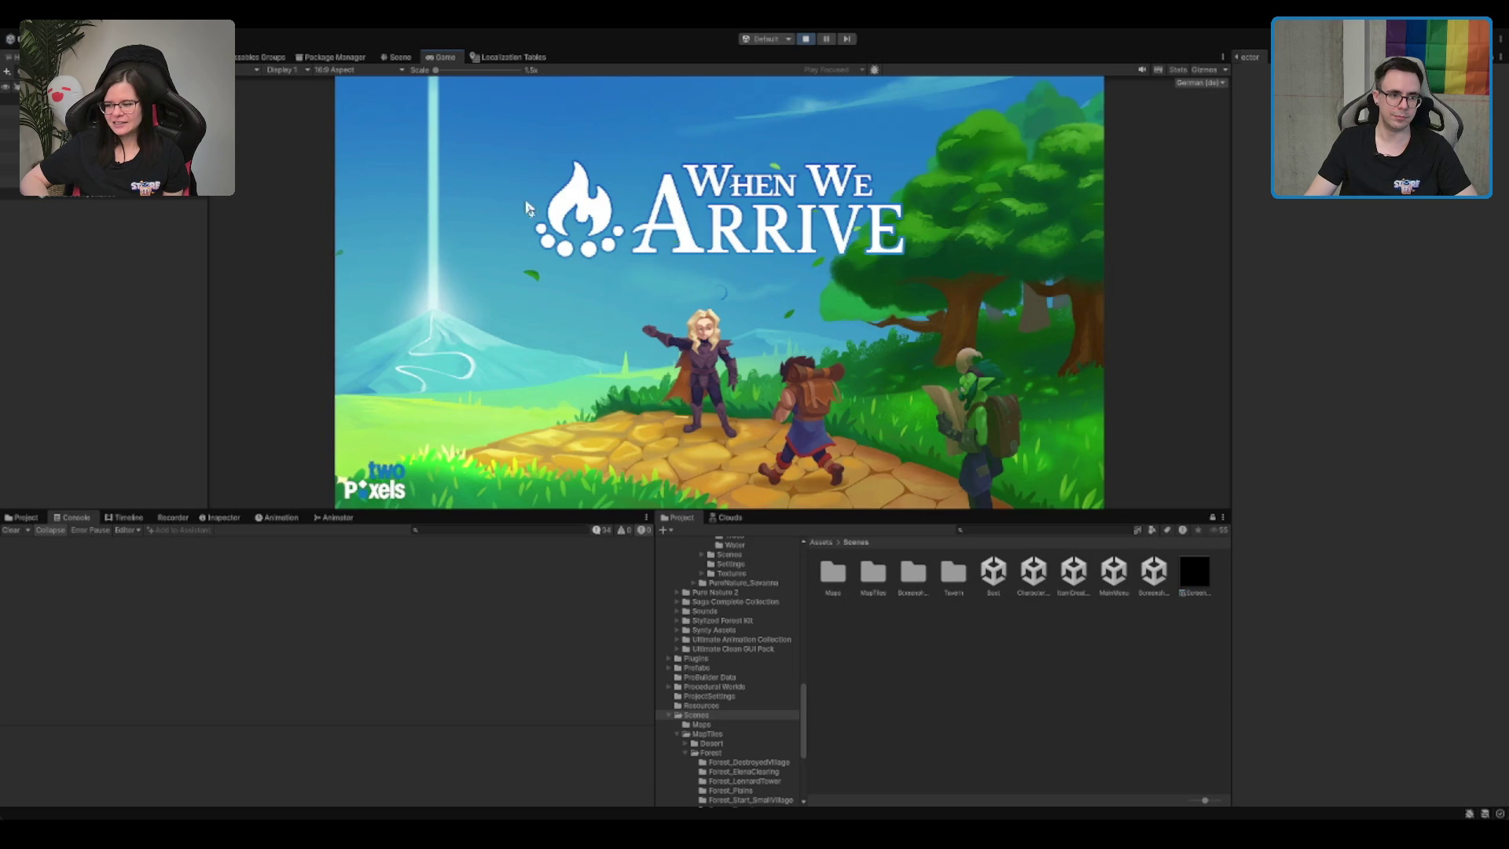
Step: Walk the character through the hall and doorway out into the forest village path
key("w")
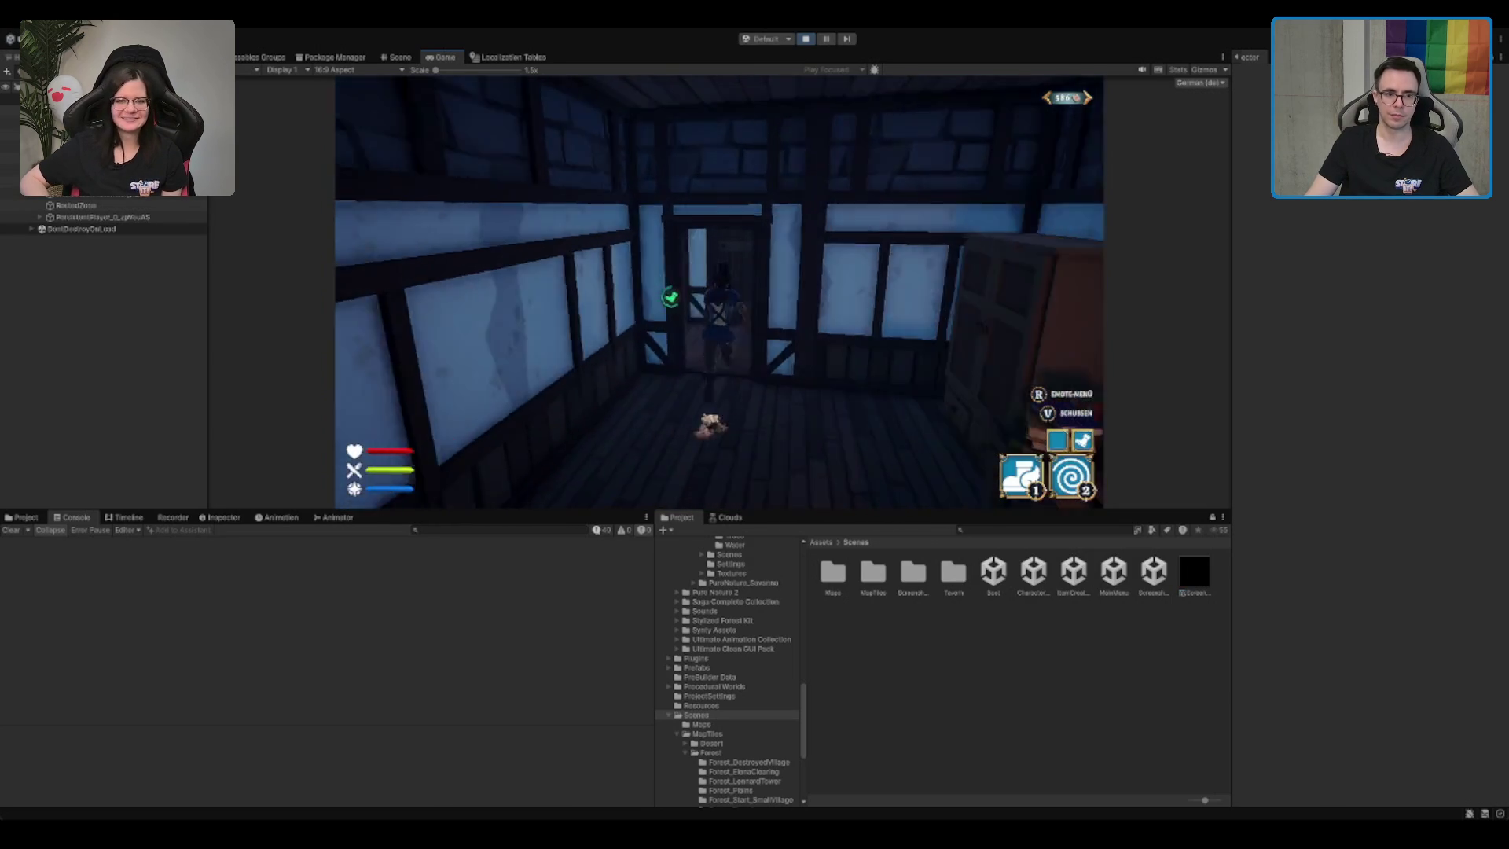
key("w")
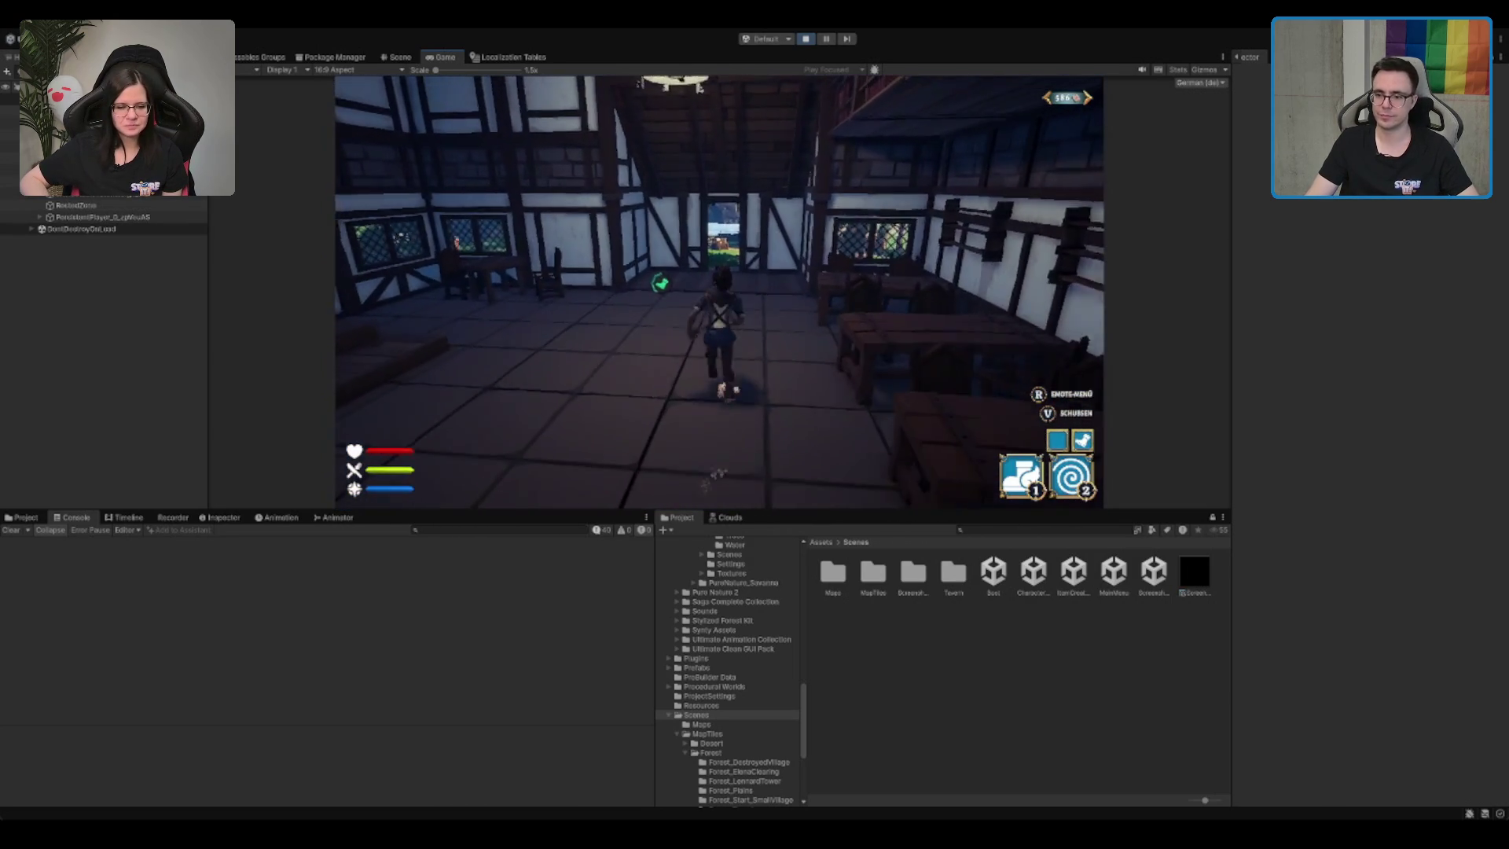
key("w")
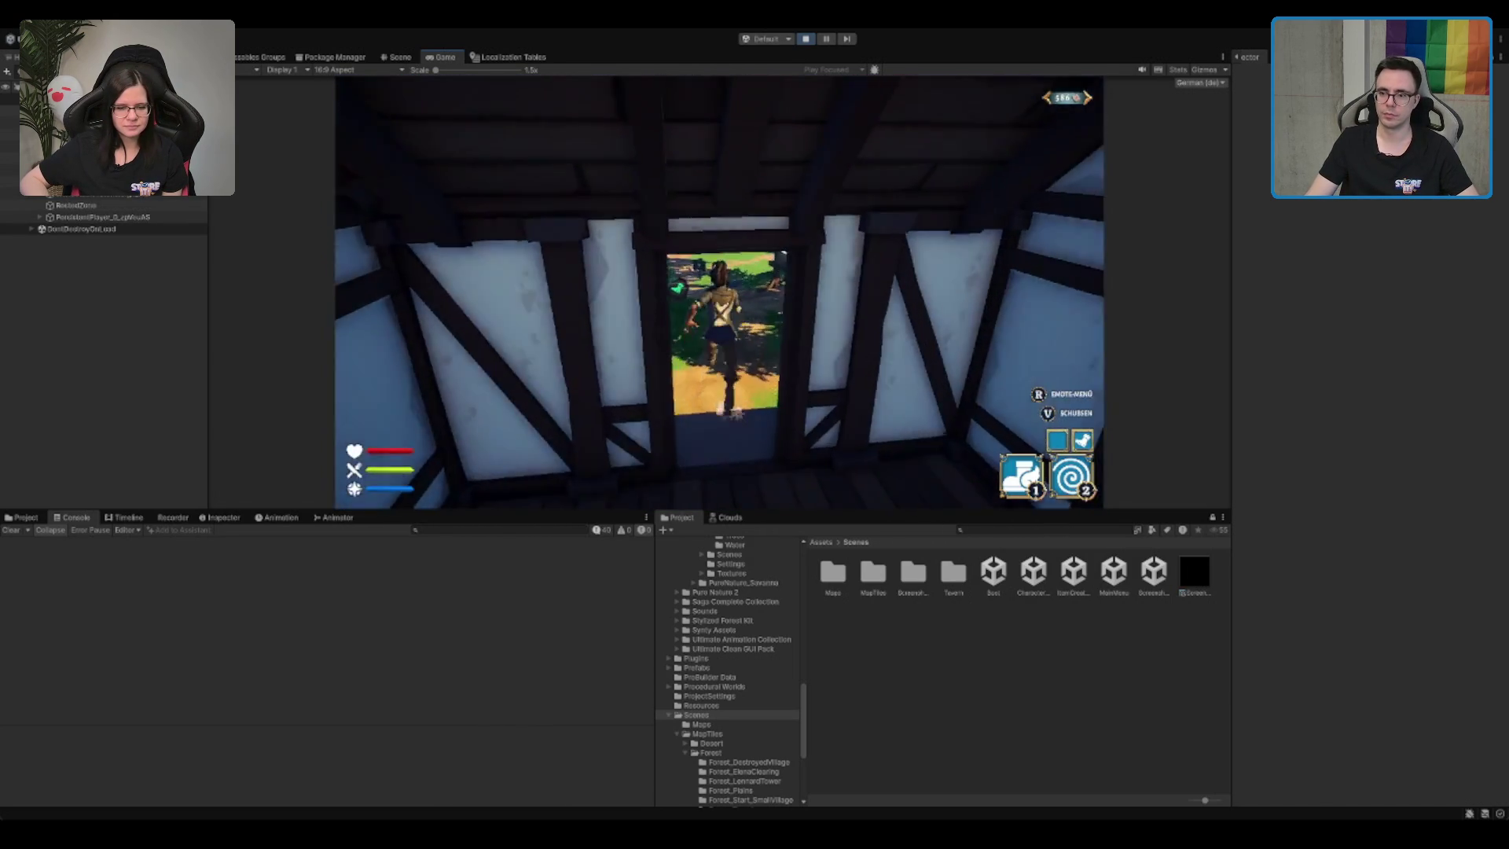
key("w")
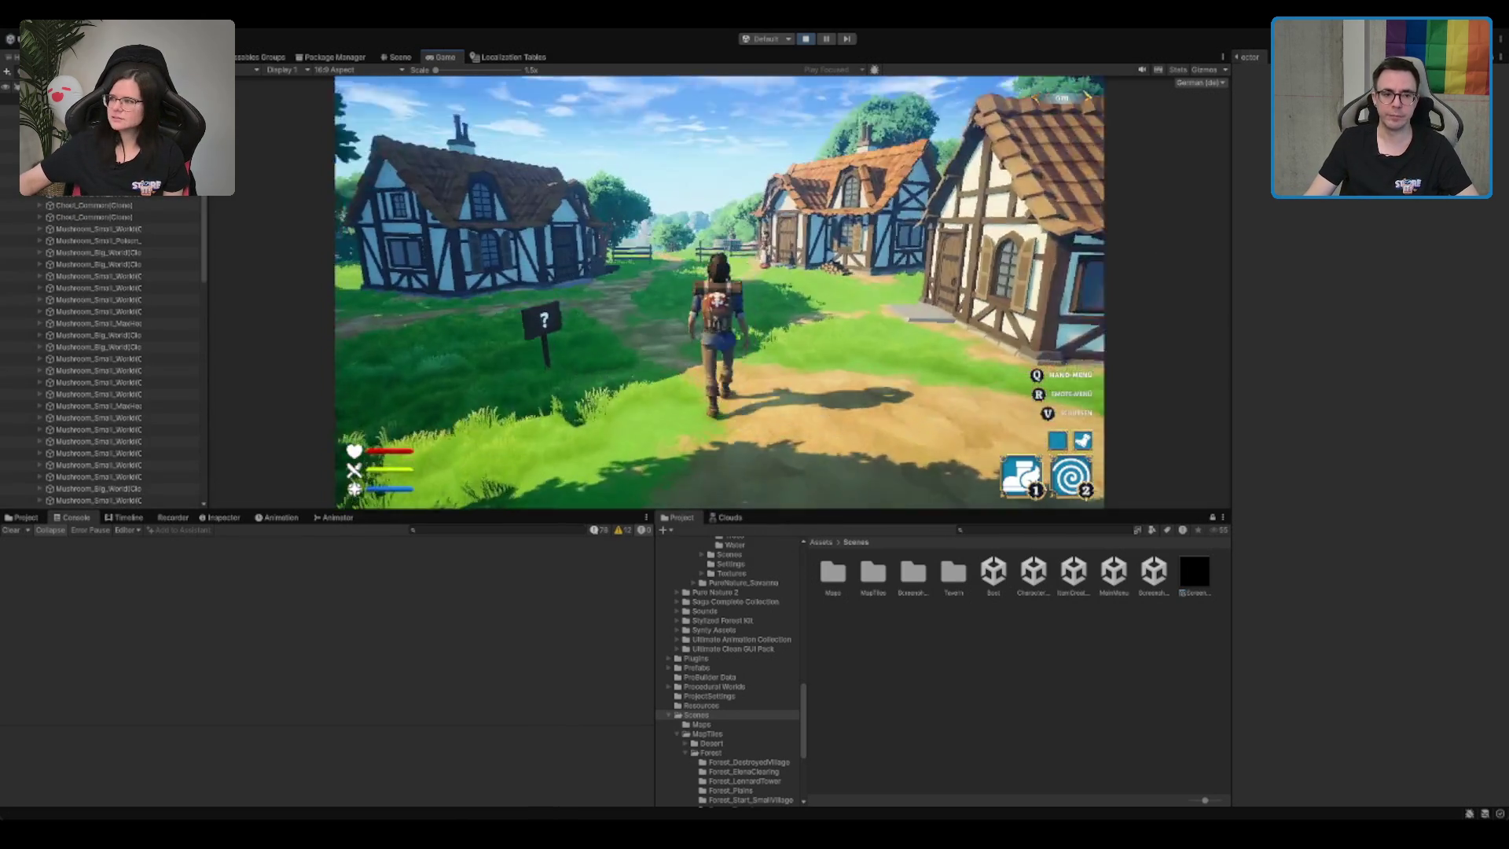
key("w")
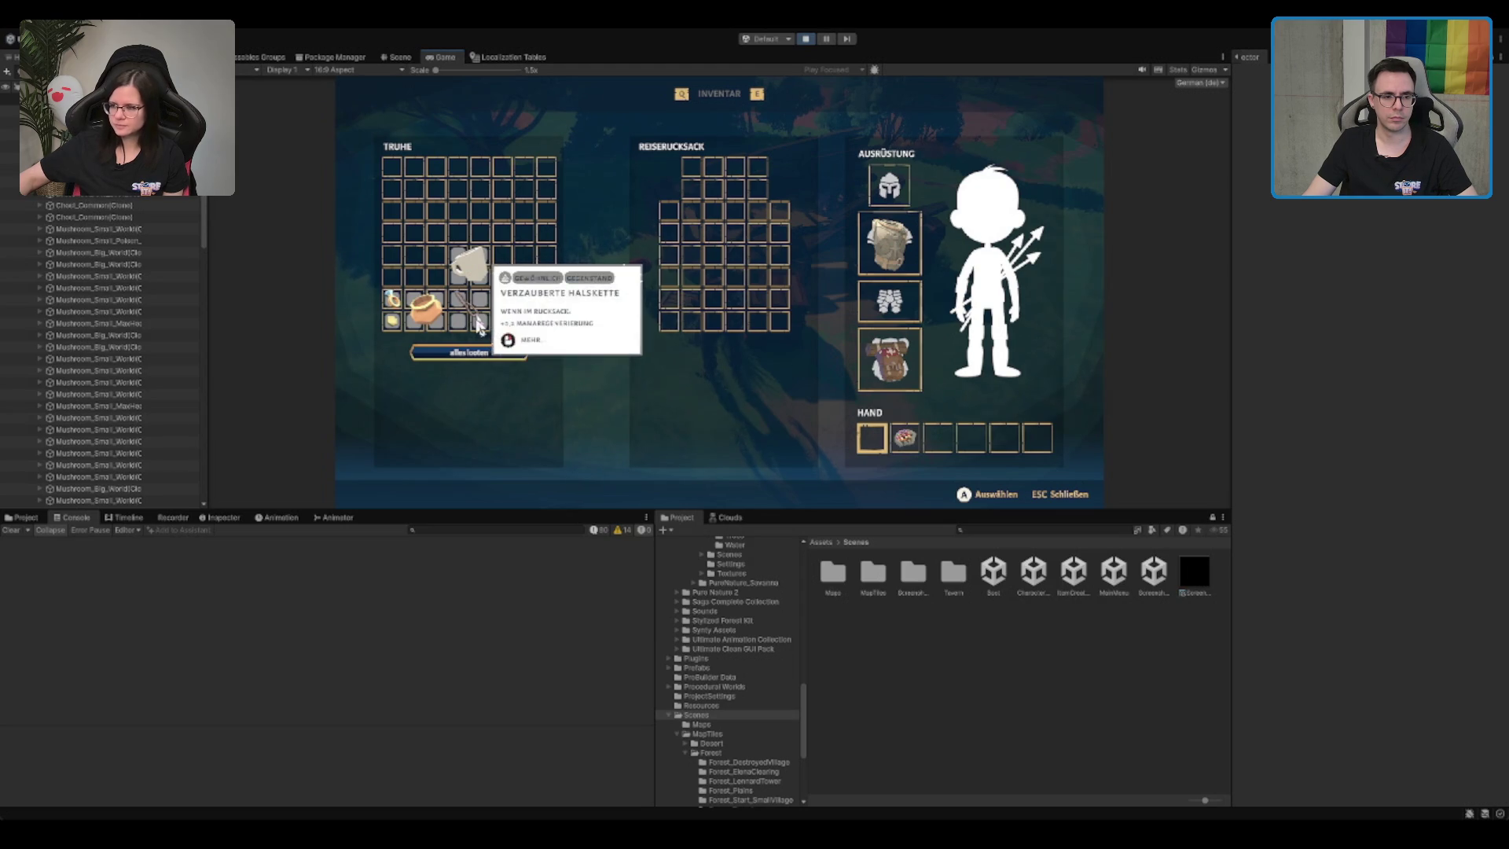
Step: Stash the bow in the Reiserucksack, then run and dash along the path
mouse_move(718, 322)
left_mouse_down()
mouse_move(688, 315)
mouse_move(680, 281)
left_mouse_up()
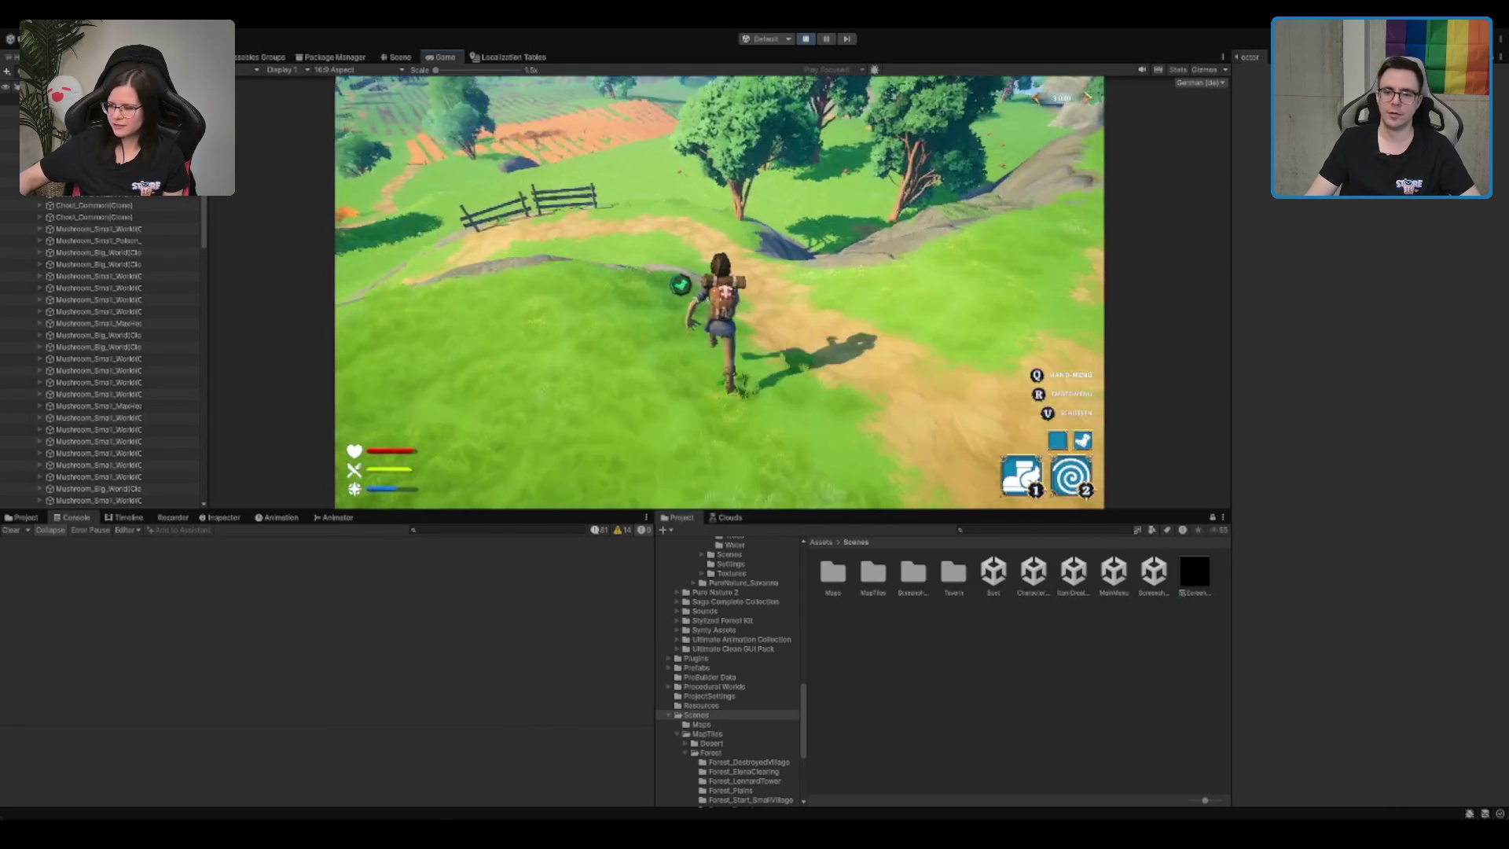
key("w")
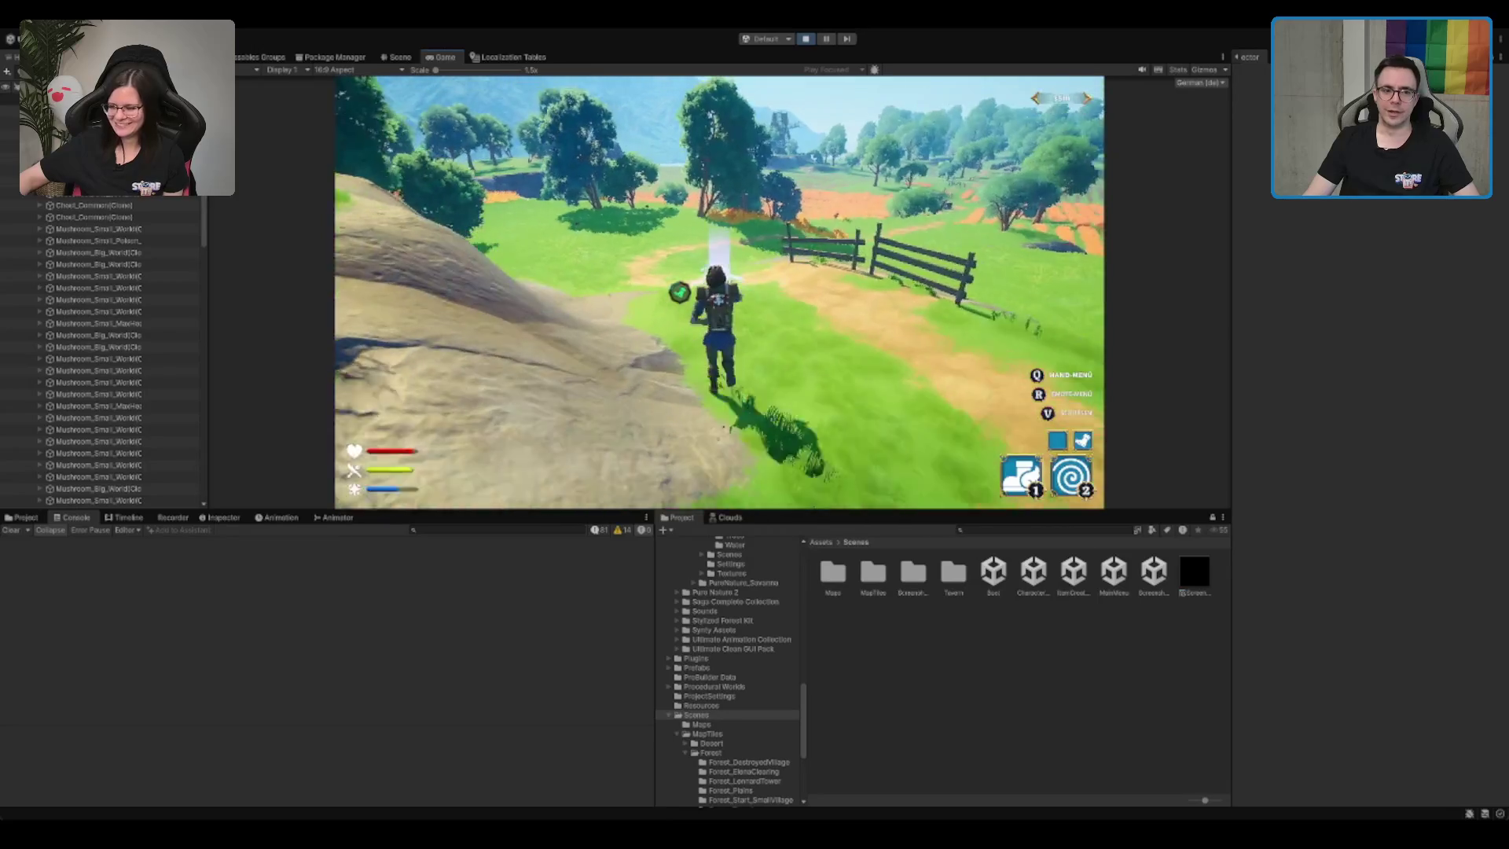
key("1")
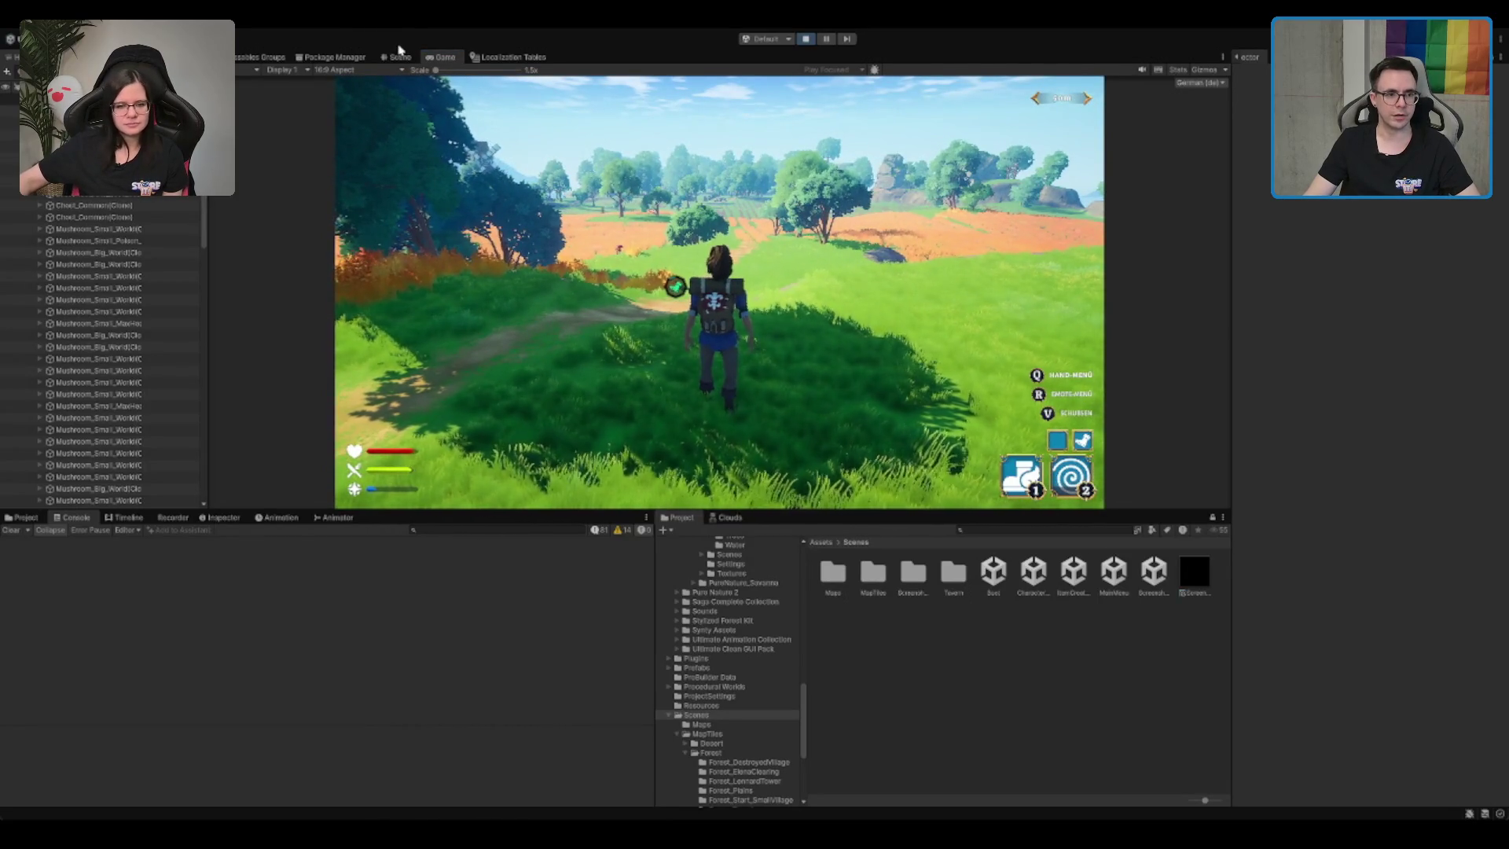
Step: Peek at the Scene view, then run the character along the path past the fence
left_click(397, 56)
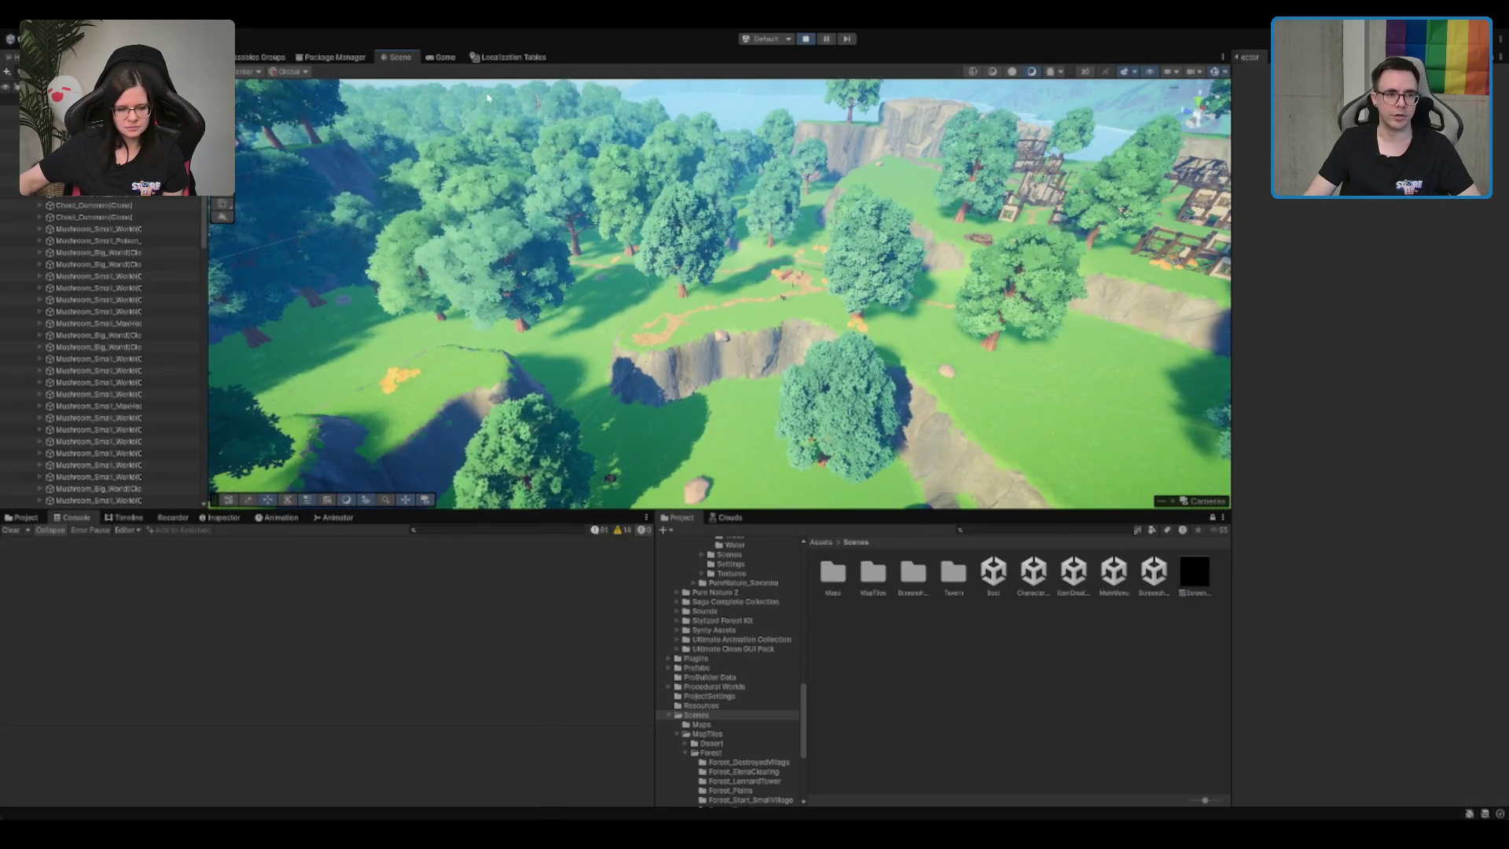
left_click(442, 58)
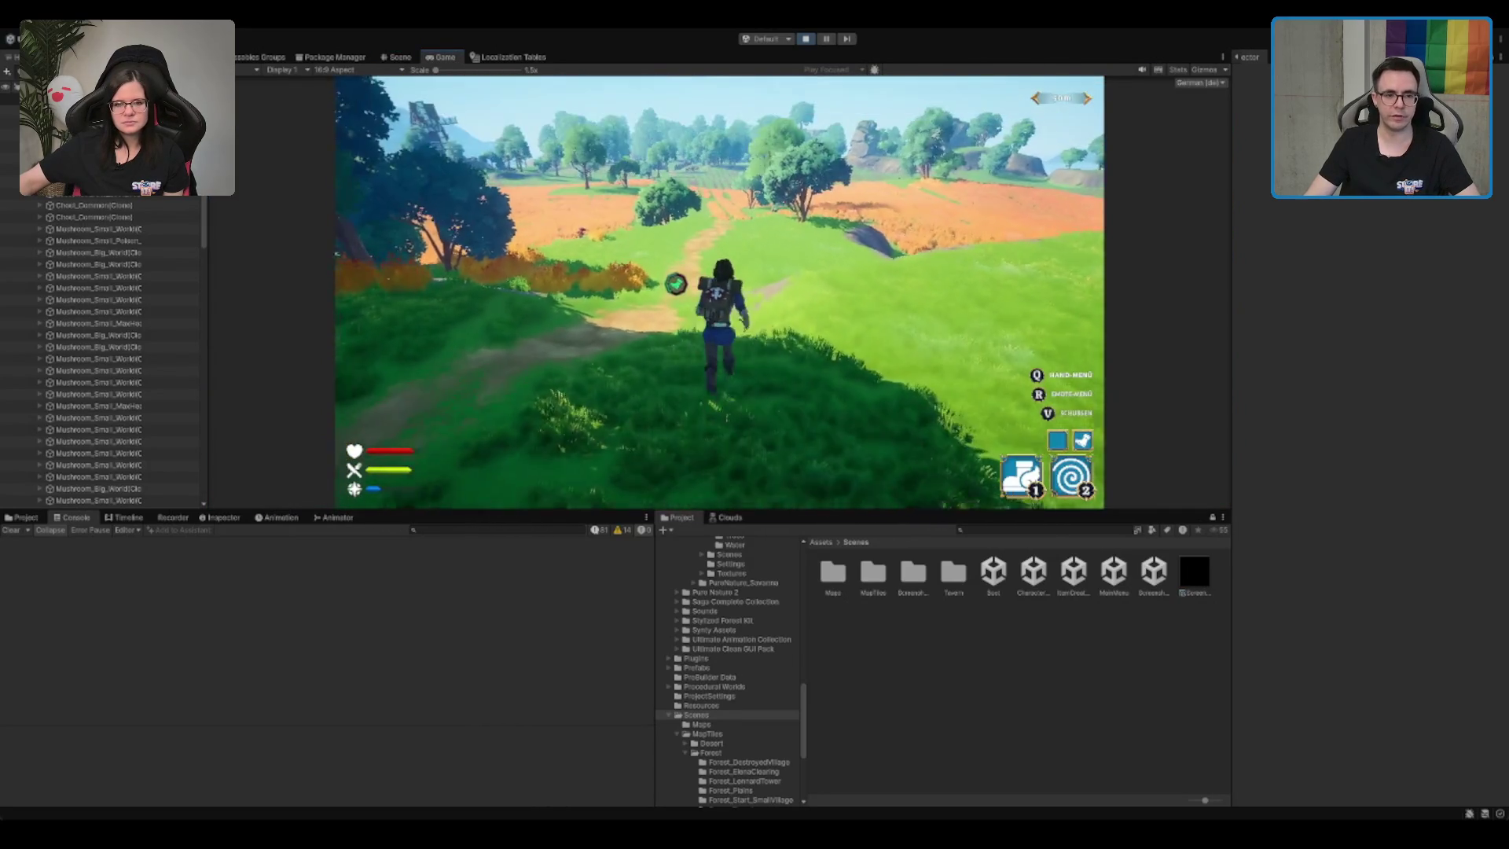
key("1")
key("w")
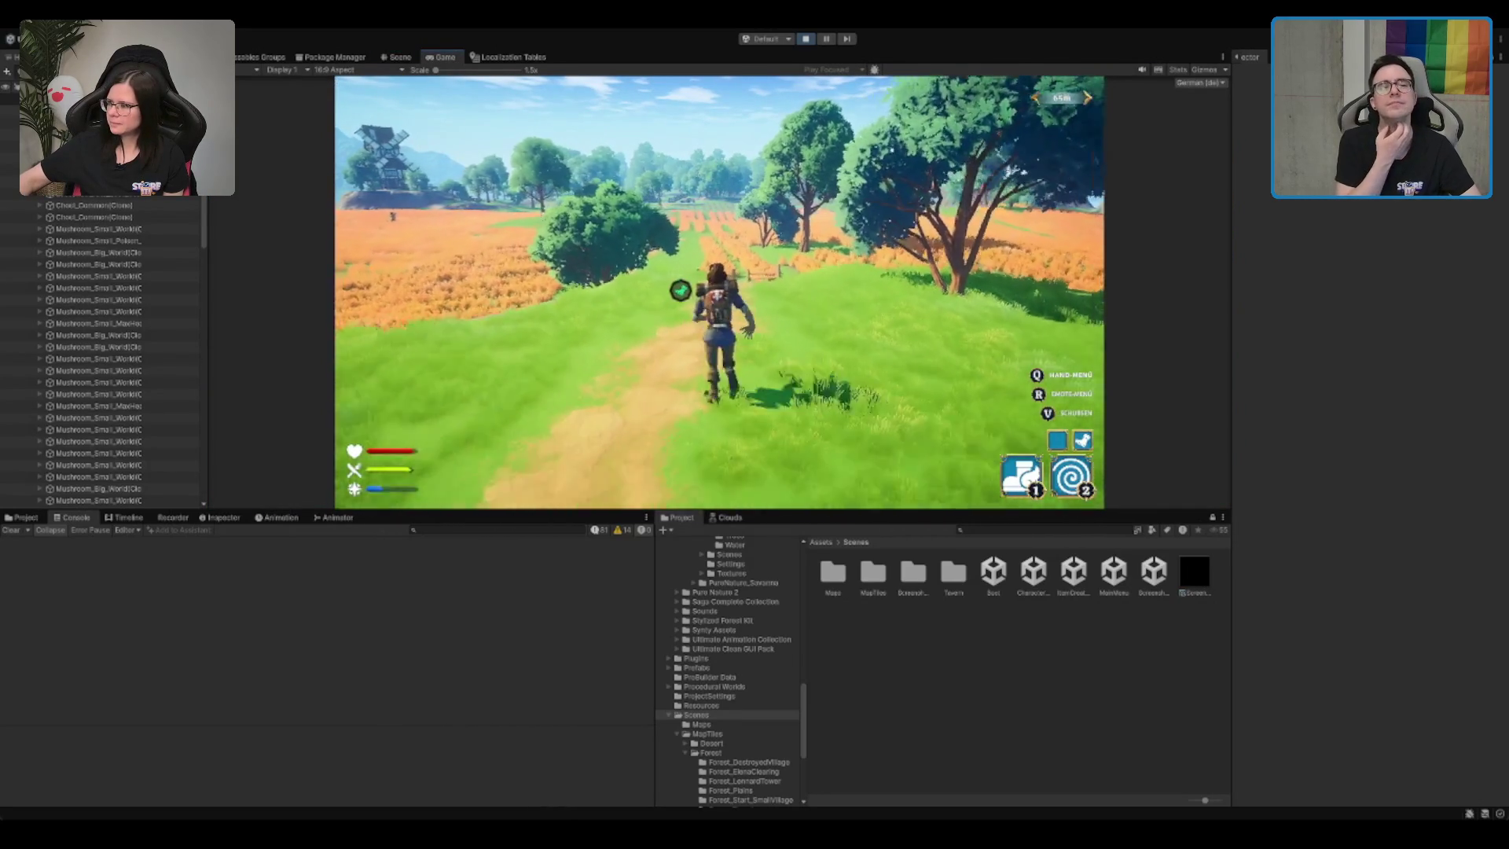
key("w")
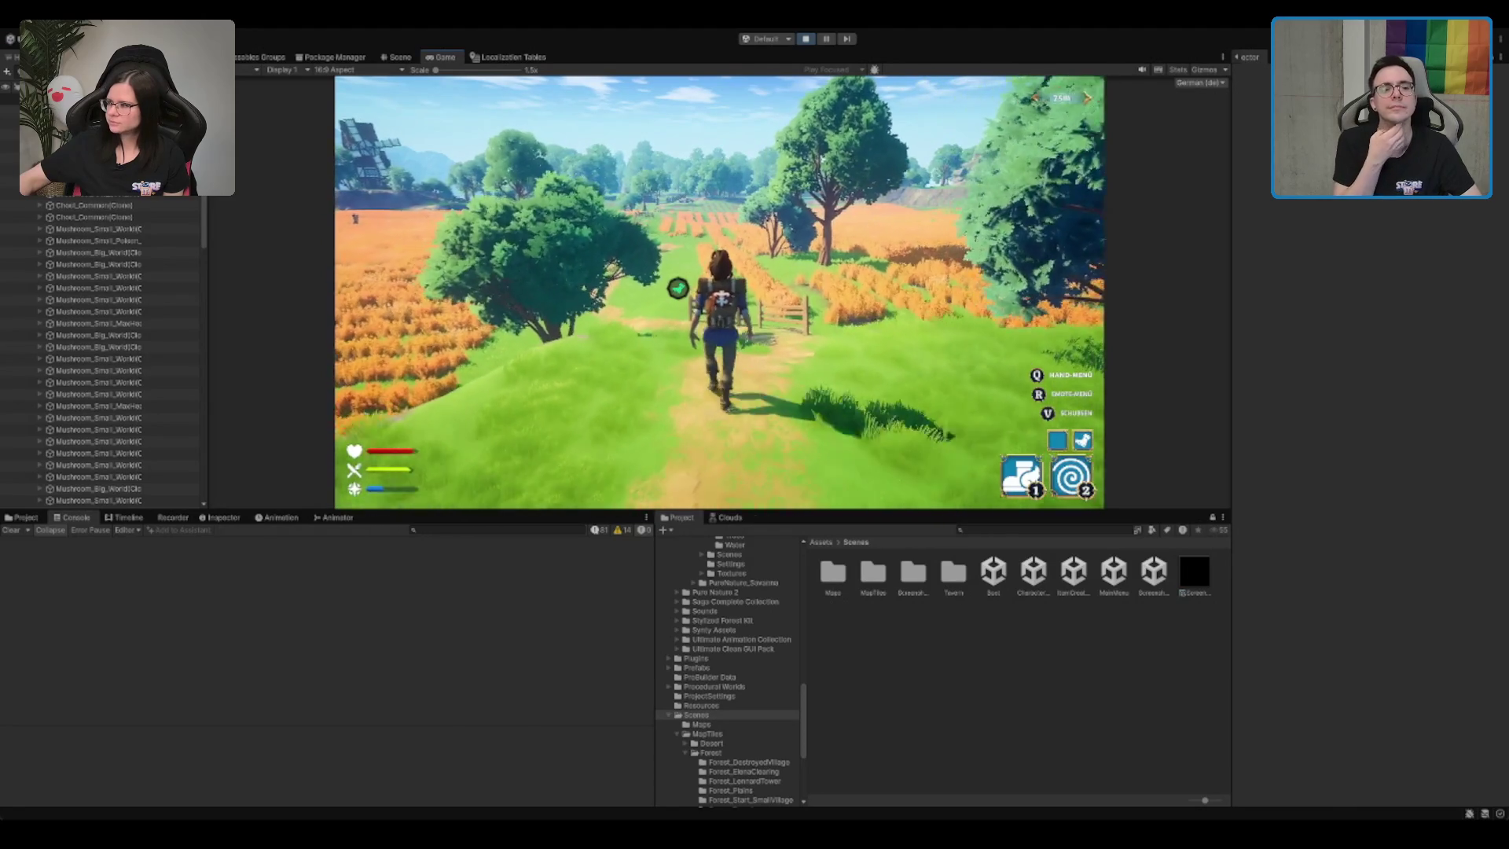
key("w")
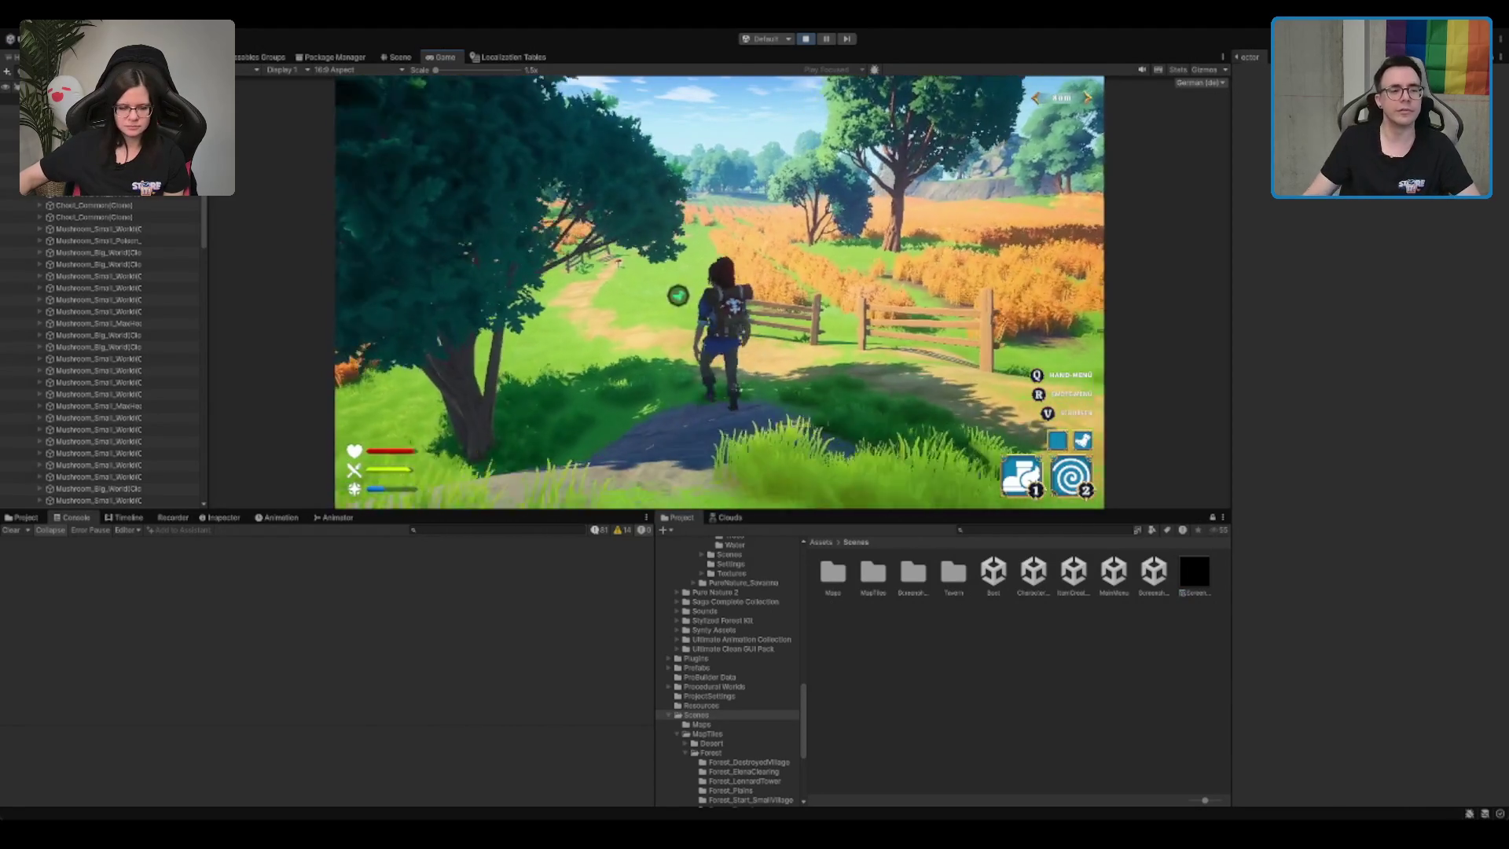
key("w")
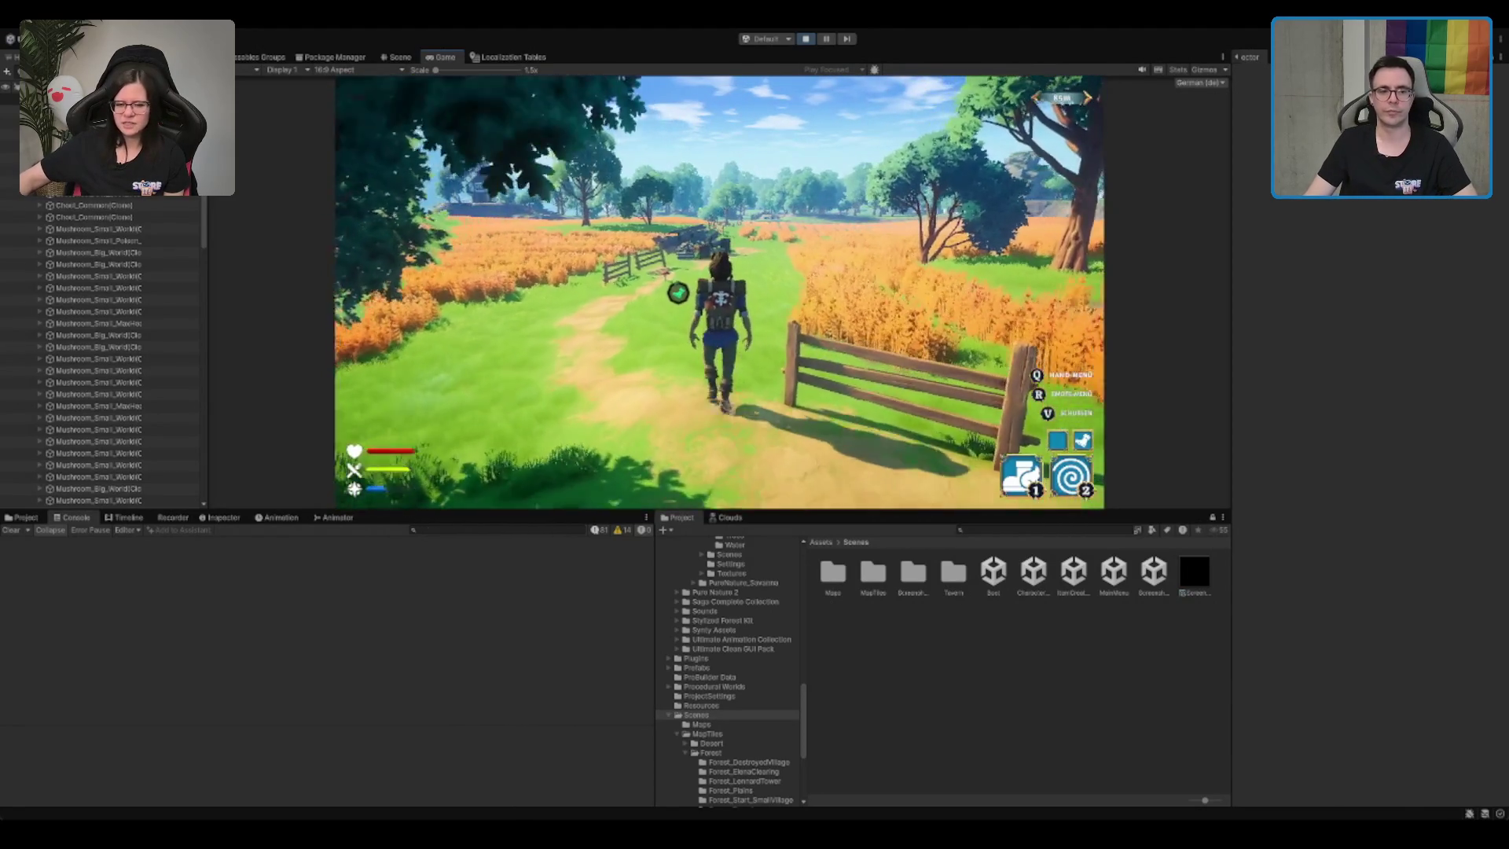
key("w")
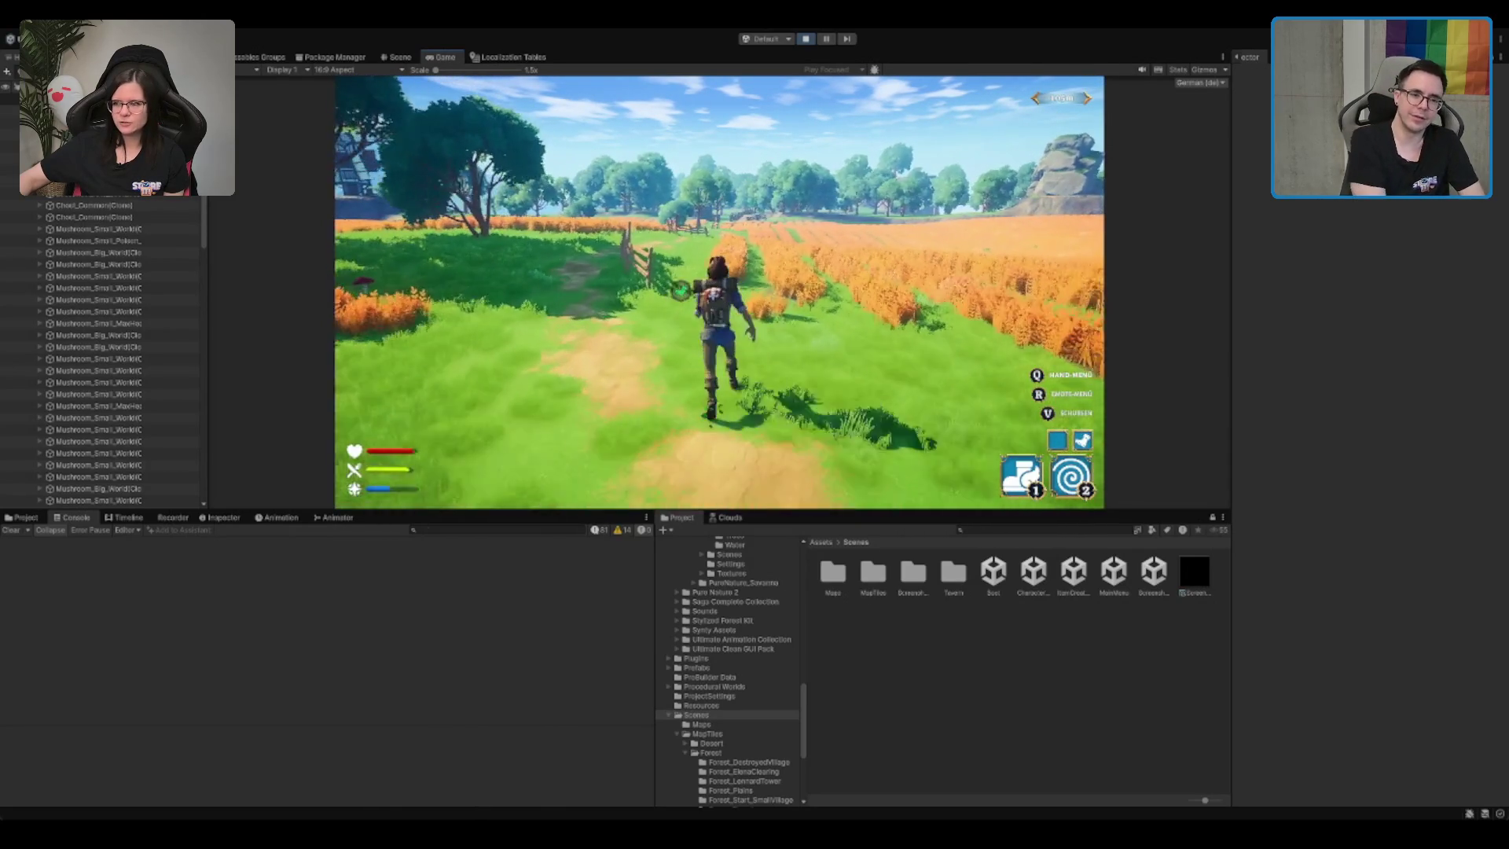
key("w")
key("w")
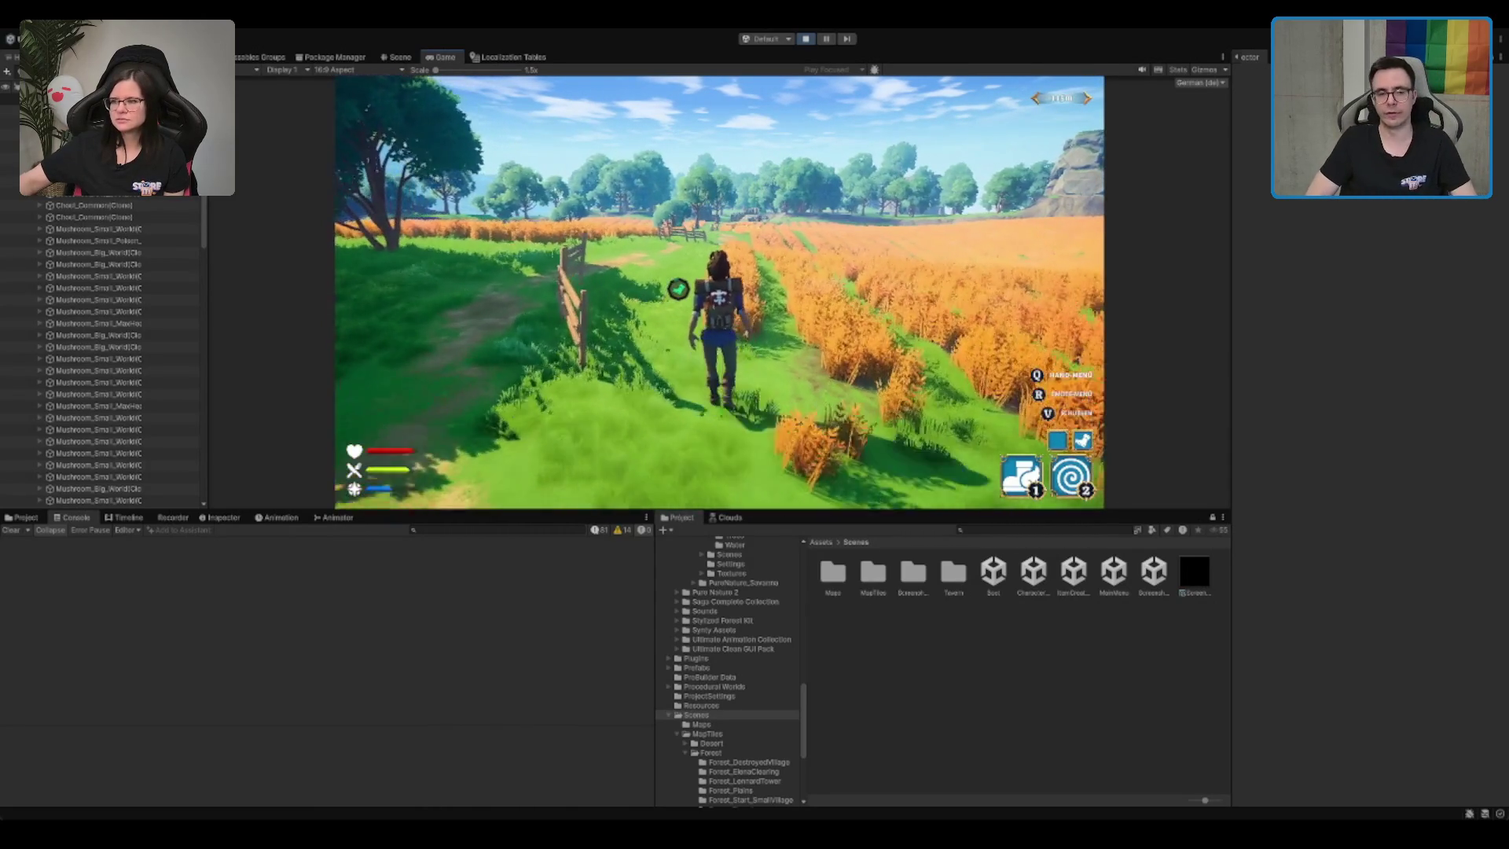
Step: Dash forward and try a skill repeatedly, which fails for lack of mana
key("space")
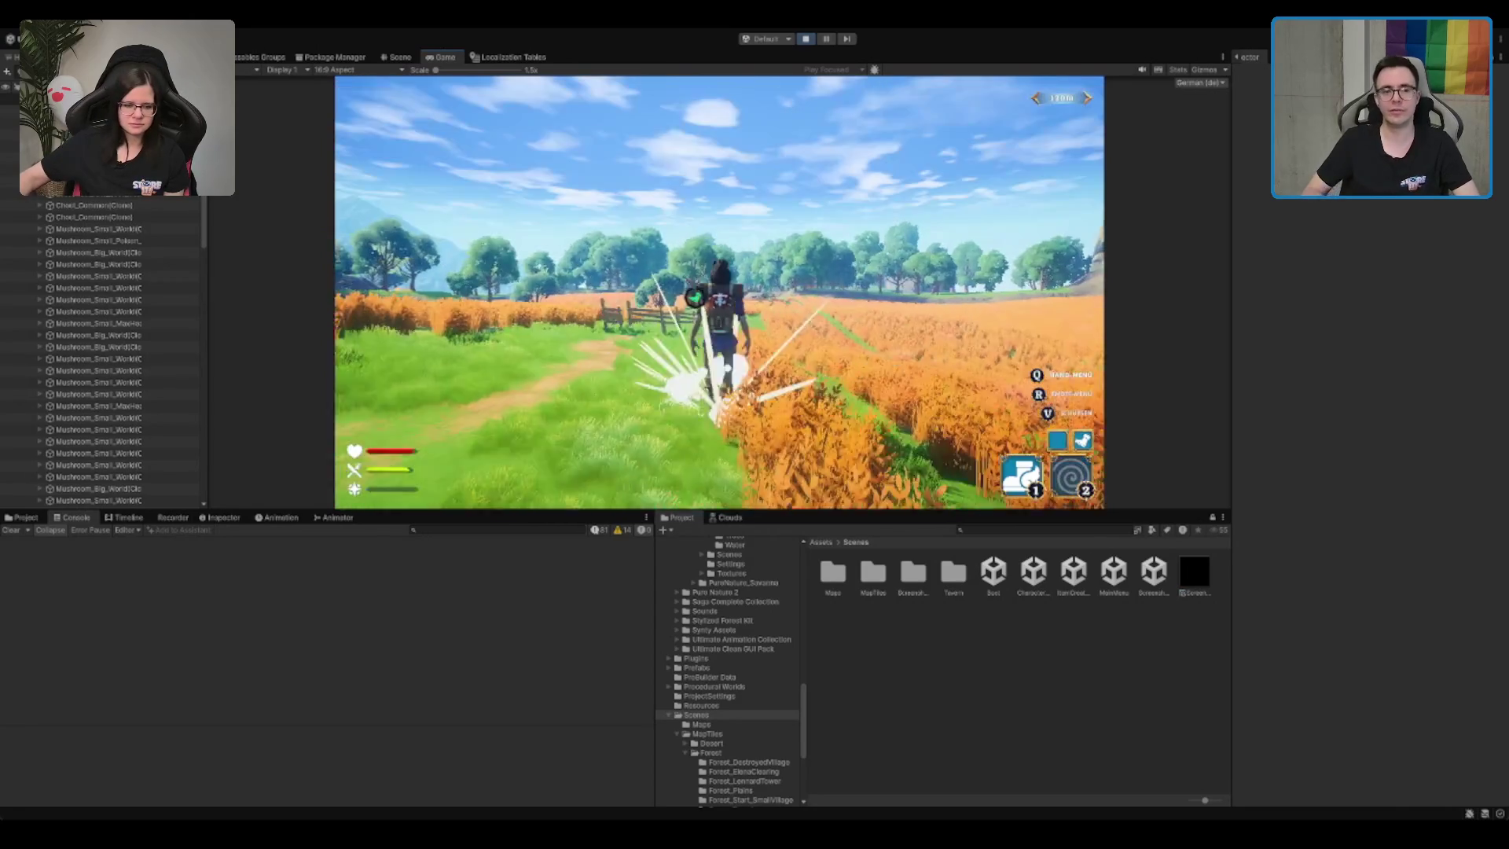
key("w")
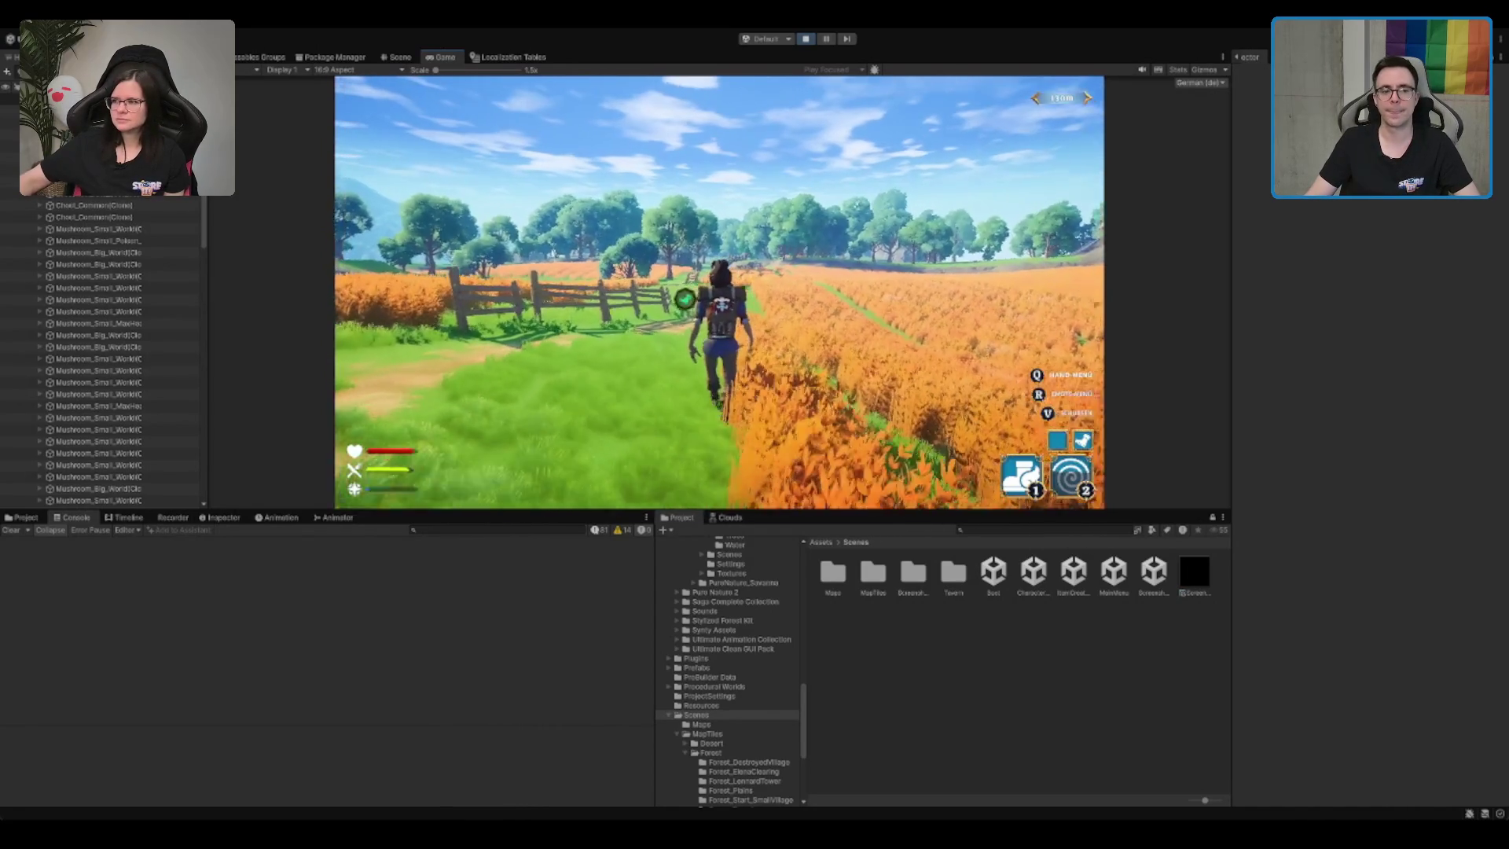
key("w")
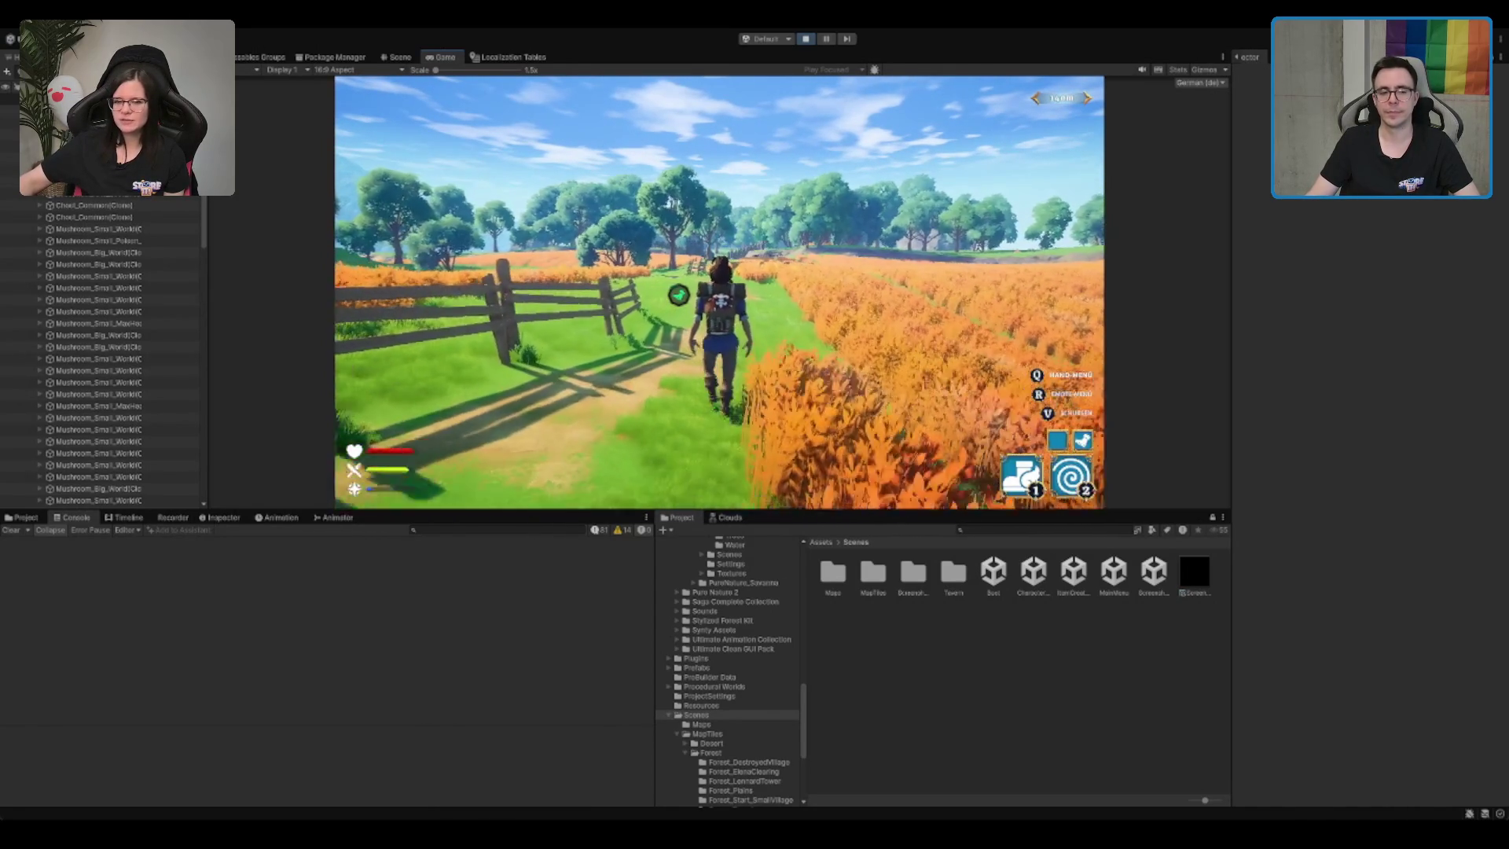
key("w")
key("1")
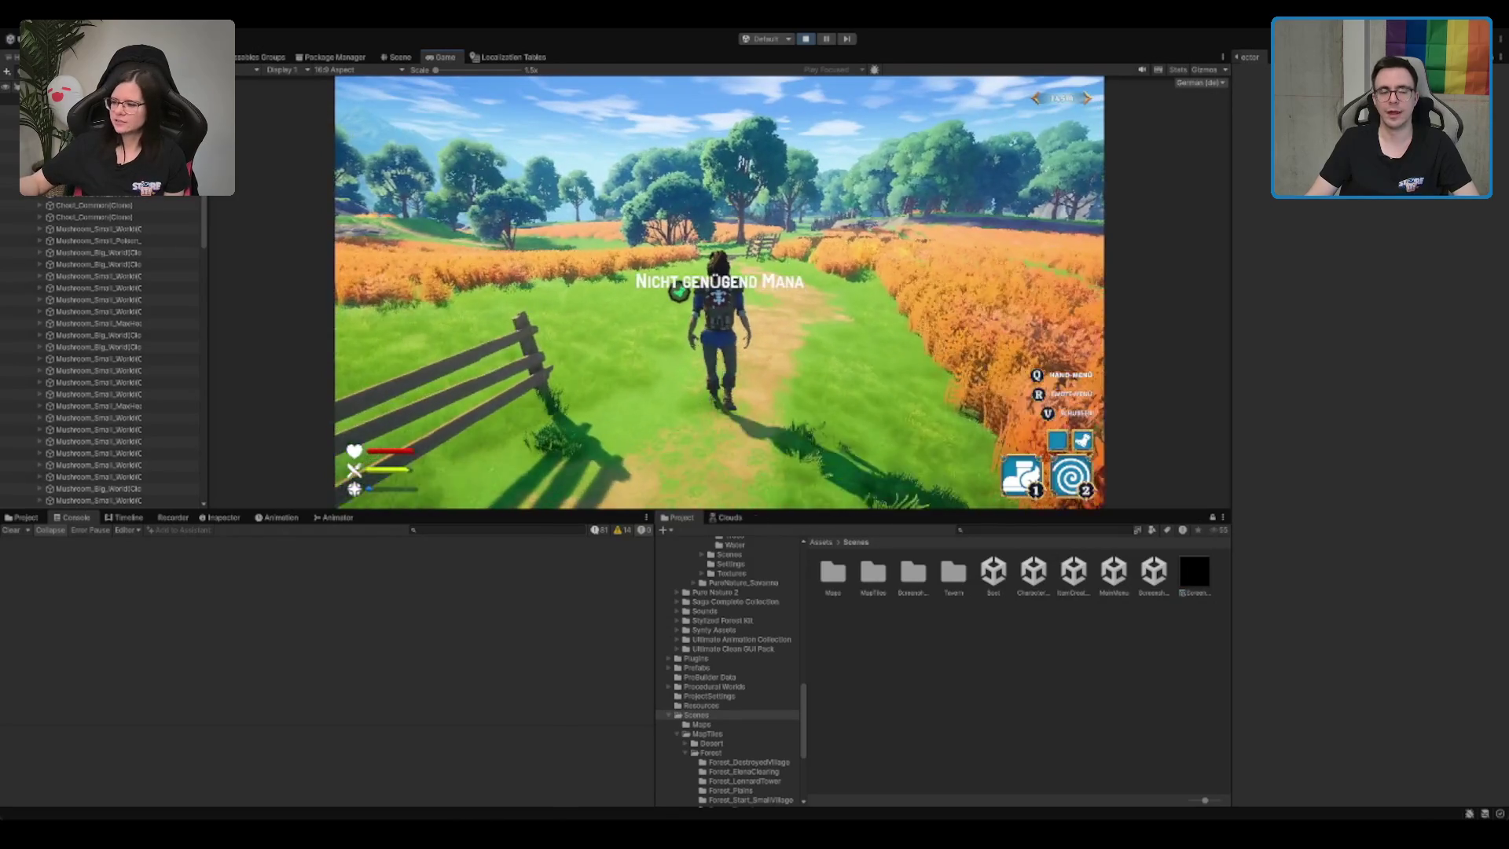
key("w")
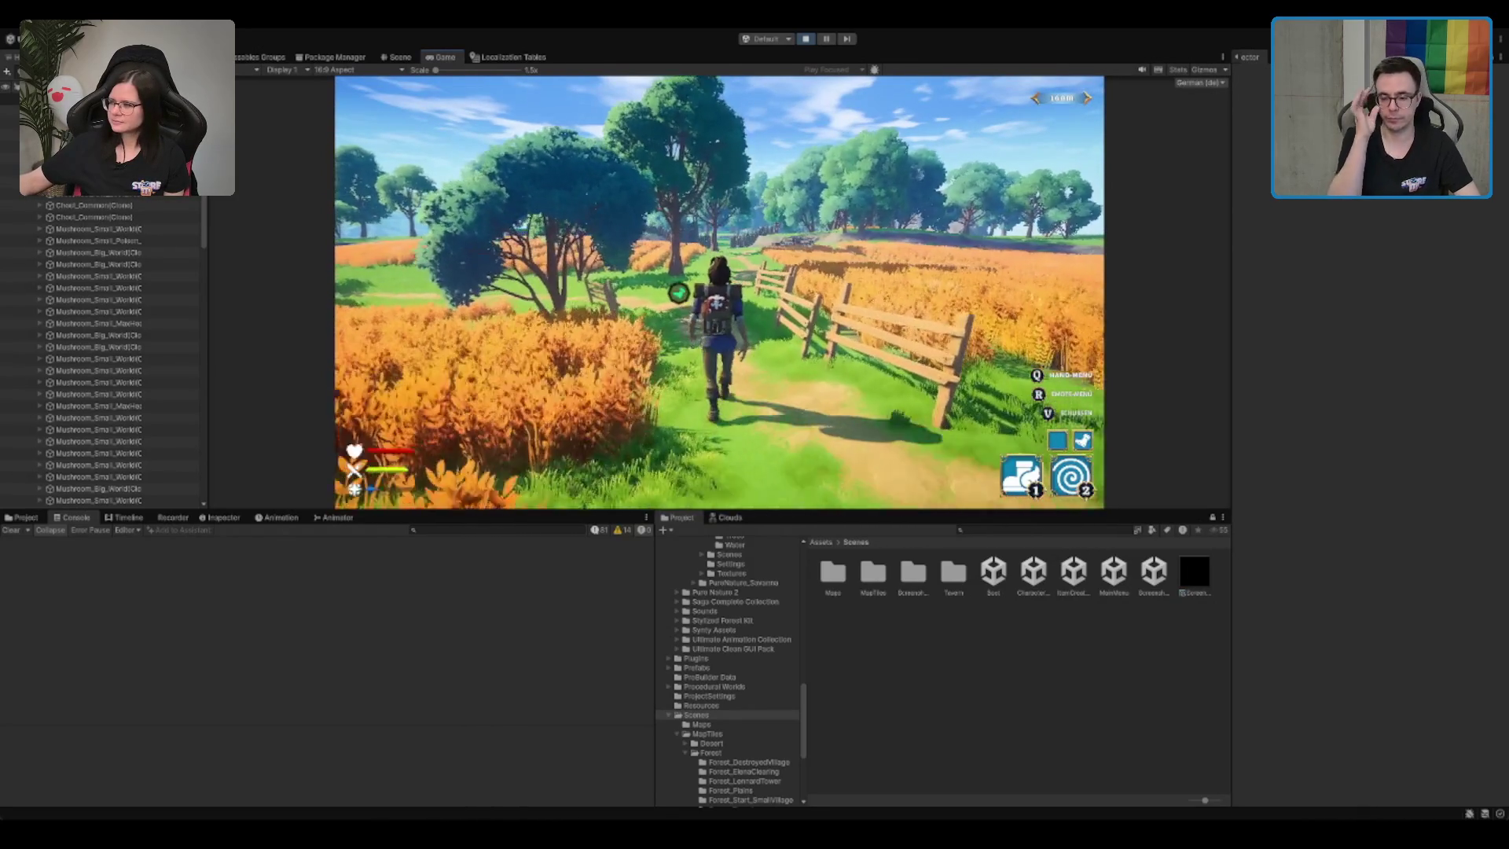
key("1")
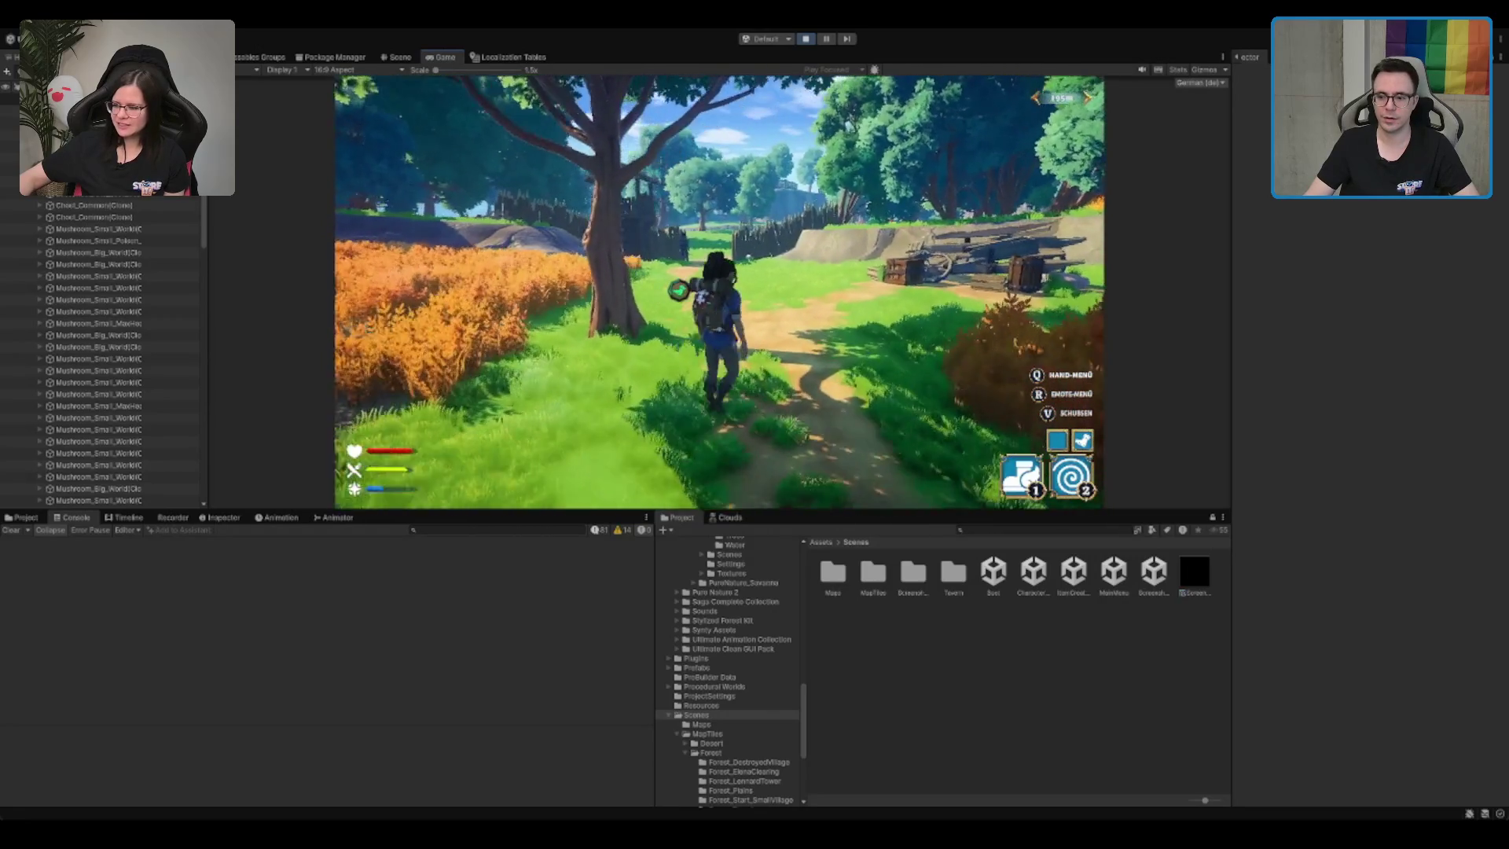
Step: Open the chest next to the wagon and close it again
key("w")
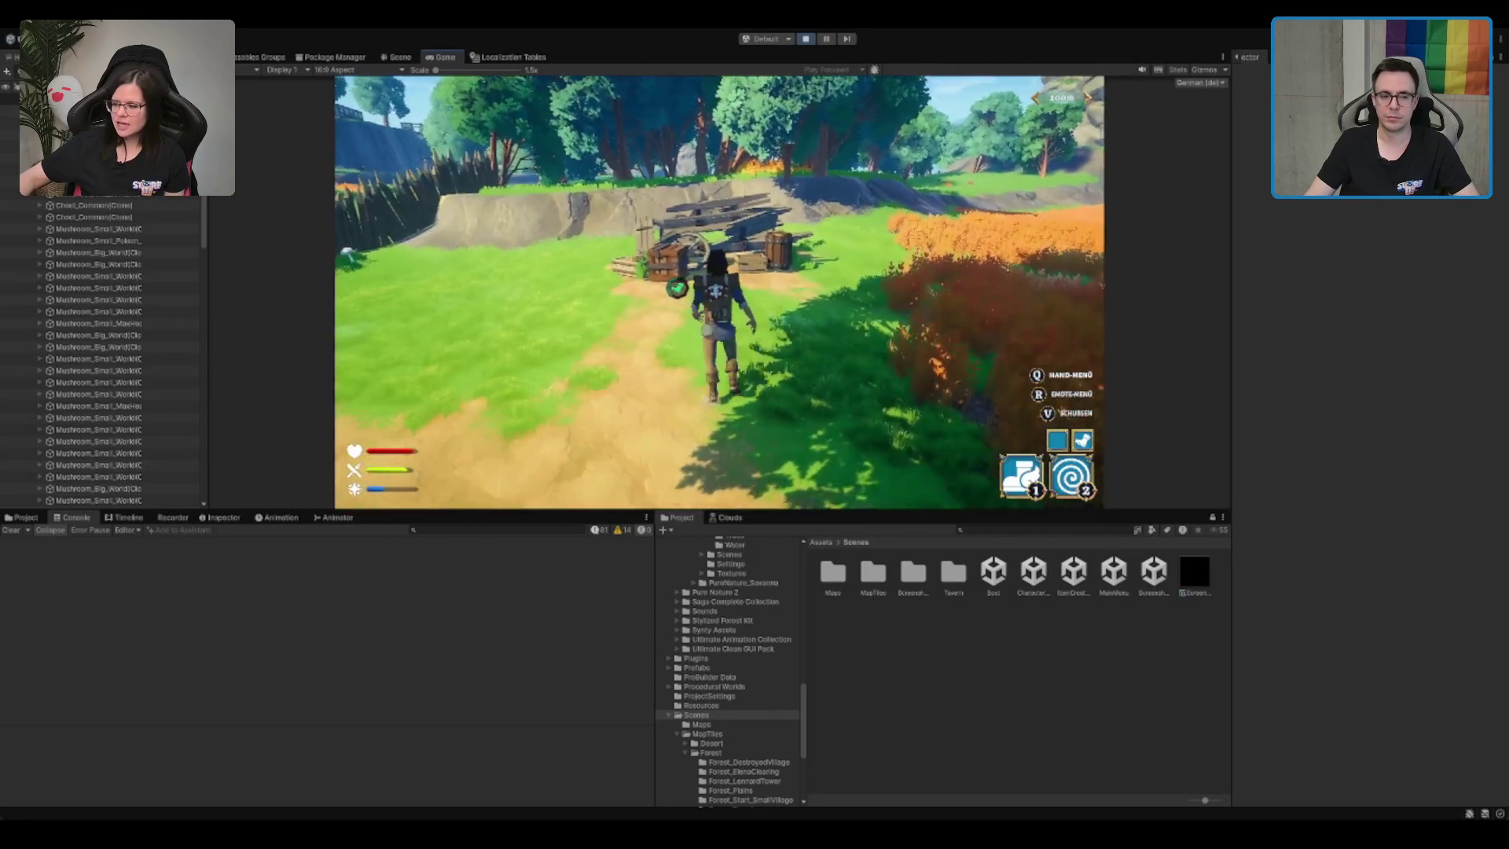
key("e")
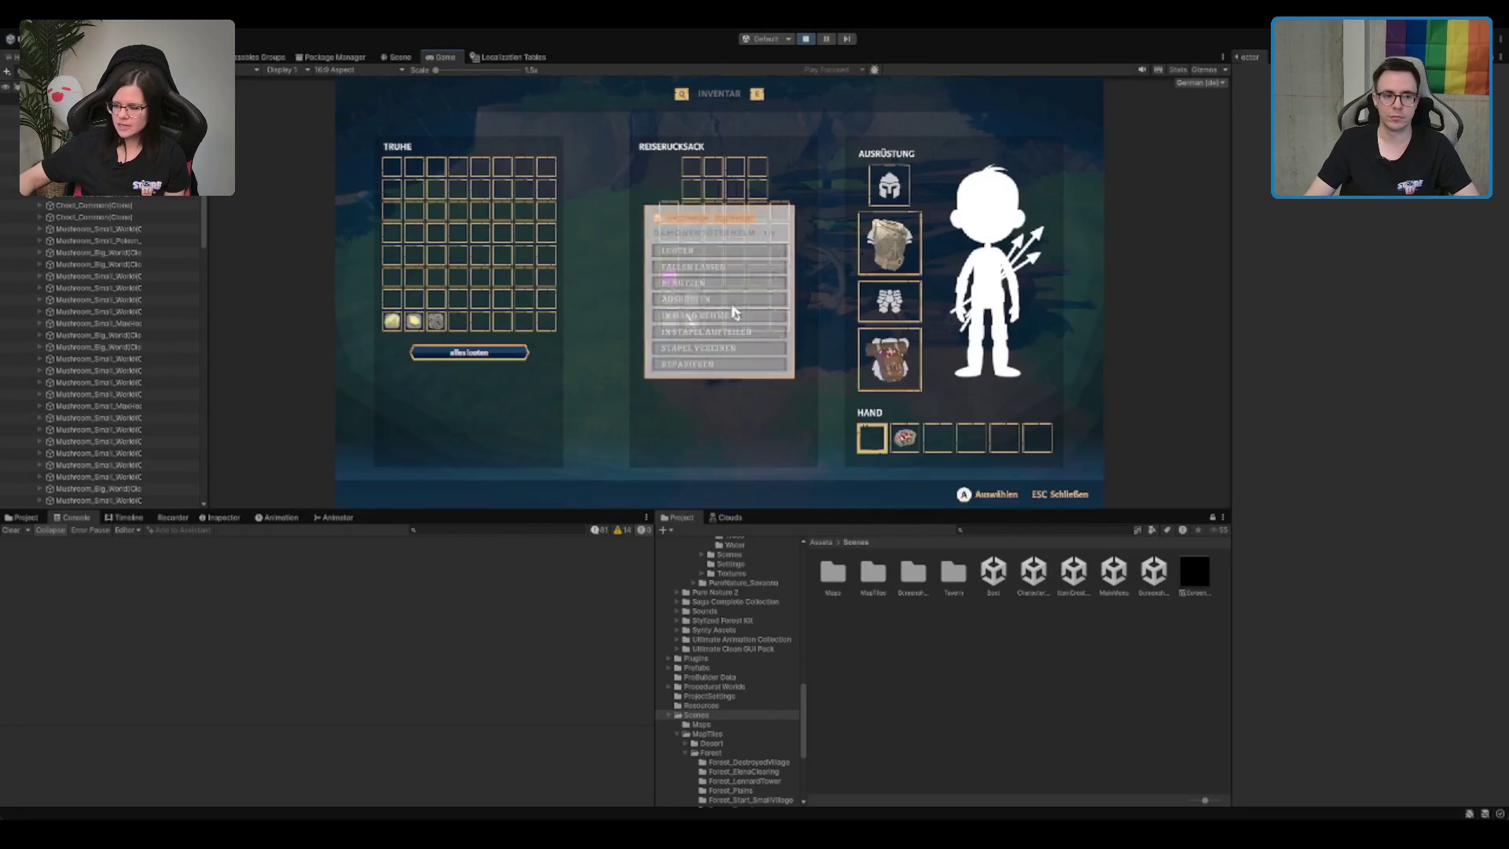
left_click(431, 360)
key("Escape")
Step: Run through the palisade gate across the meadow, then switch to the Scene view
key("w")
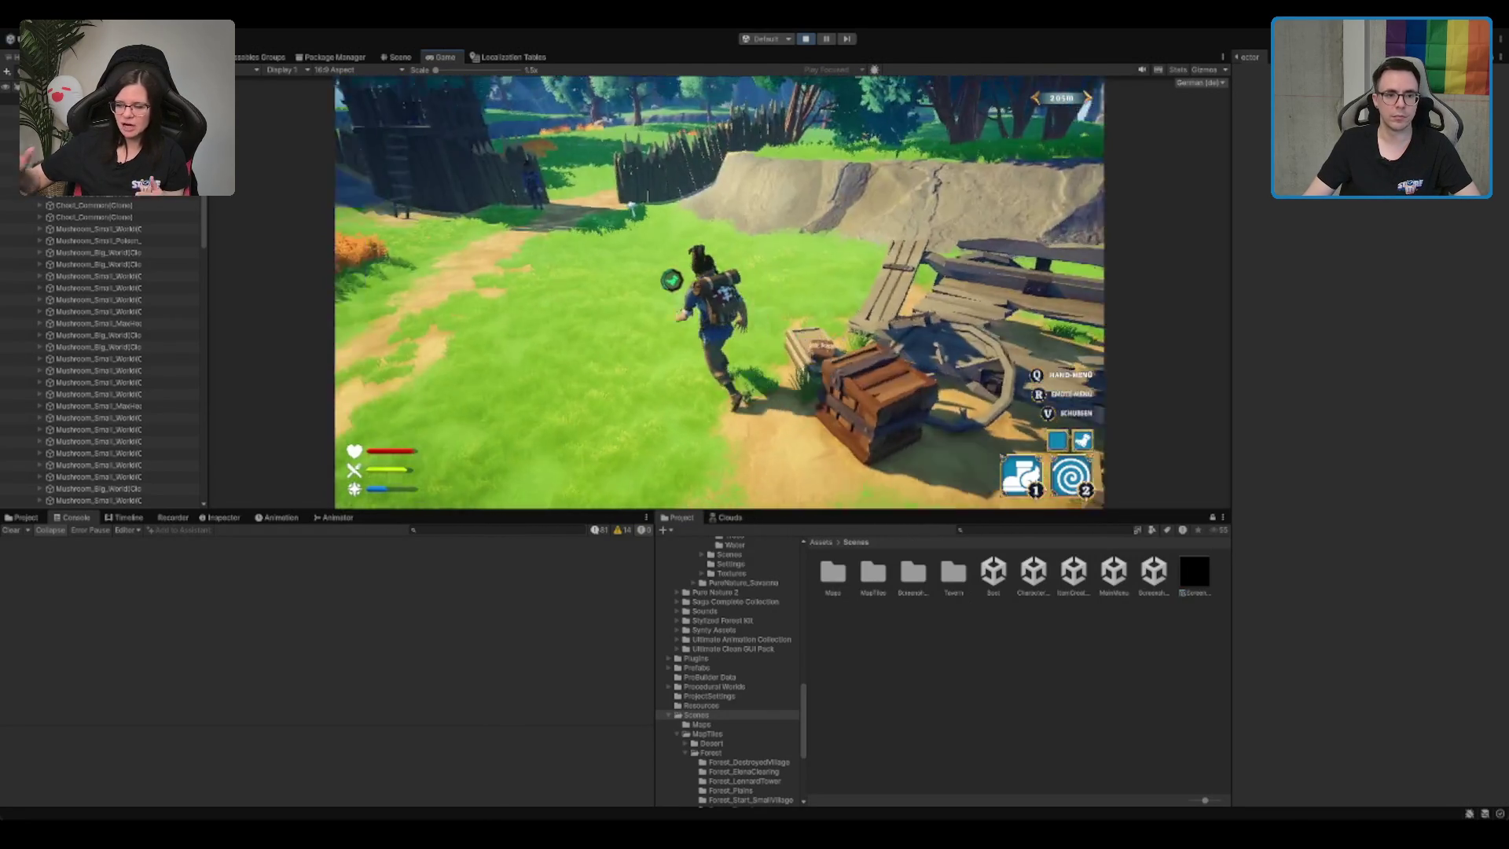
key("w")
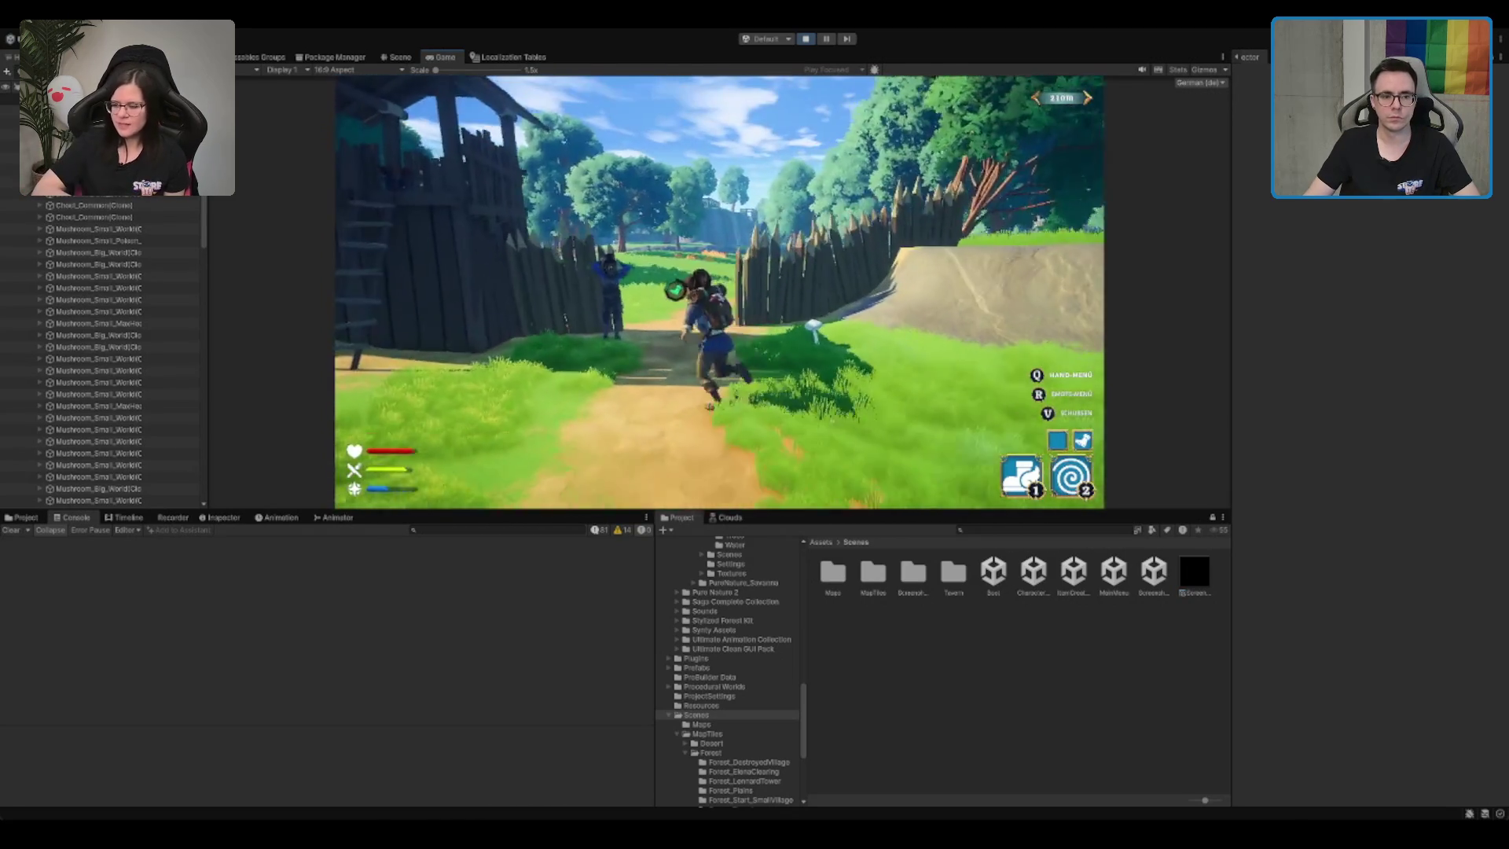
key("w")
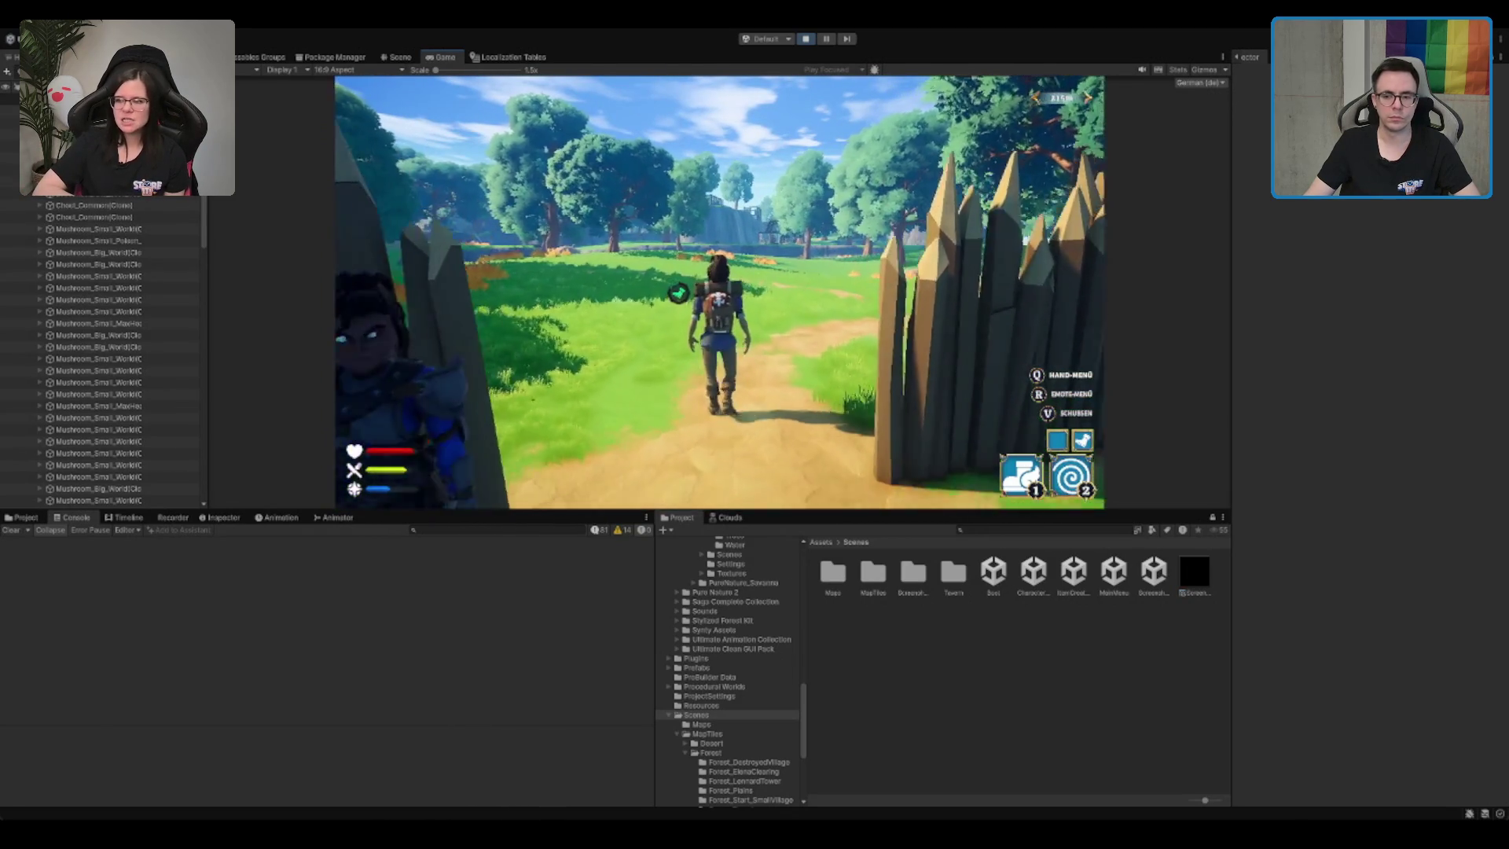
key("w")
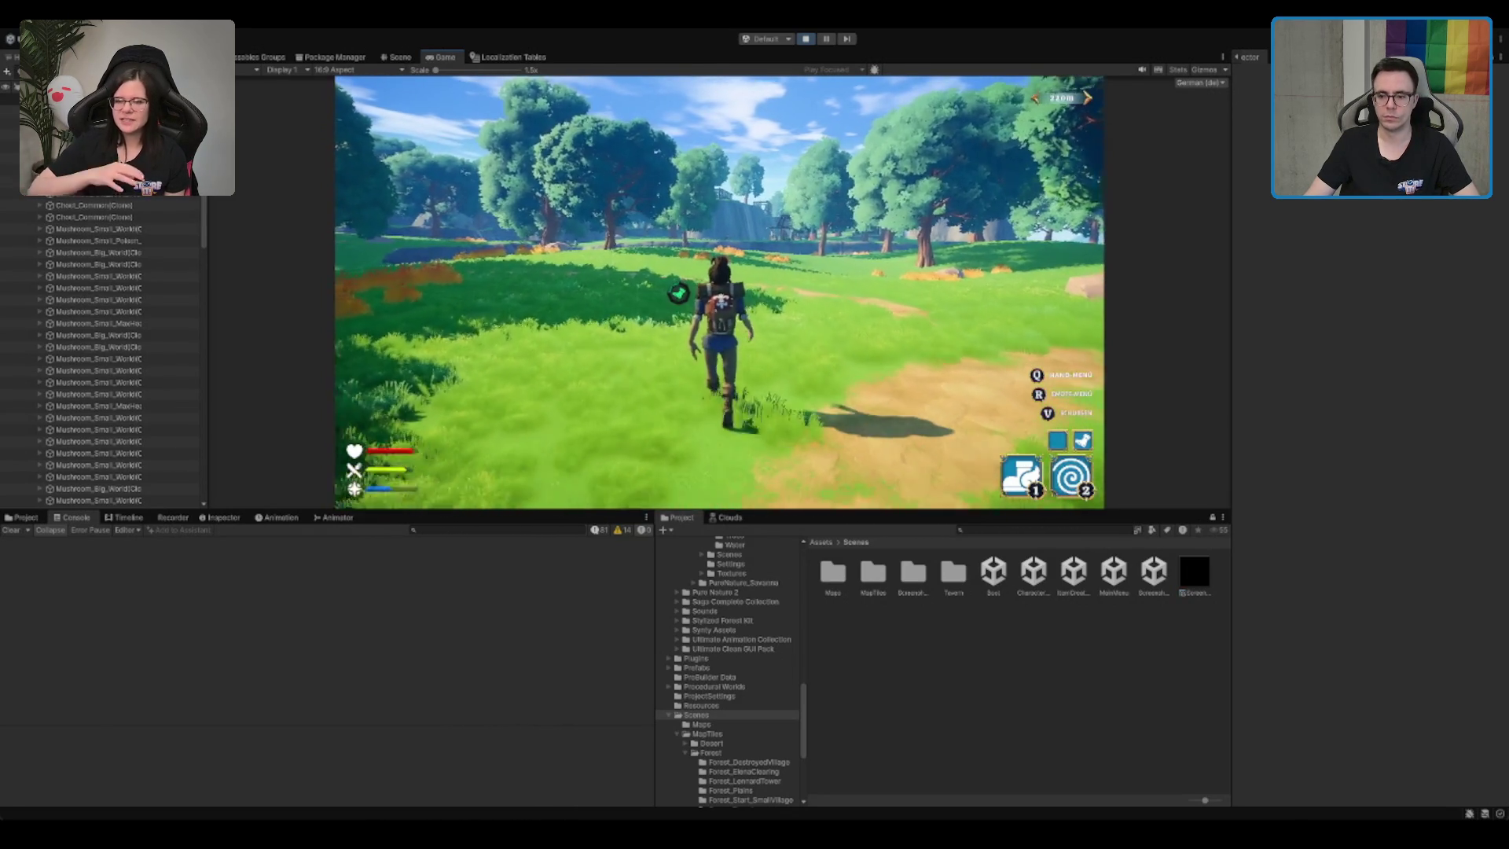
key("w")
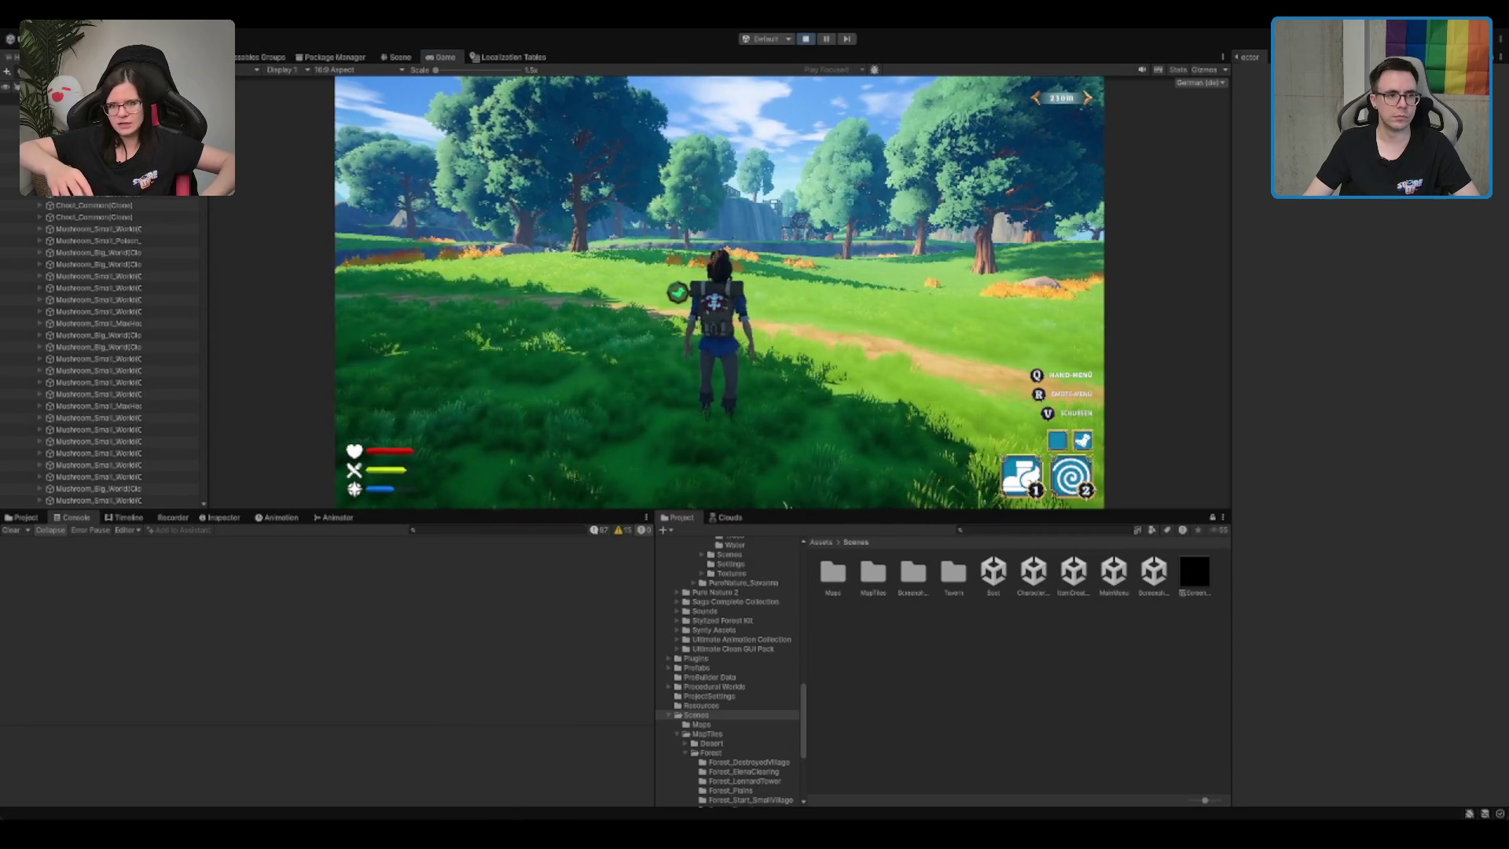
key("ctrl+1")
Step: Fly the scene camera into the forest clearing and check the Map Location Areas and Enemy Locations lists
scroll(801, 317, "up", 5)
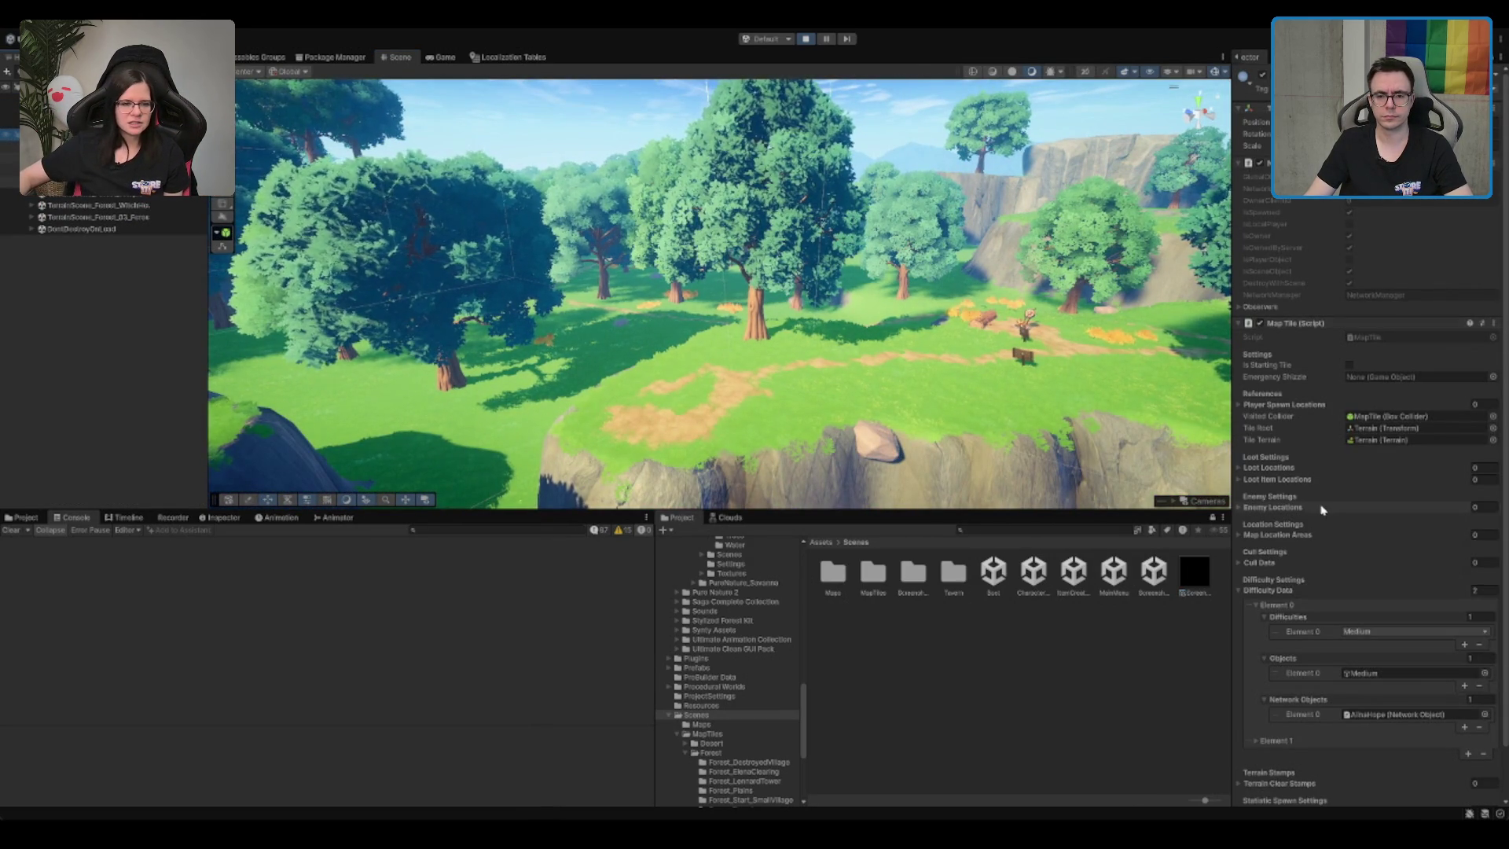
scroll(1323, 510, "down", 3)
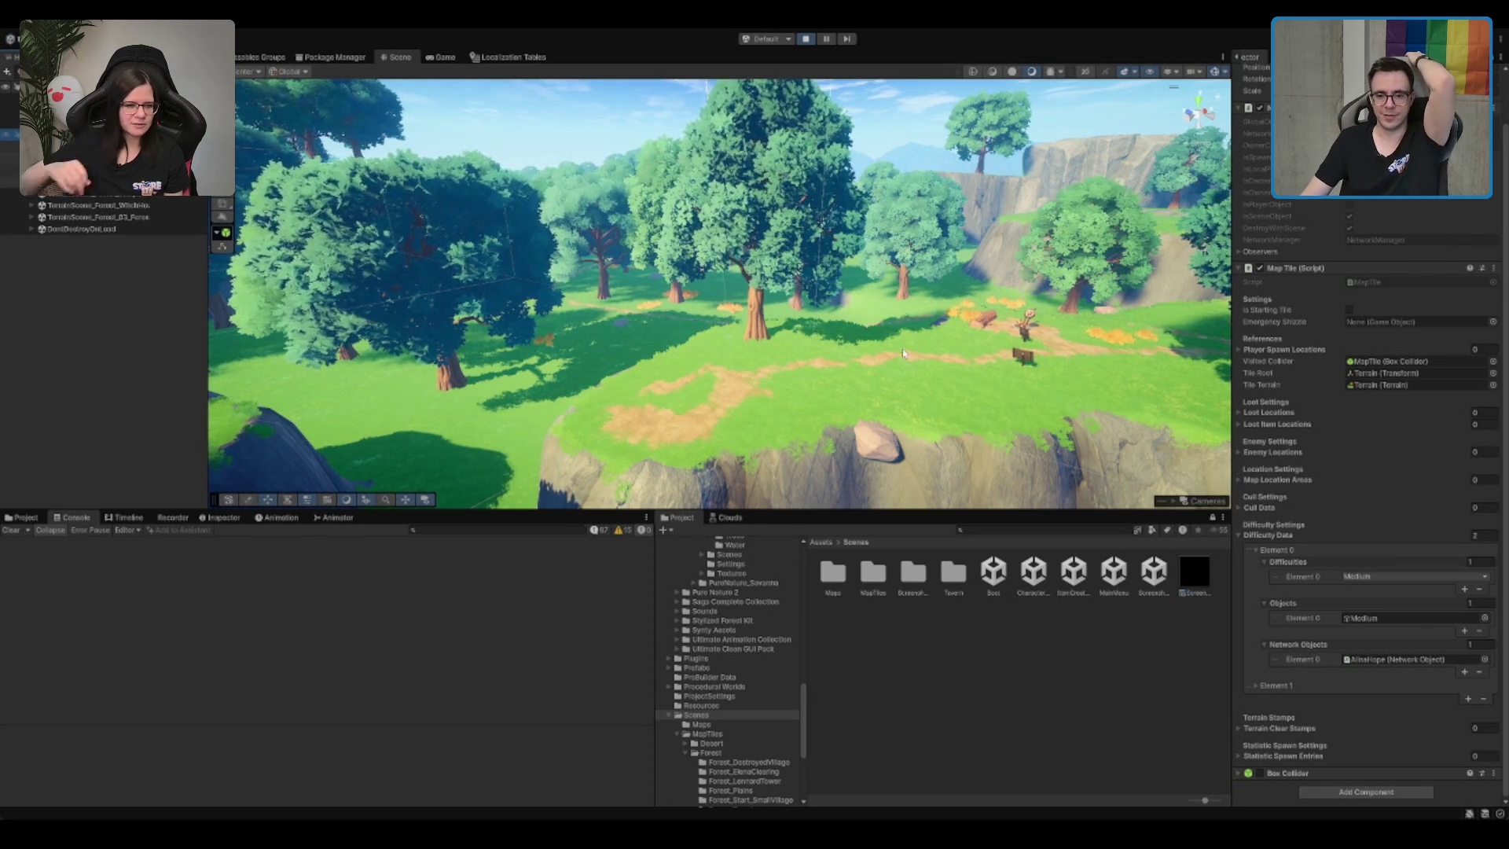
left_click_drag(903, 353, 805, 306)
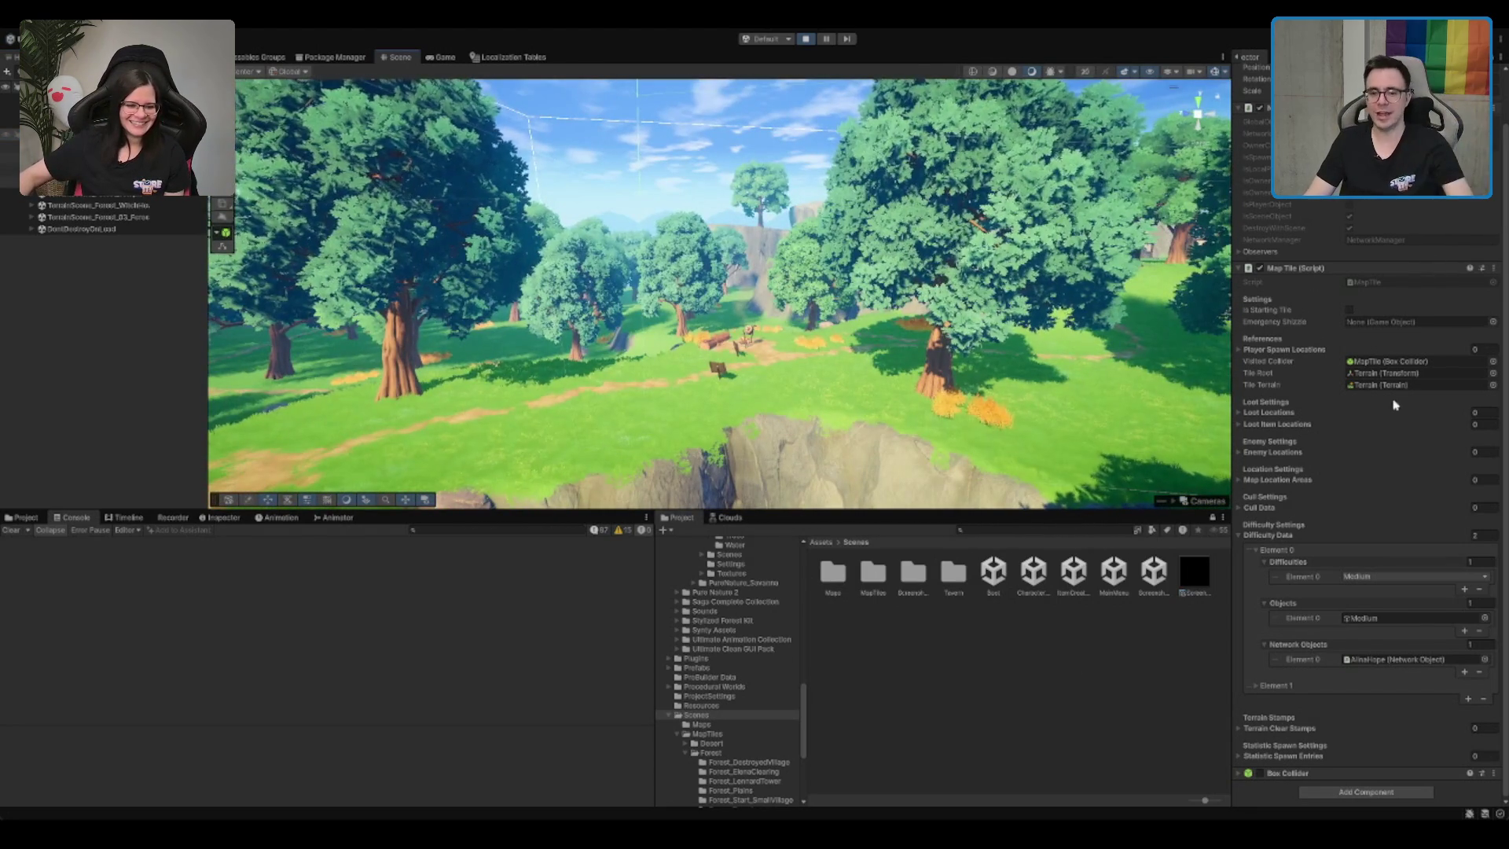
left_click(1307, 480)
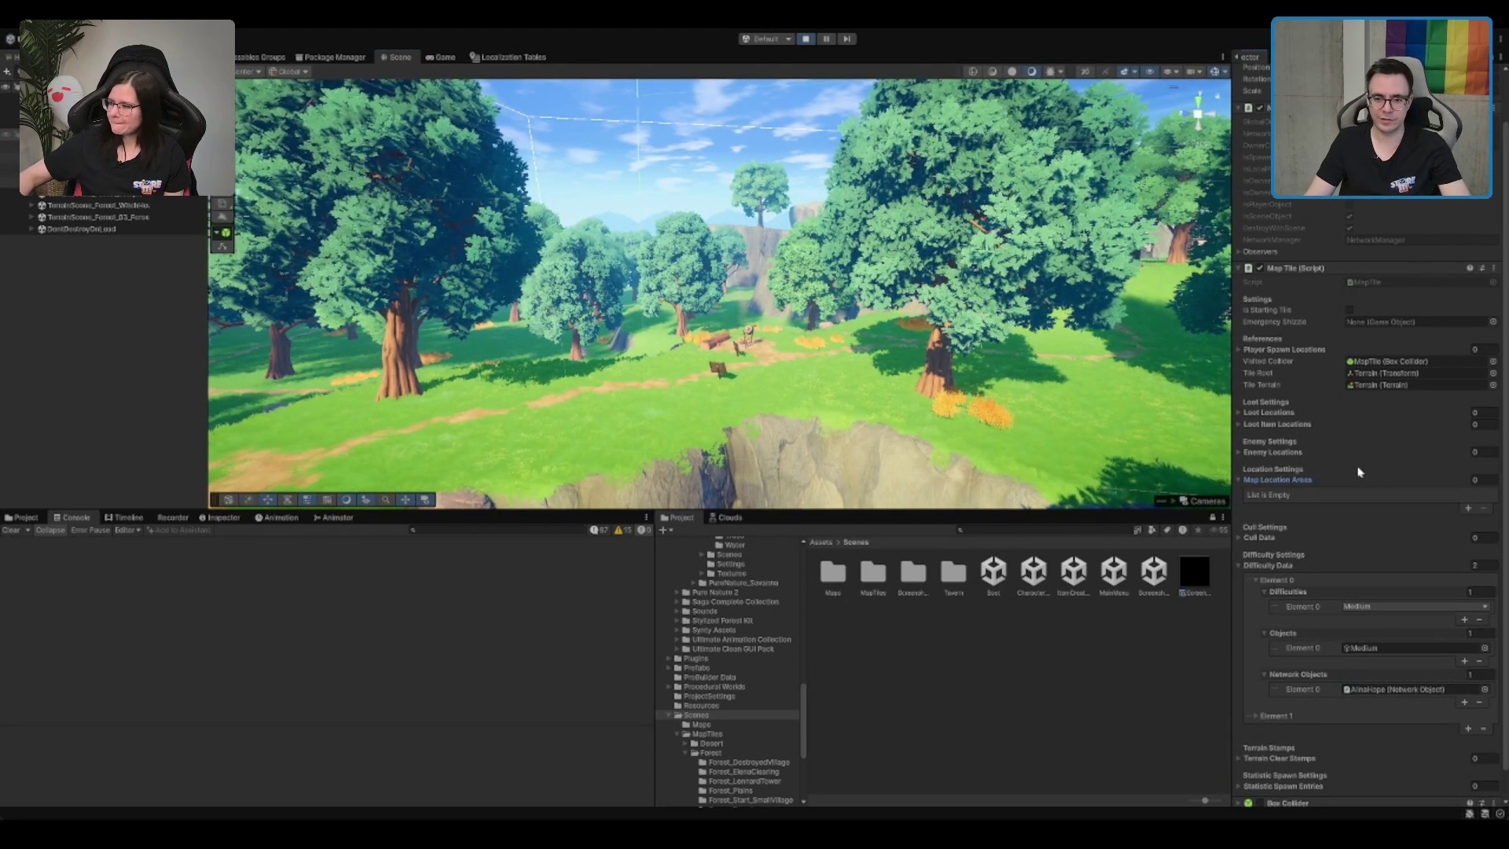
left_click(1352, 453)
left_click(1350, 456)
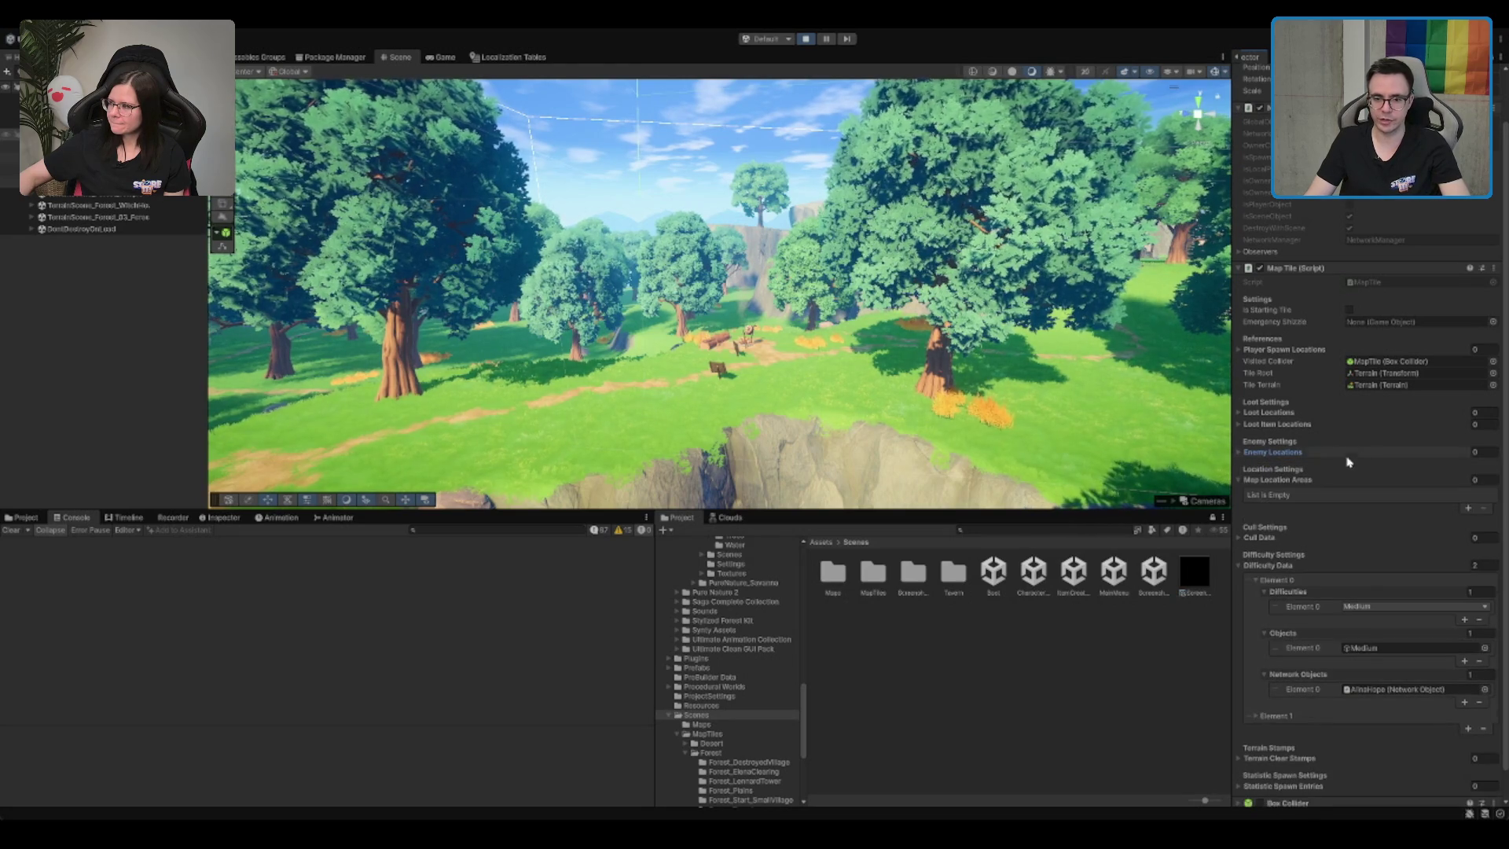
left_click(1326, 480)
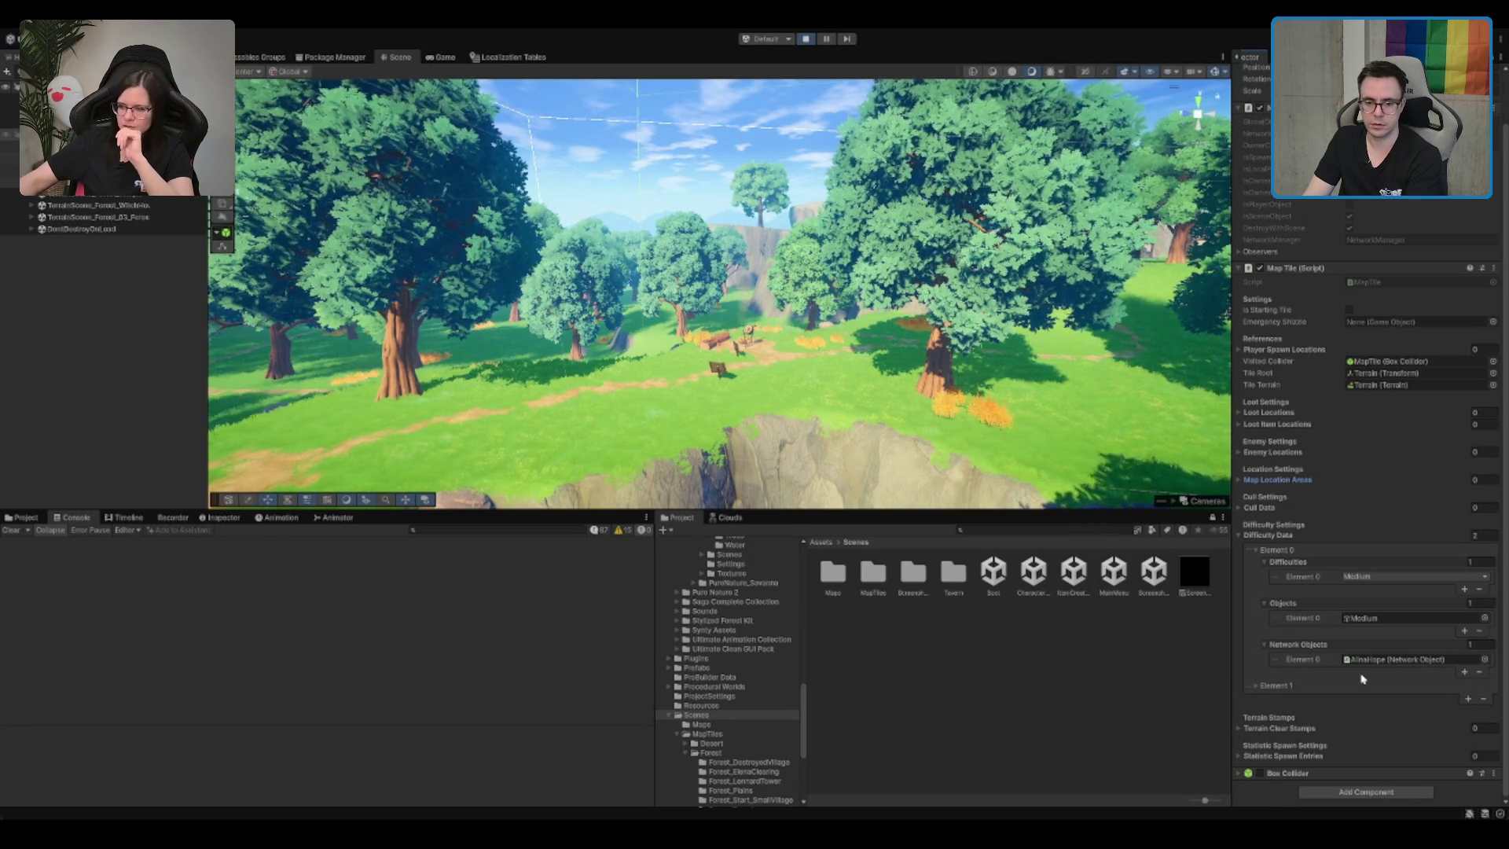
Step: Expand Difficulty Data Element 1 to show its Insane difficulty, then reselect the MapTile
left_click(1313, 684)
scroll(1305, 685, "down", 2)
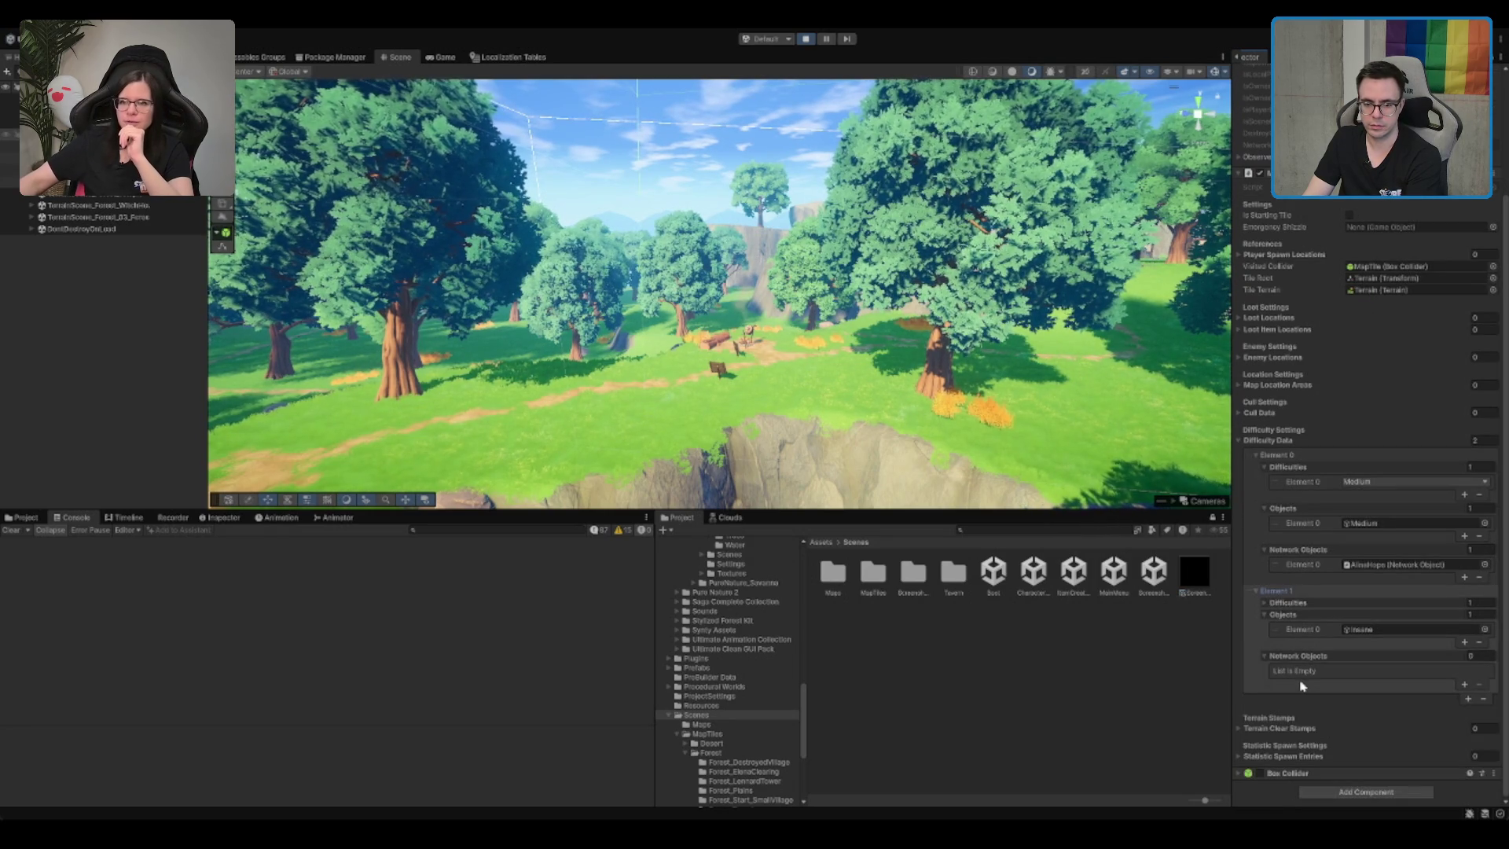
left_click(1333, 604)
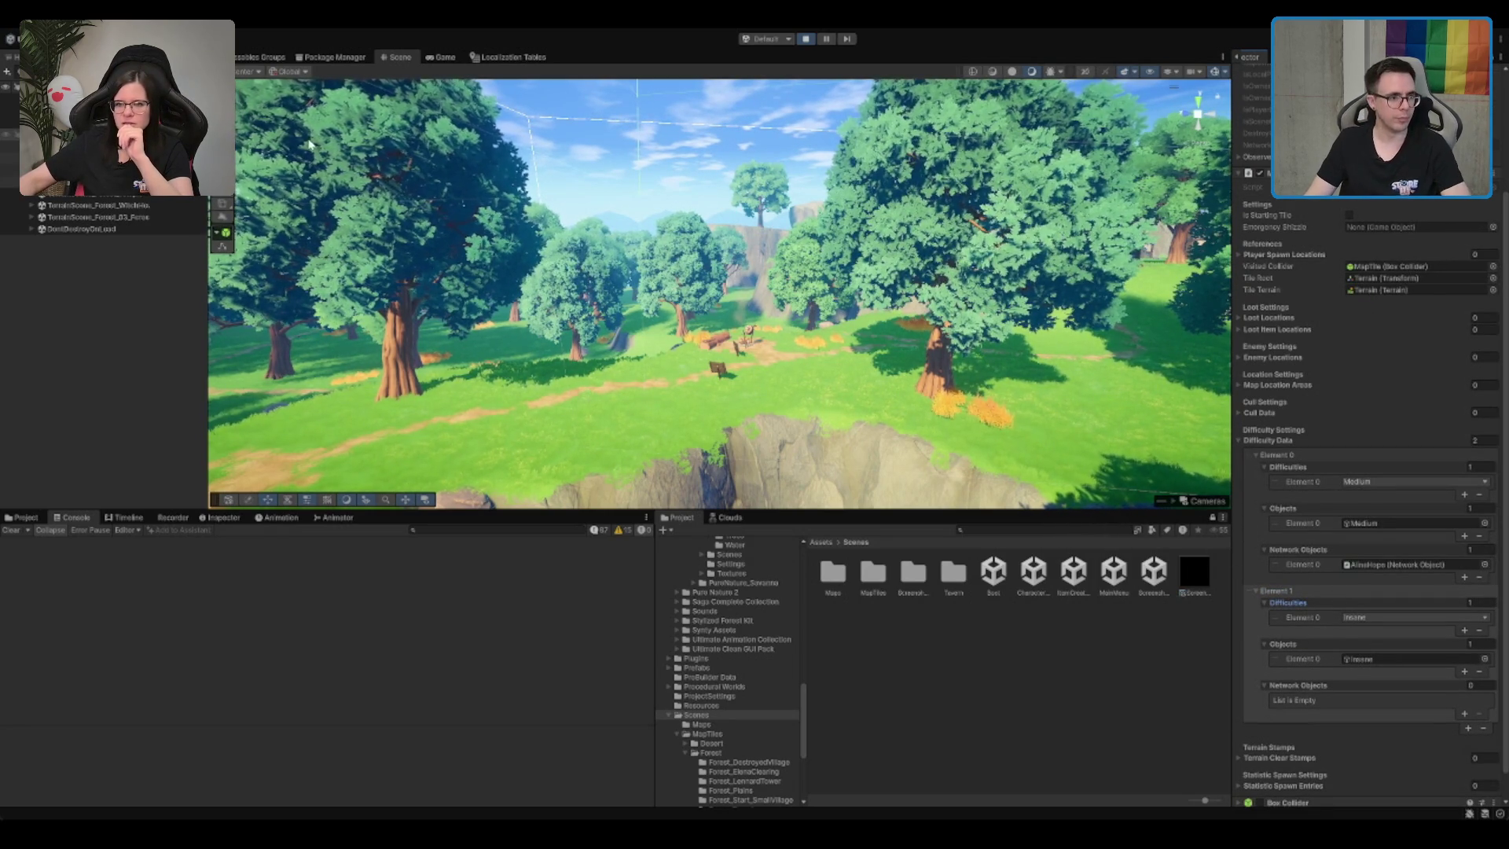
left_click(11, 169)
left_click(11, 134)
Step: Expand DifficultyObjects and tick Medium active, then return to the running Game view
left_click(11, 181)
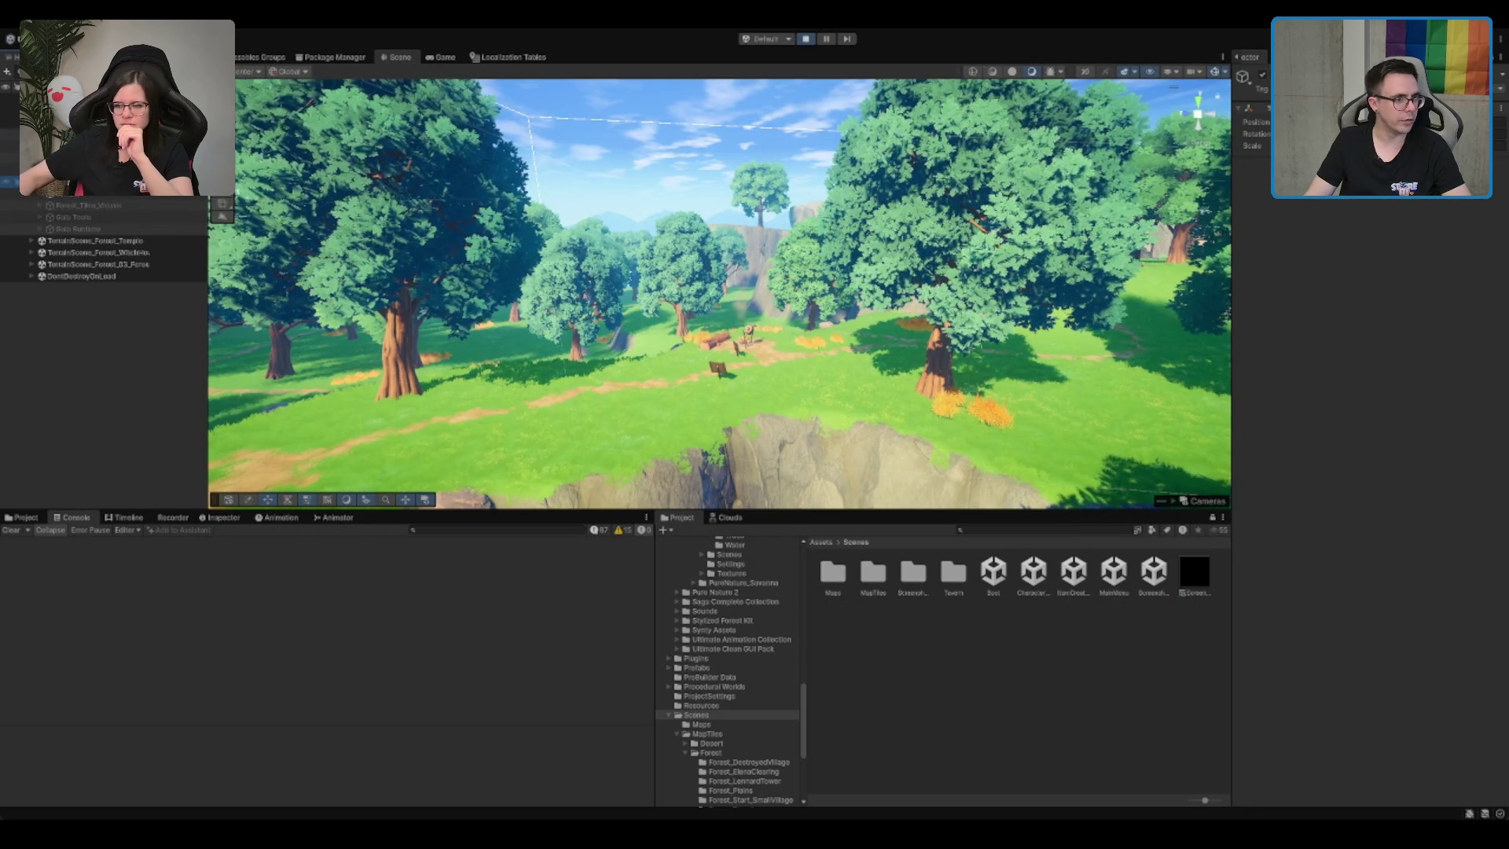
left_click(11, 194)
left_click(11, 146)
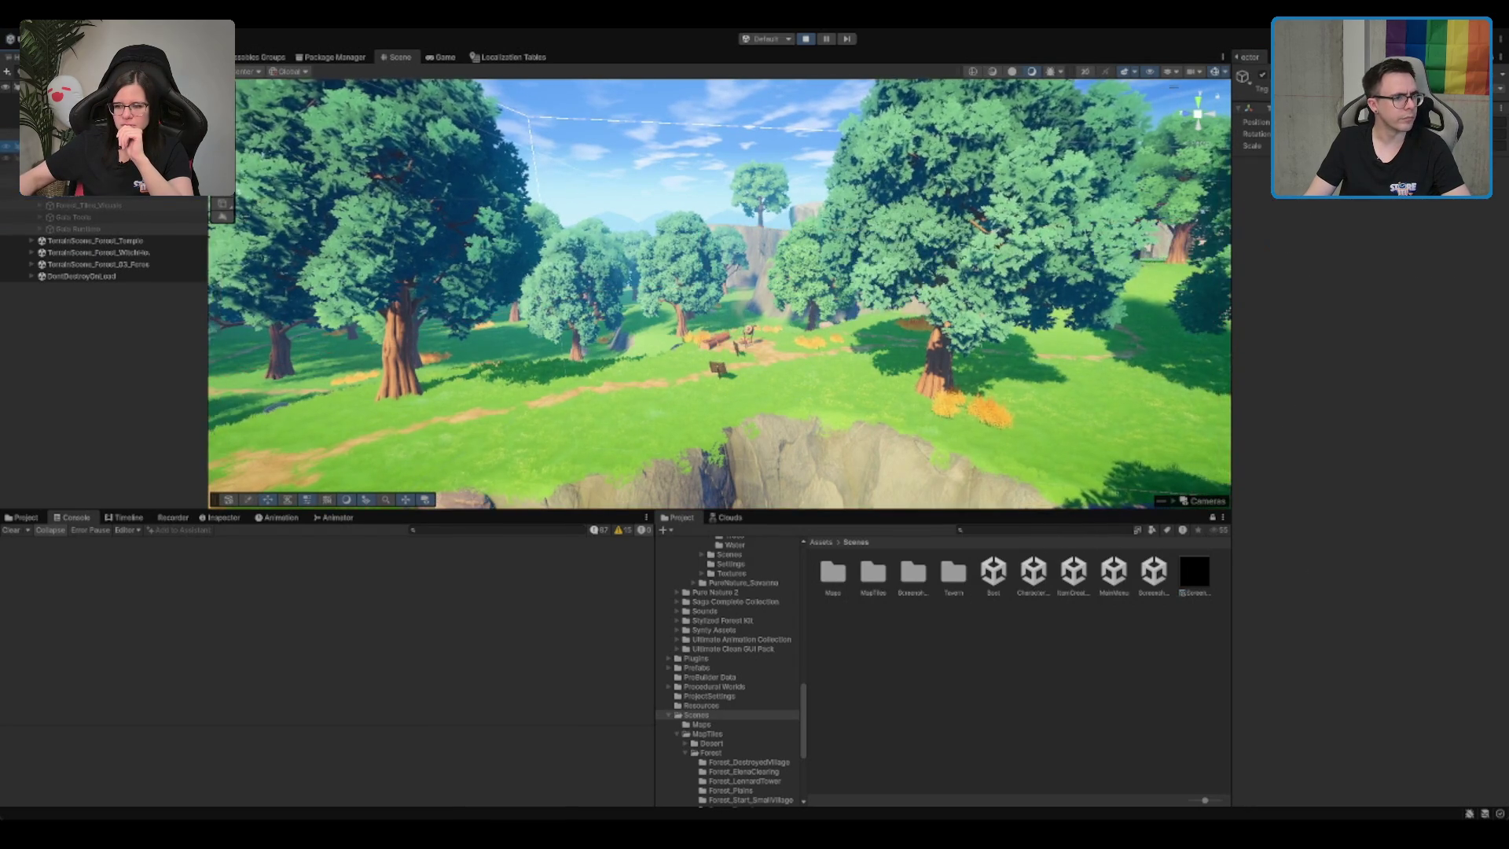
key("Right")
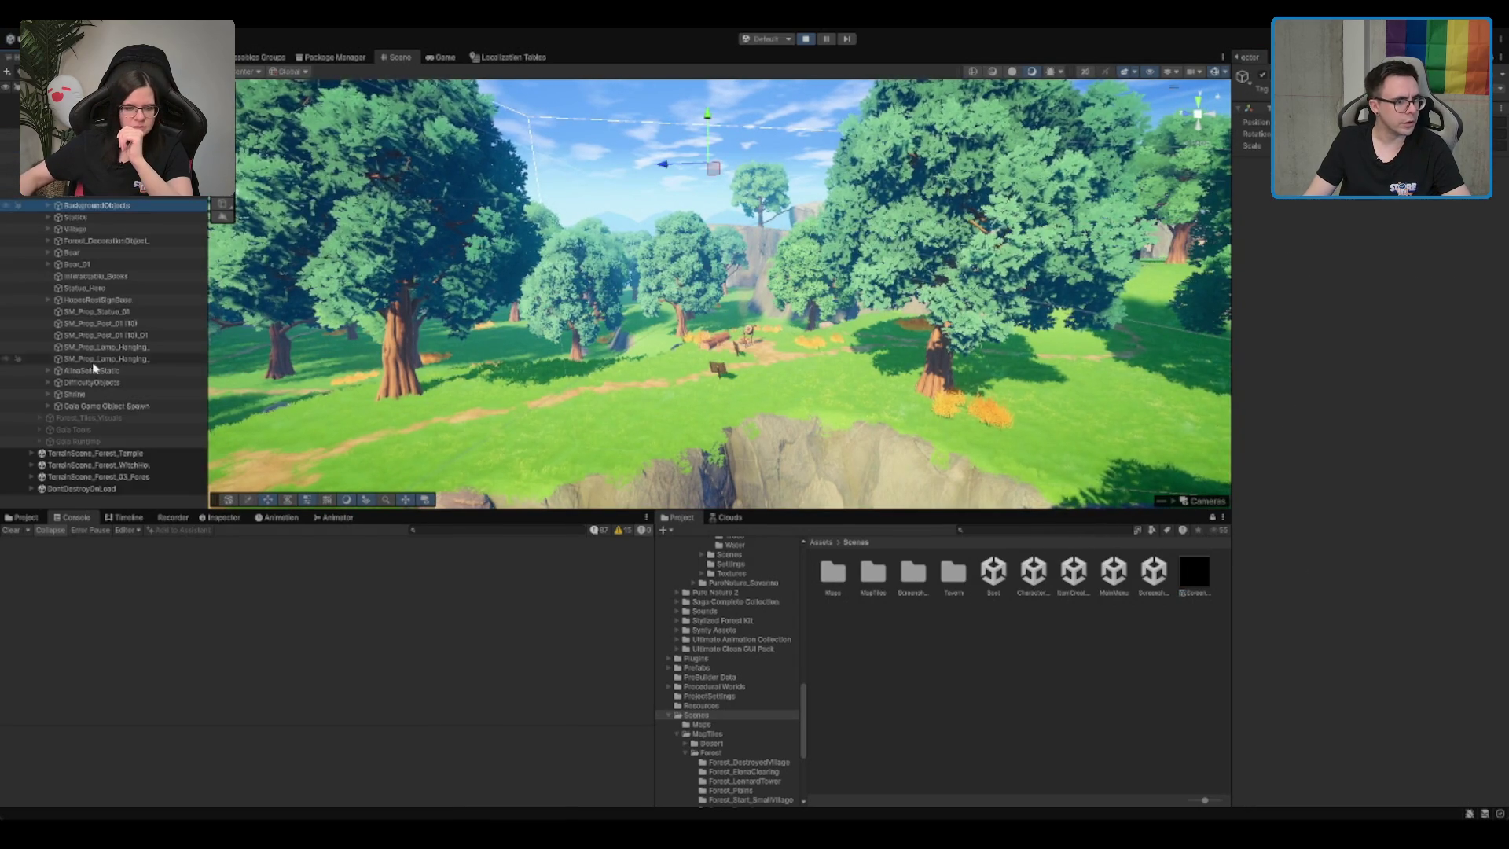
left_click(98, 405)
left_click(116, 382)
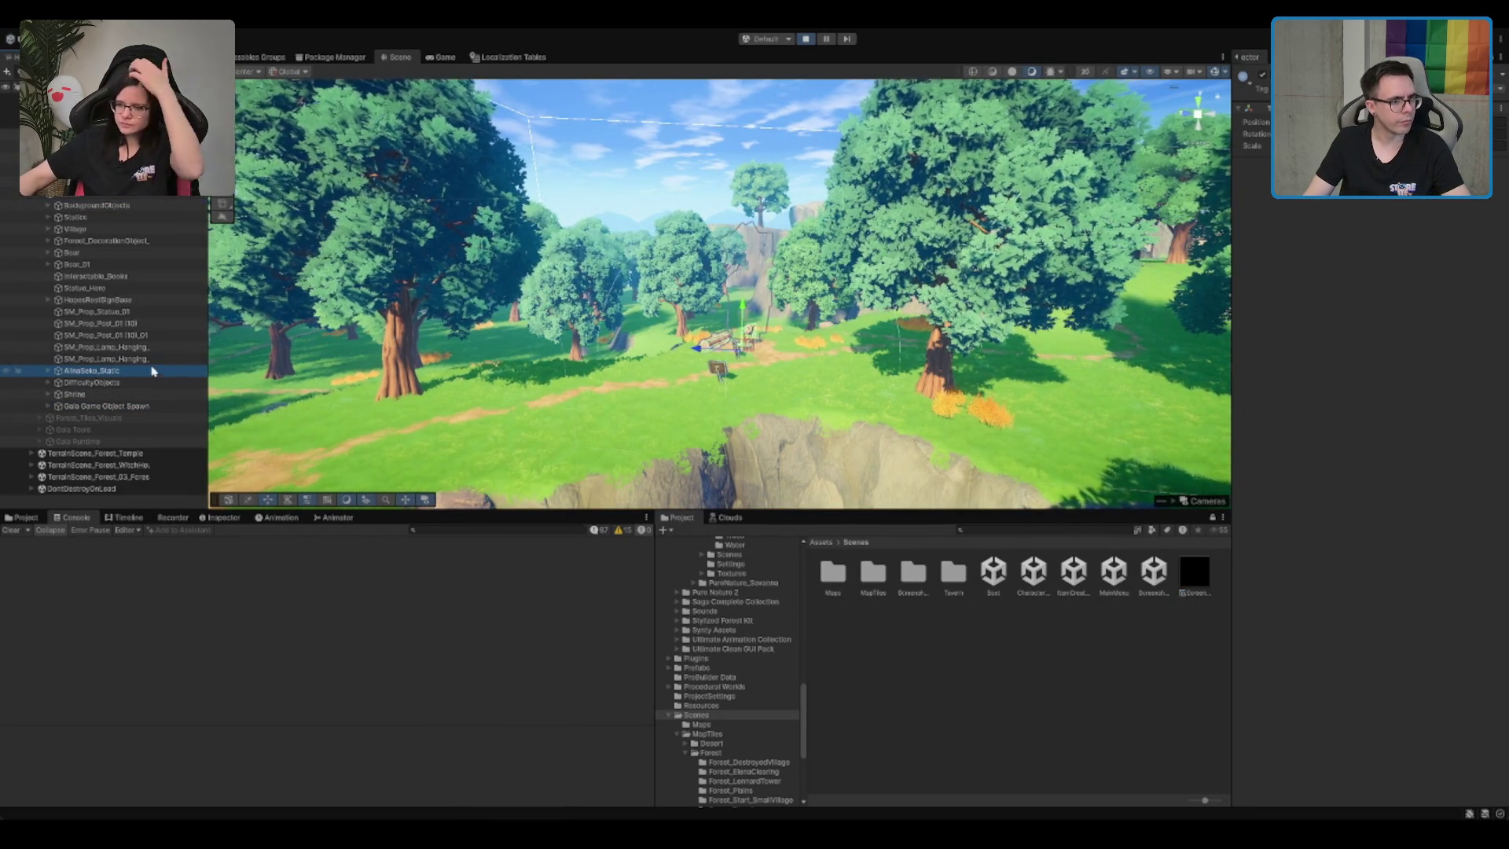
key("Right")
key("Down")
key("Down")
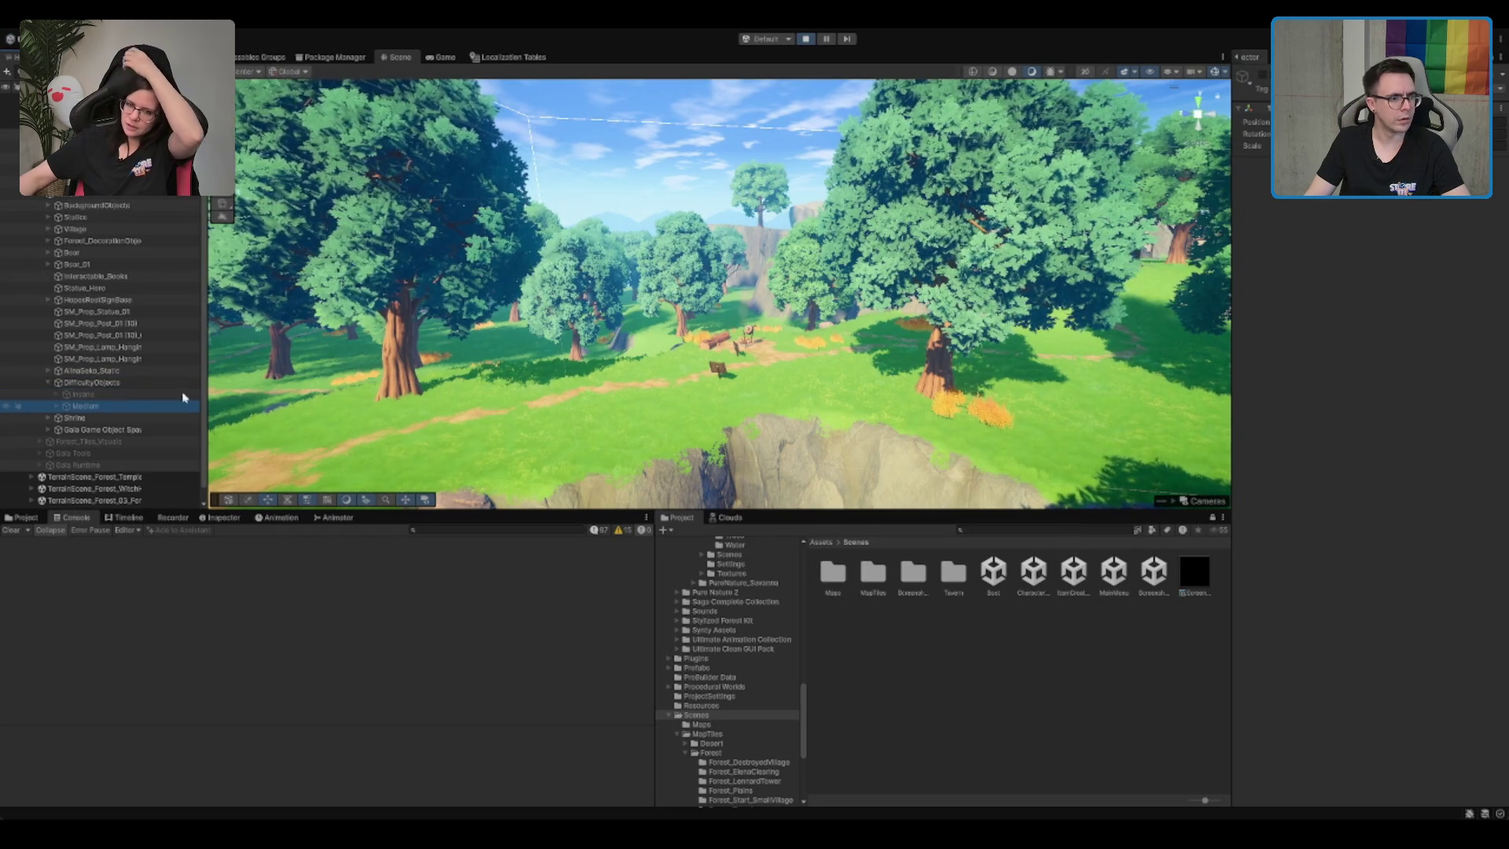
left_click(1262, 75)
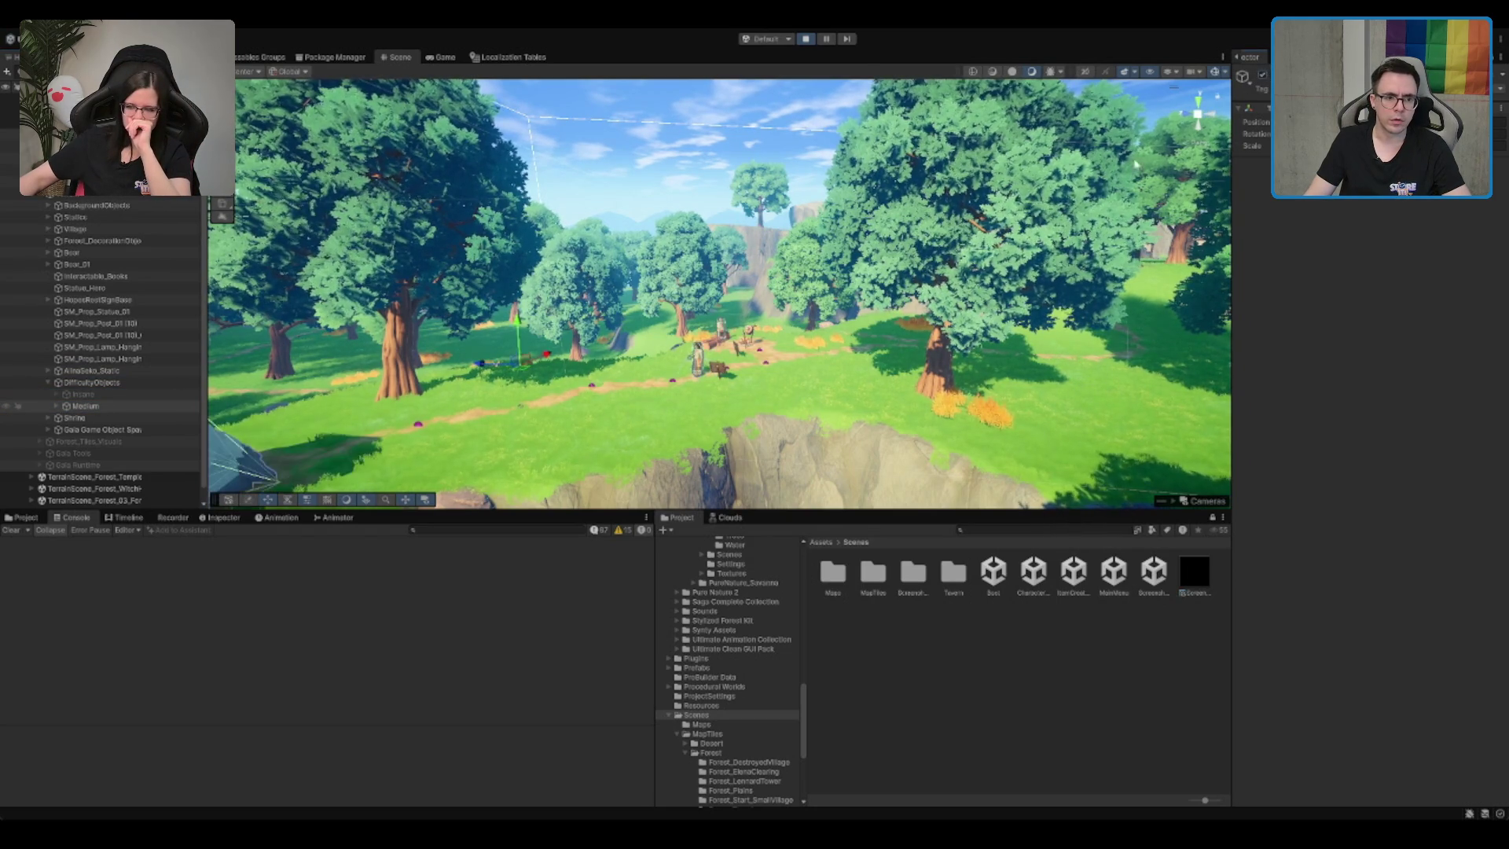
scroll(856, 249, "up", 1)
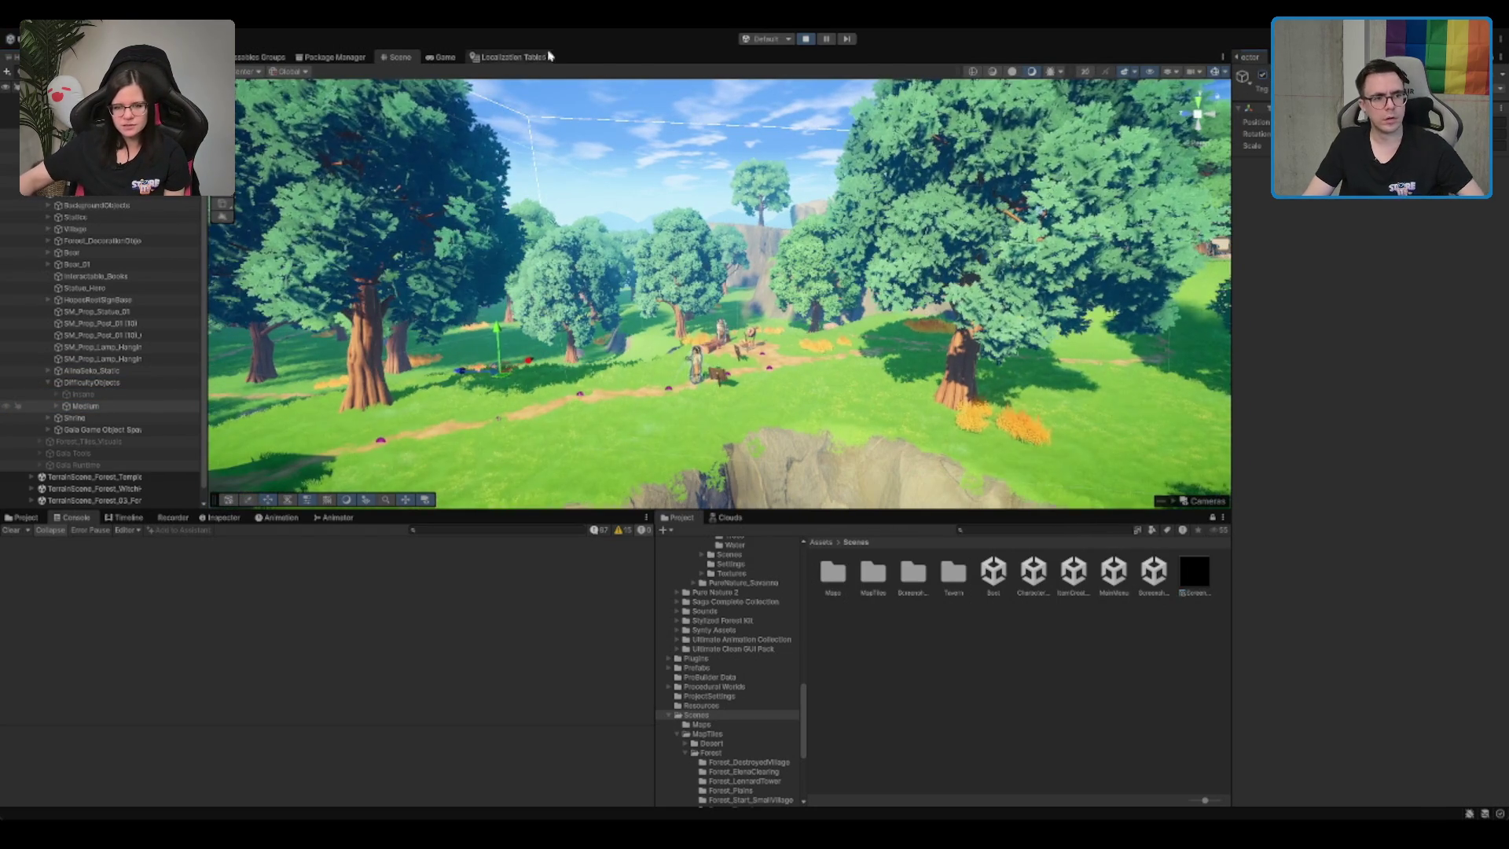
left_click(440, 56)
key("w")
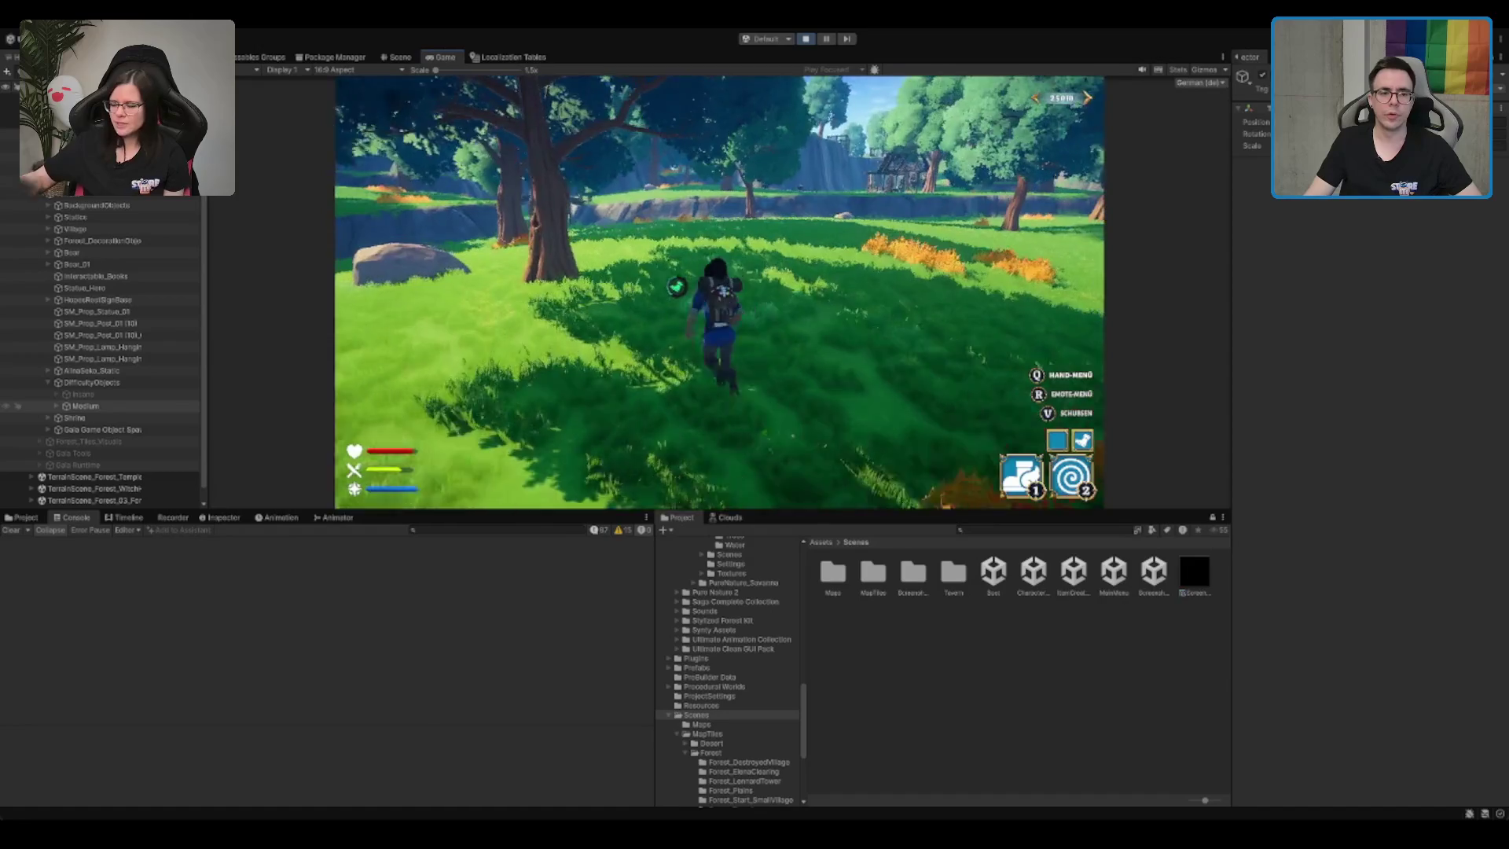
key("ctrl+1")
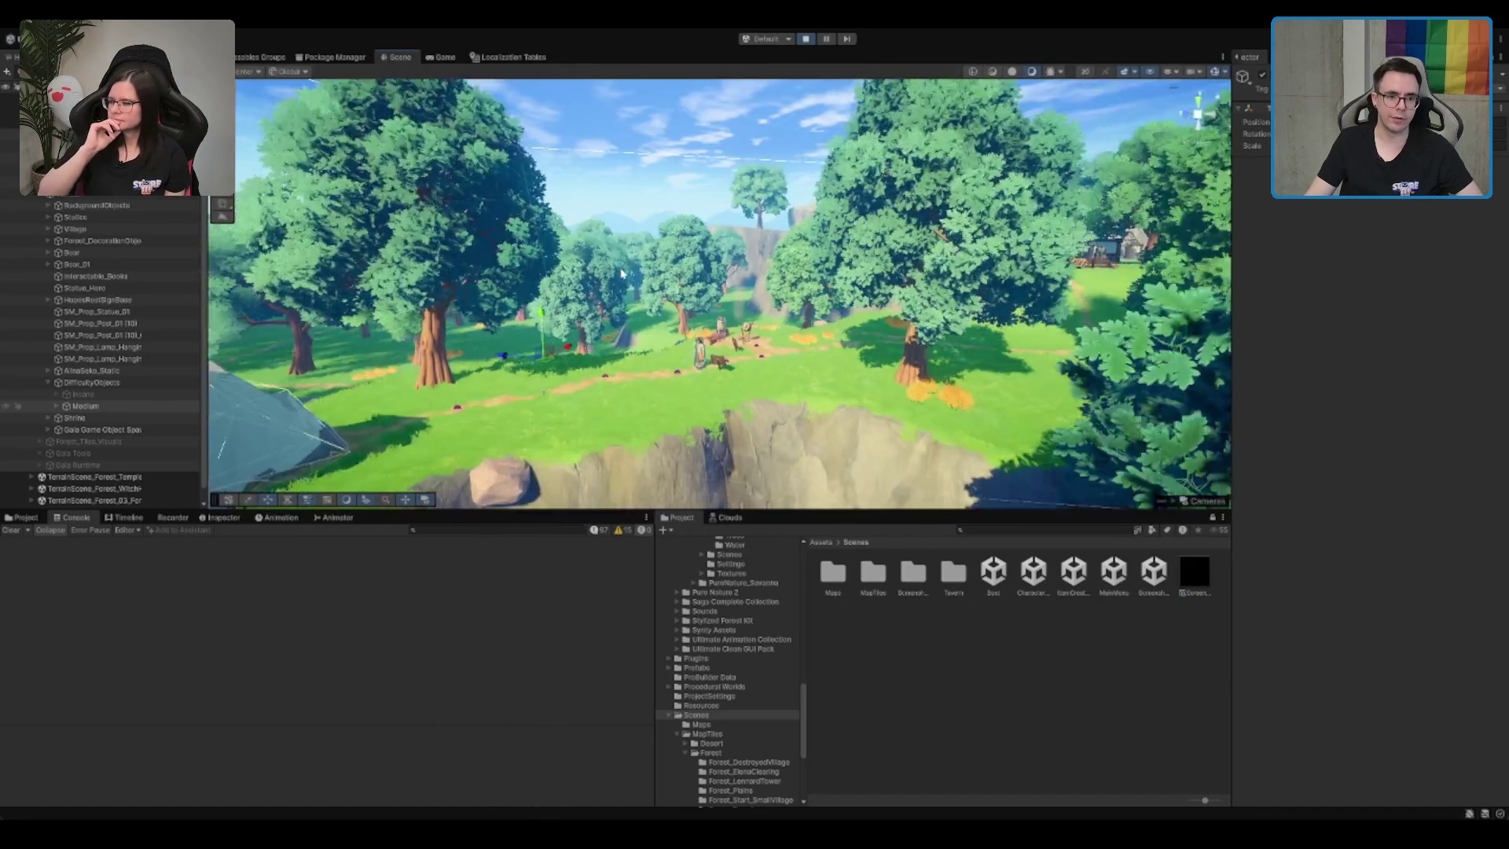
scroll(641, 277, "down", 10)
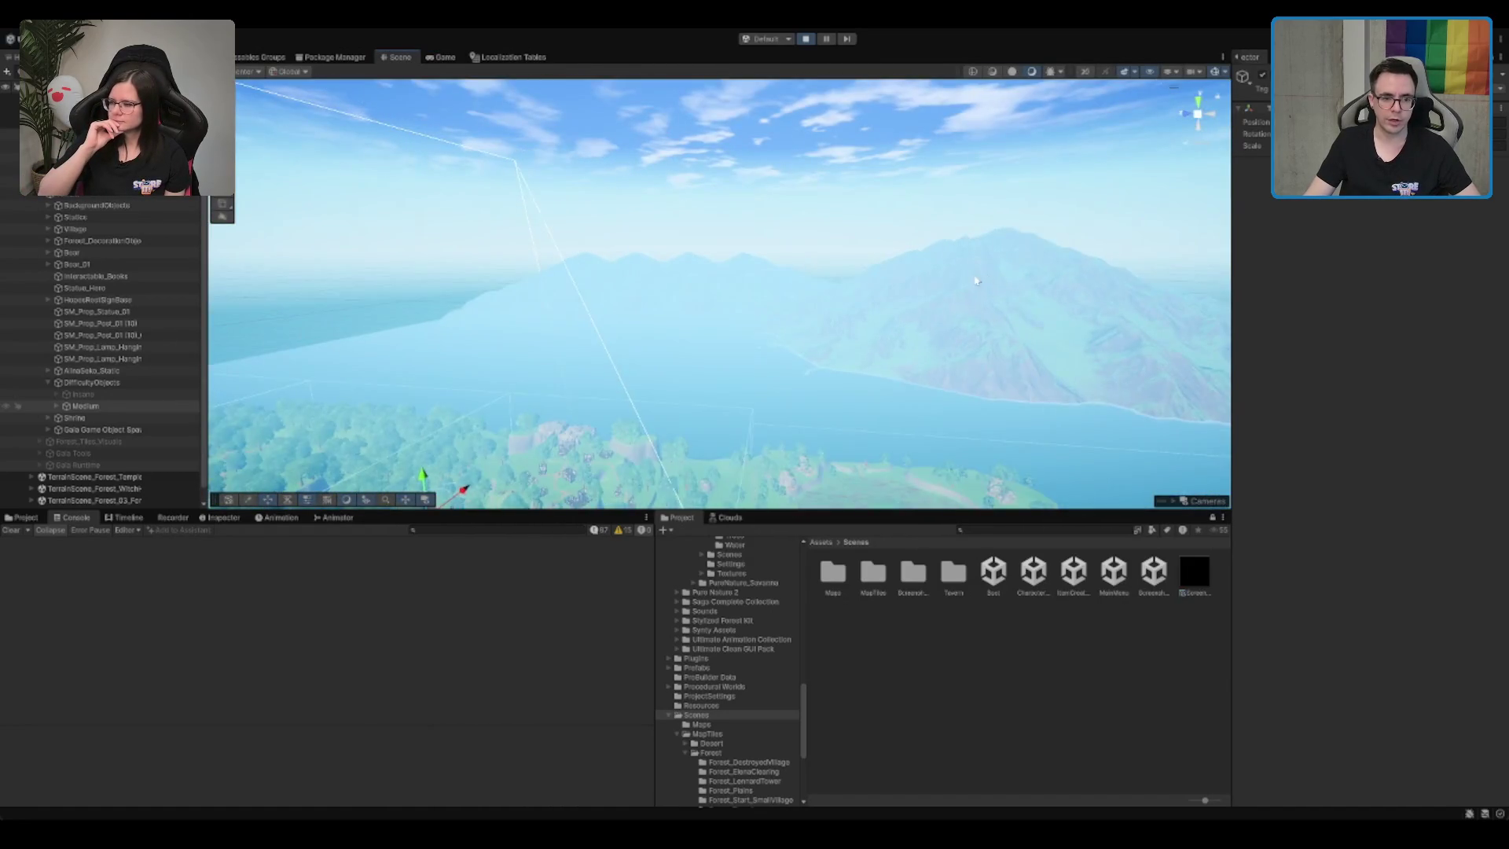
scroll(1011, 235, "down", 10)
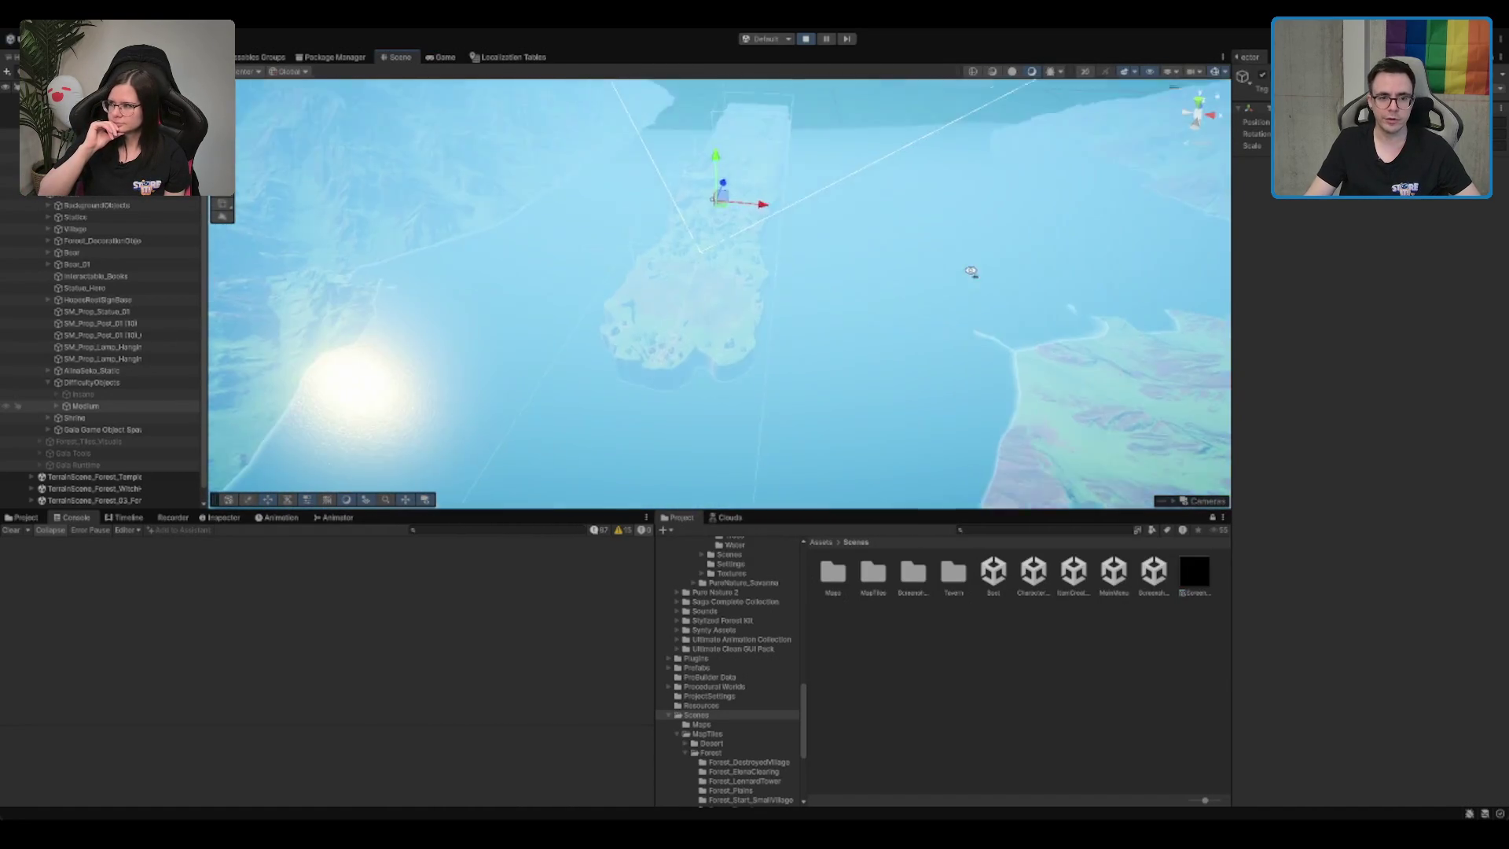
scroll(903, 242, "up", 10)
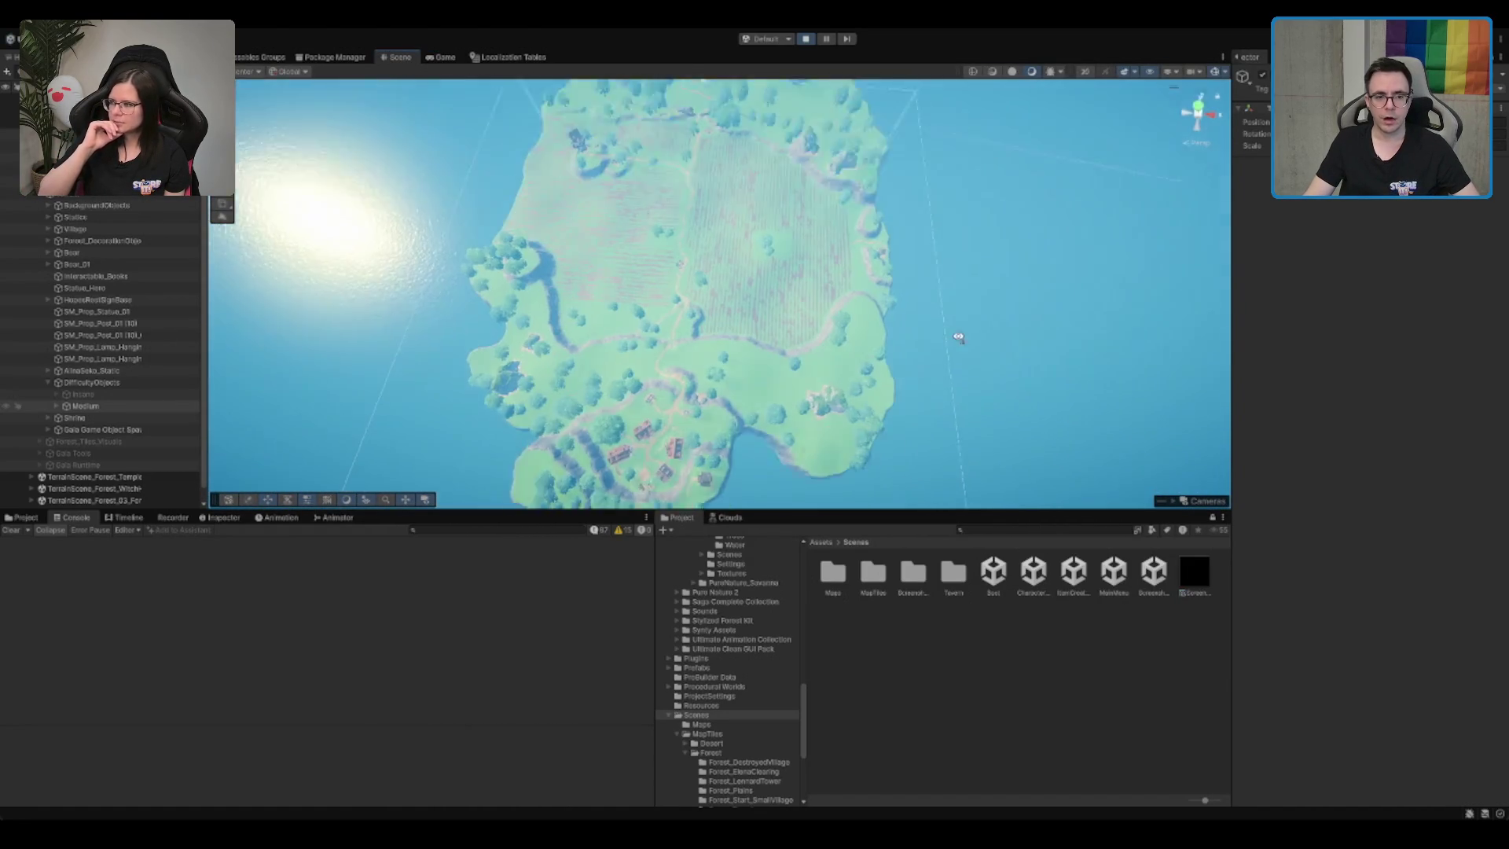
scroll(723, 197, "up", 5)
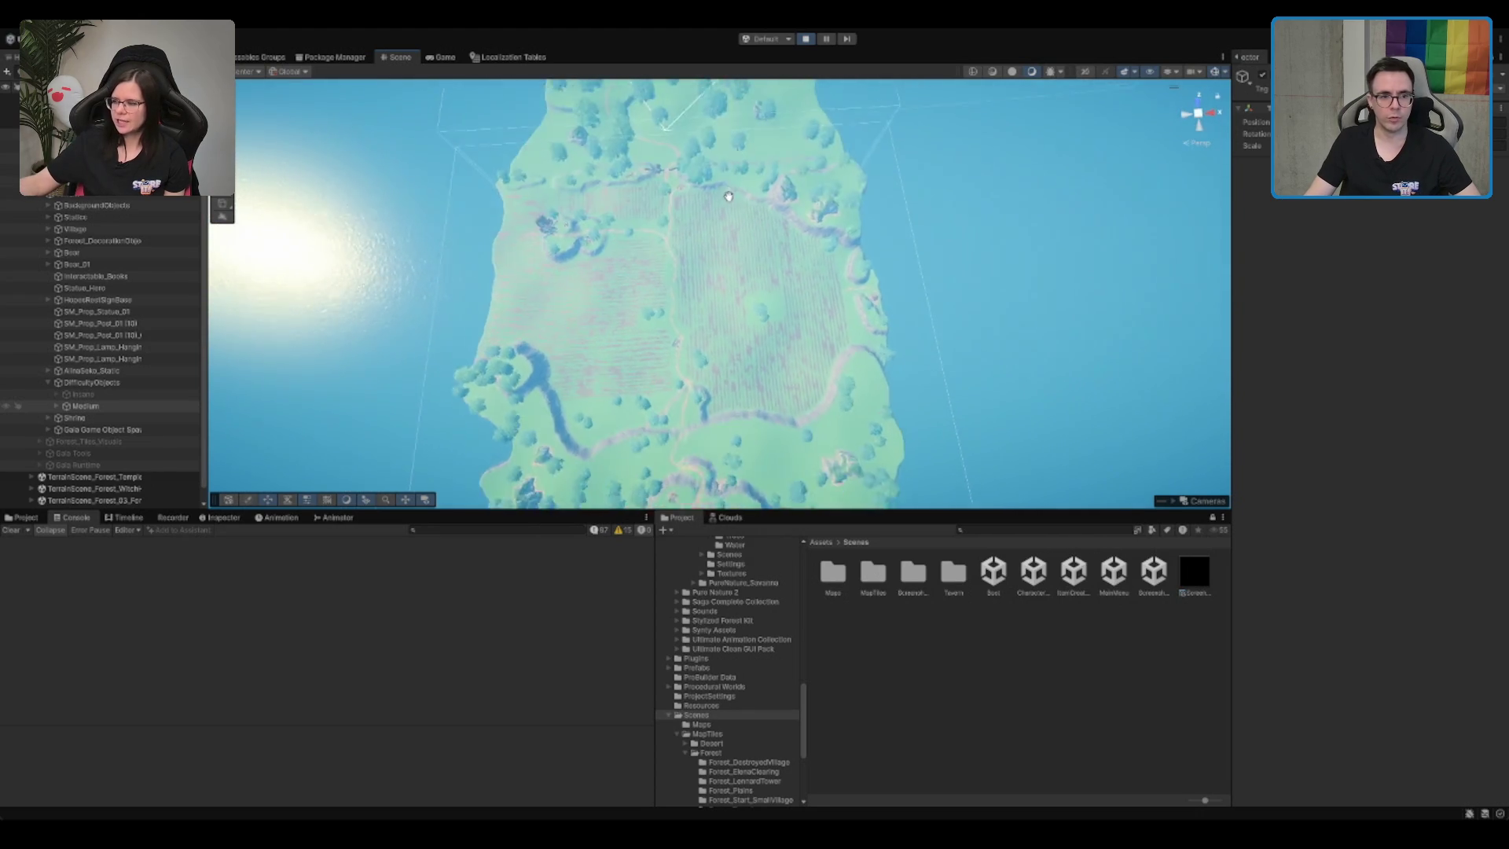
key("f")
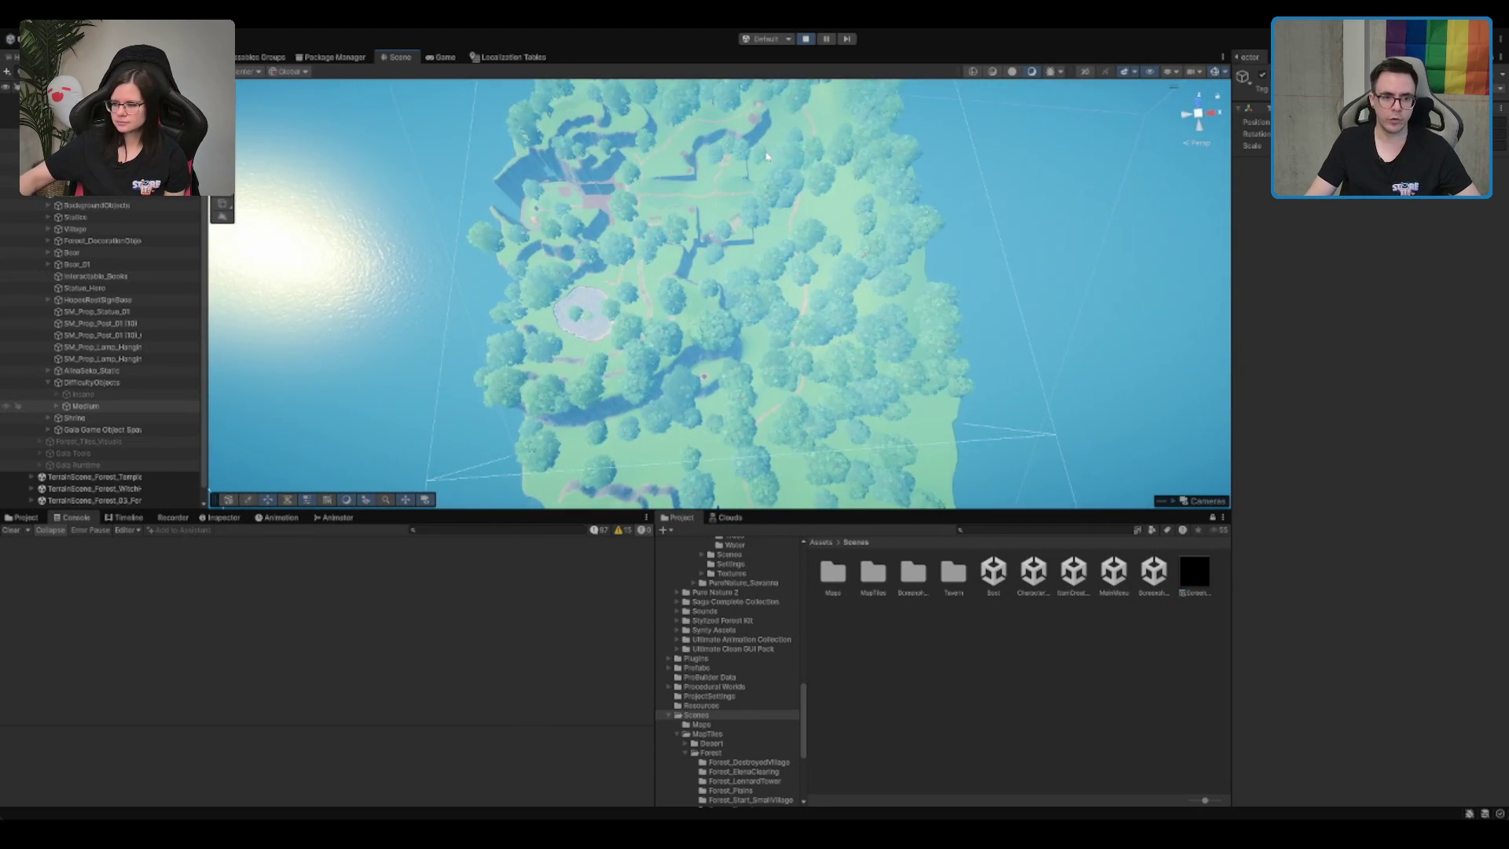
scroll(759, 269, "up", 5)
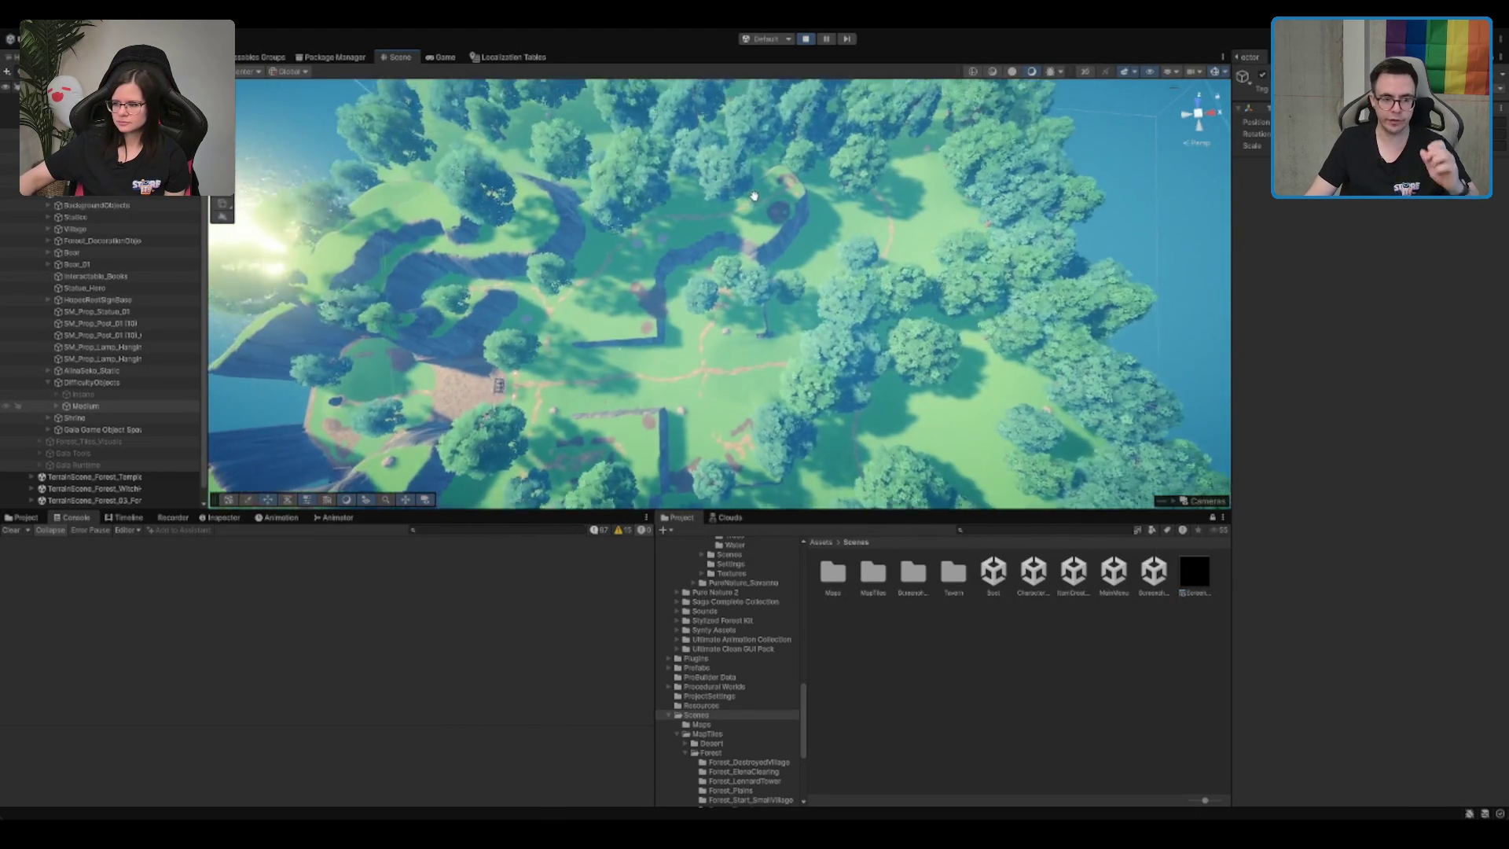
scroll(766, 259, "down", 5)
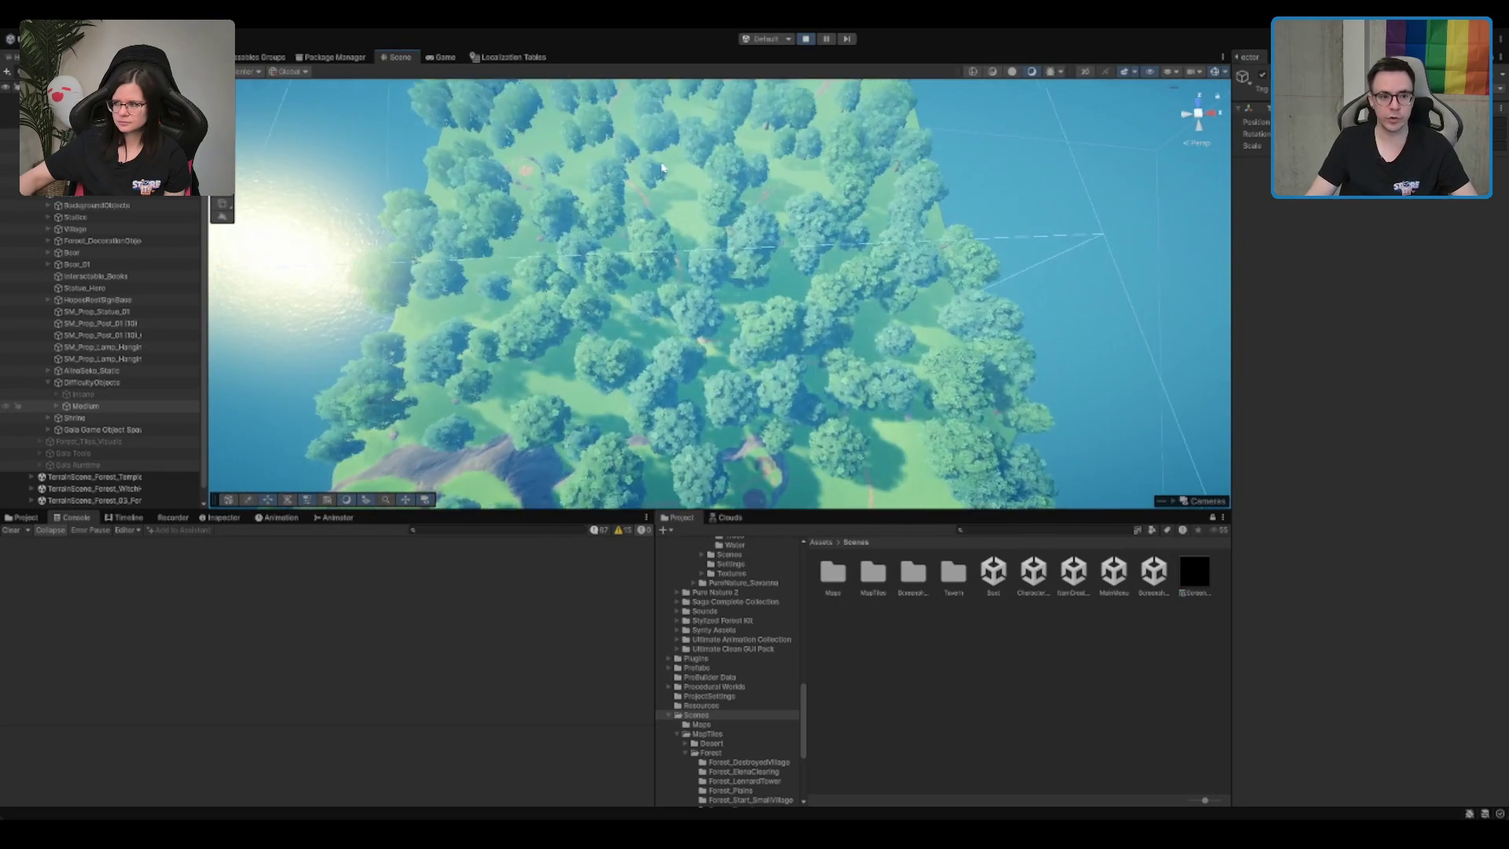
scroll(749, 248, "up", 3)
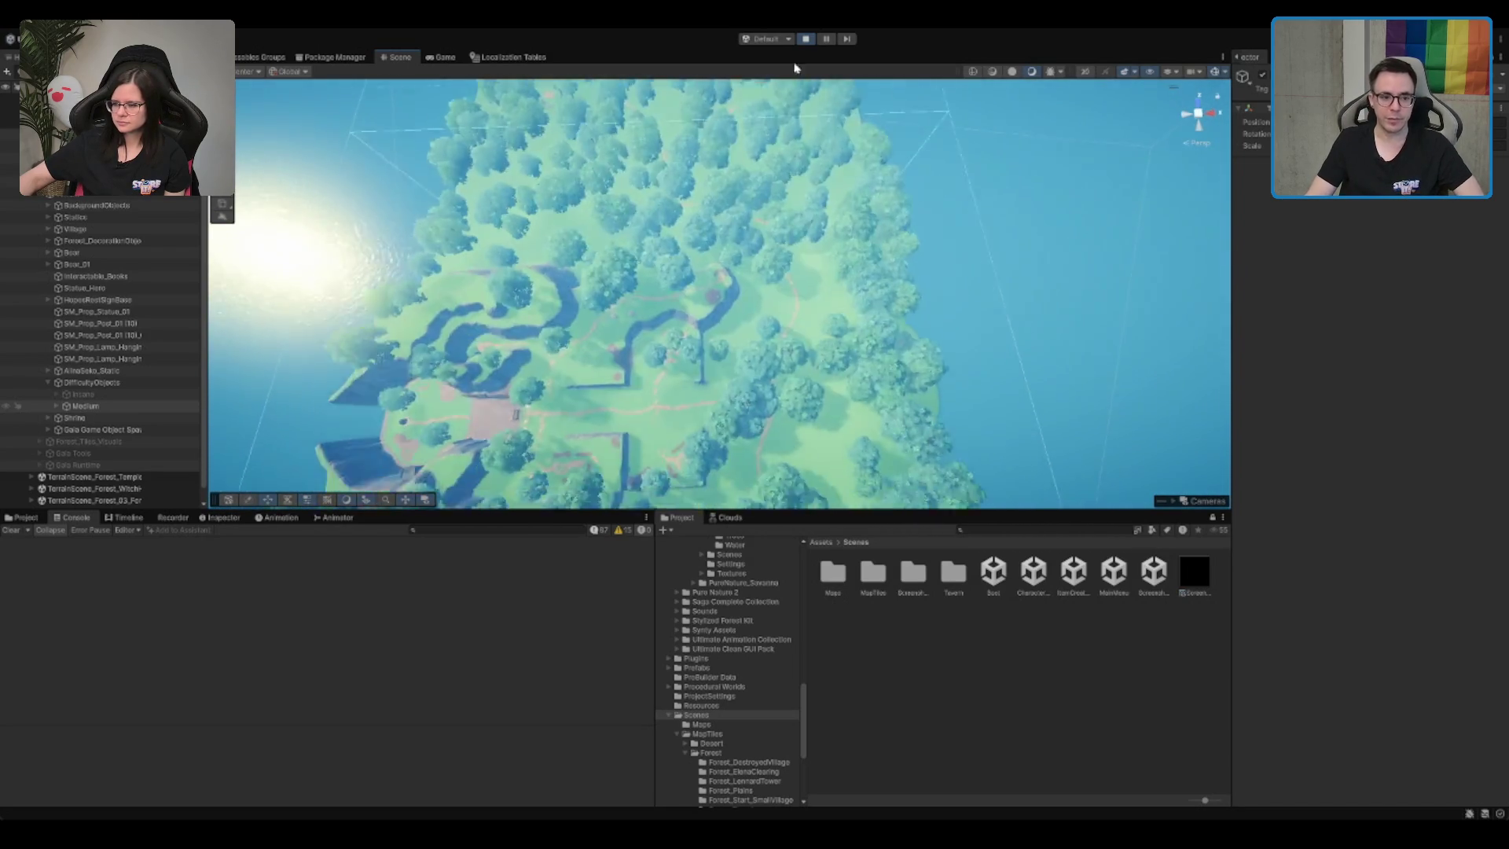
scroll(694, 299, "up", 5)
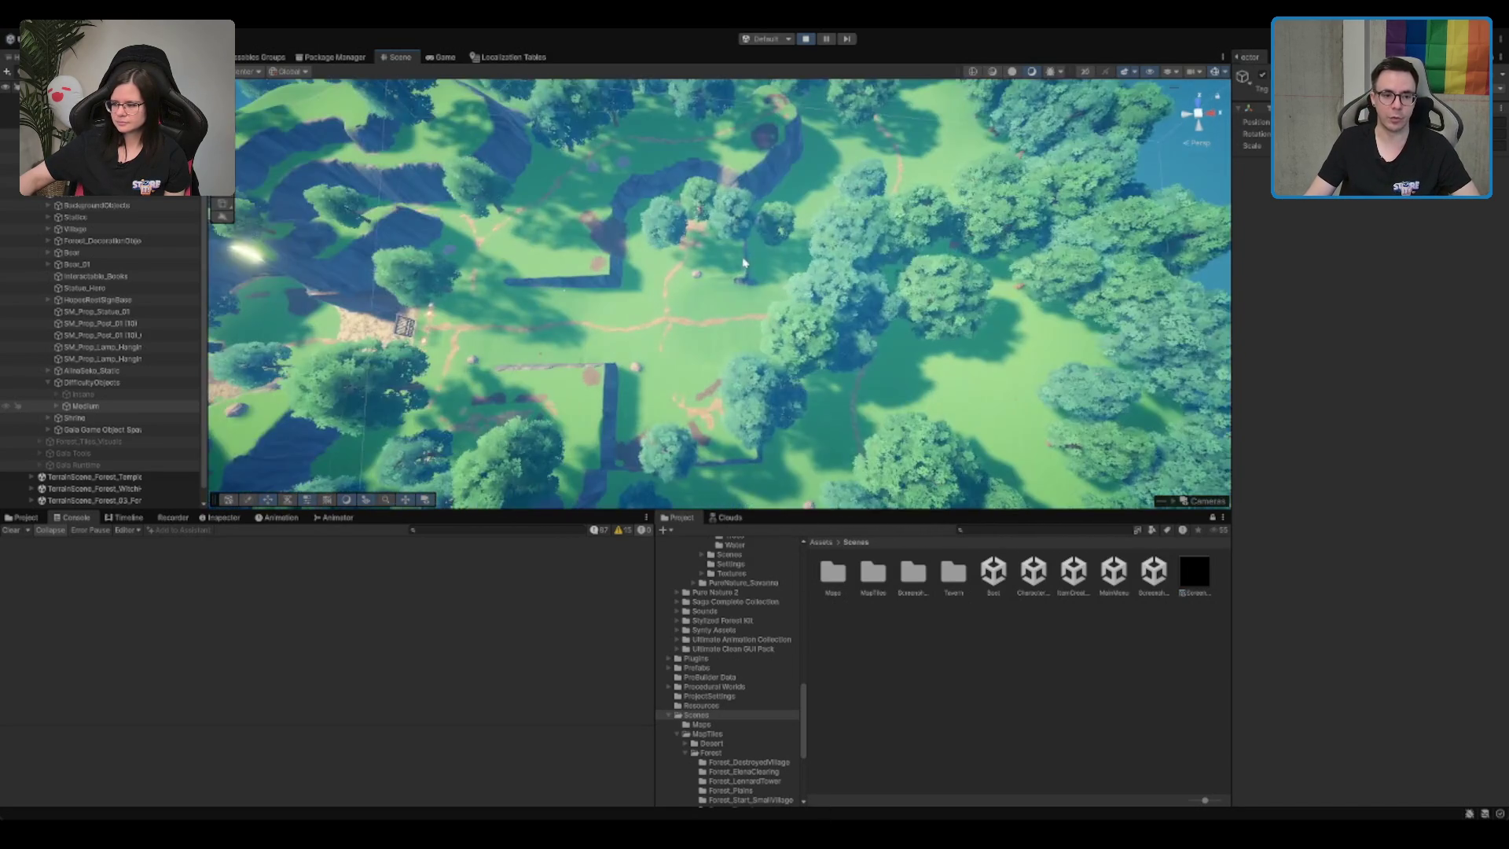
scroll(694, 299, "down", 3)
scroll(734, 377, "up", 3)
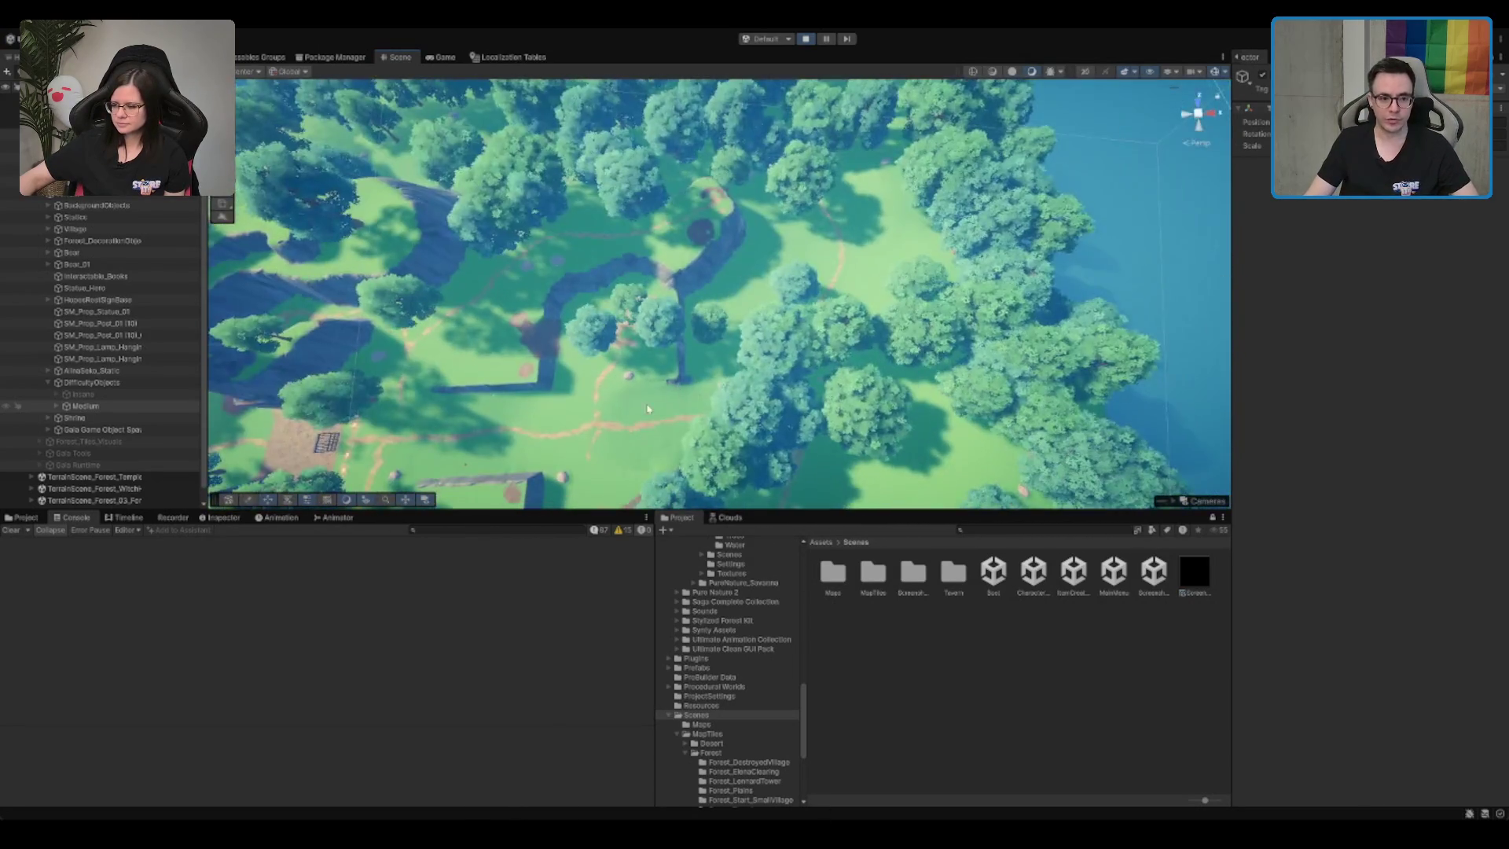
scroll(723, 398, "down", 3)
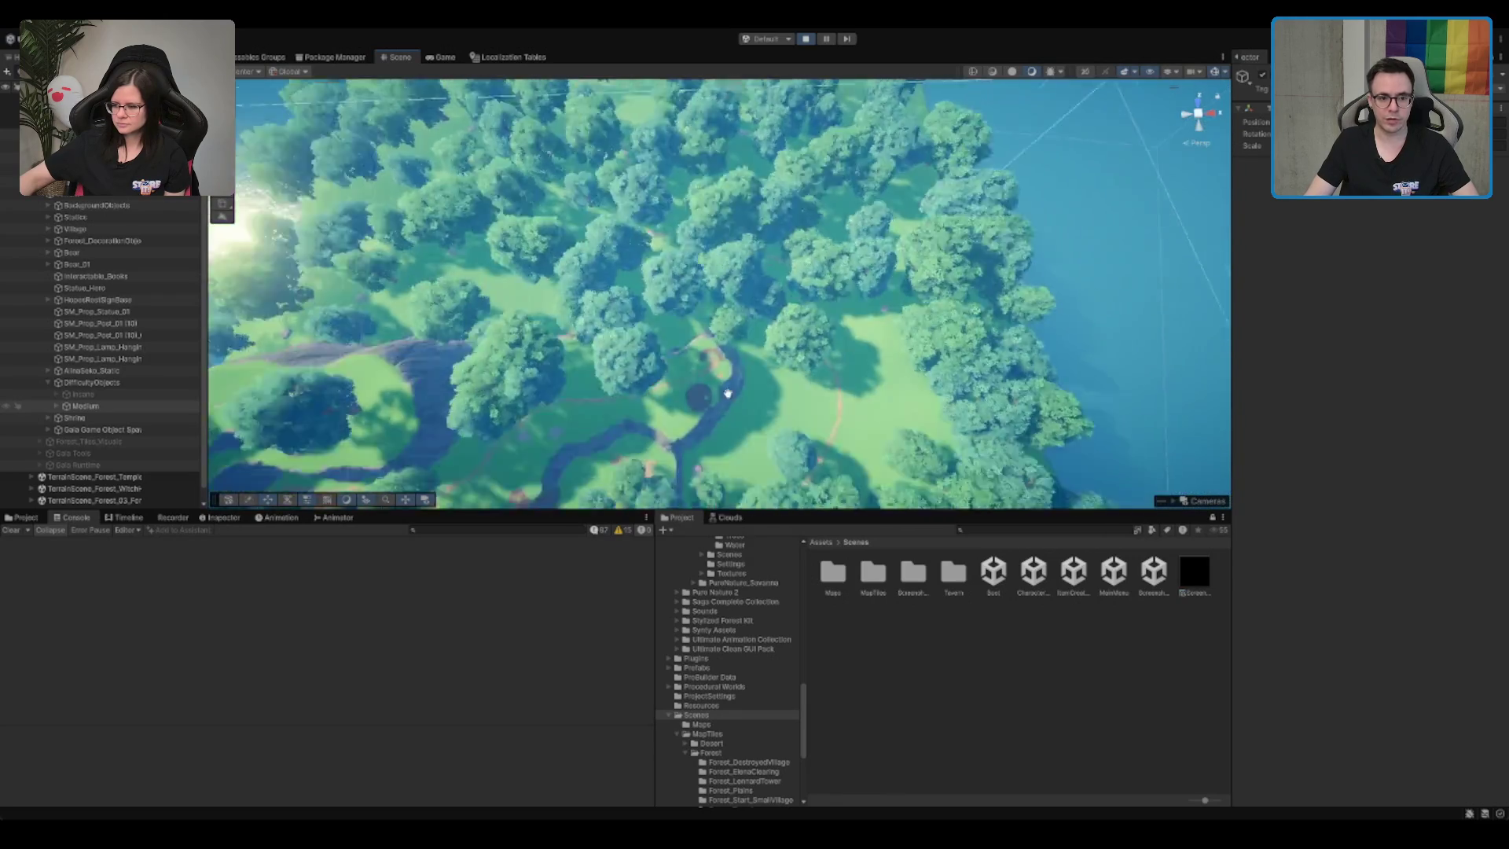
left_click_drag(724, 398, 722, 126)
scroll(722, 126, "down", 5)
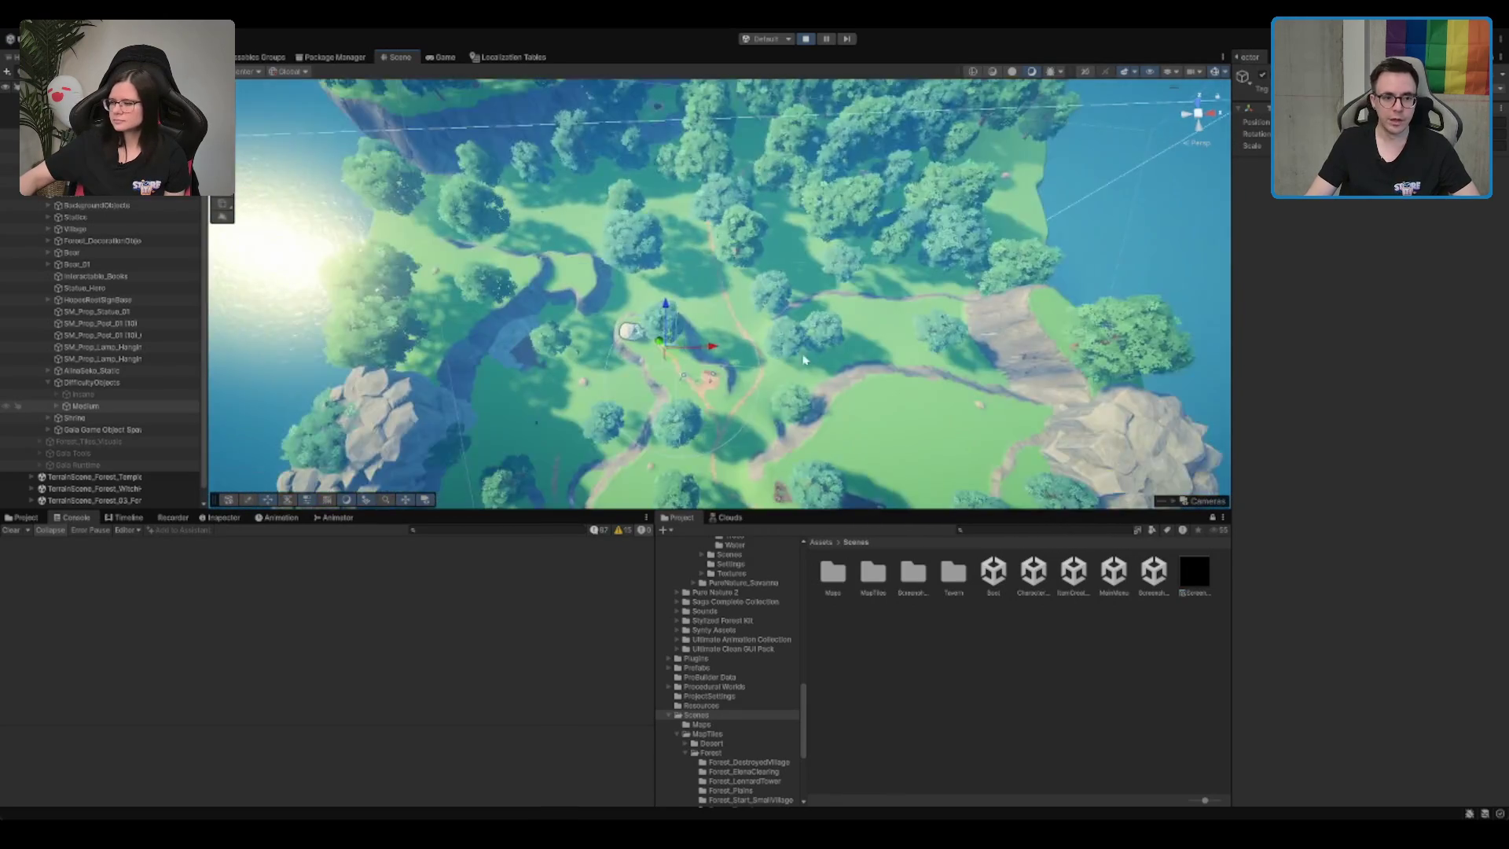
scroll(814, 291, "up", 3)
Step: Select SM_Env_Bones, then run the character along the forest path, trying abilities 1 and 2
left_click(598, 182)
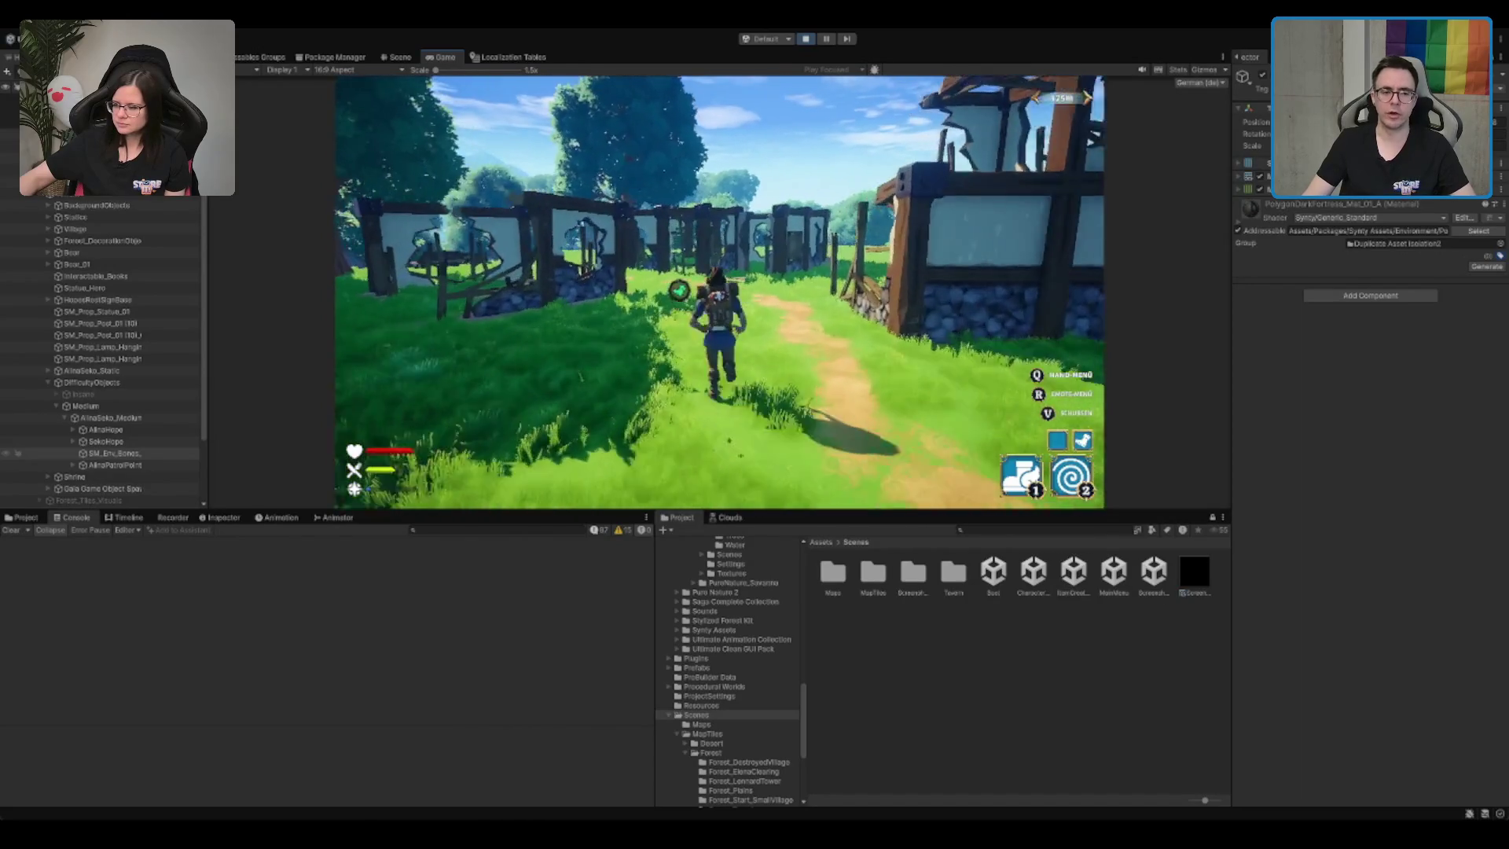
key("1")
key("w")
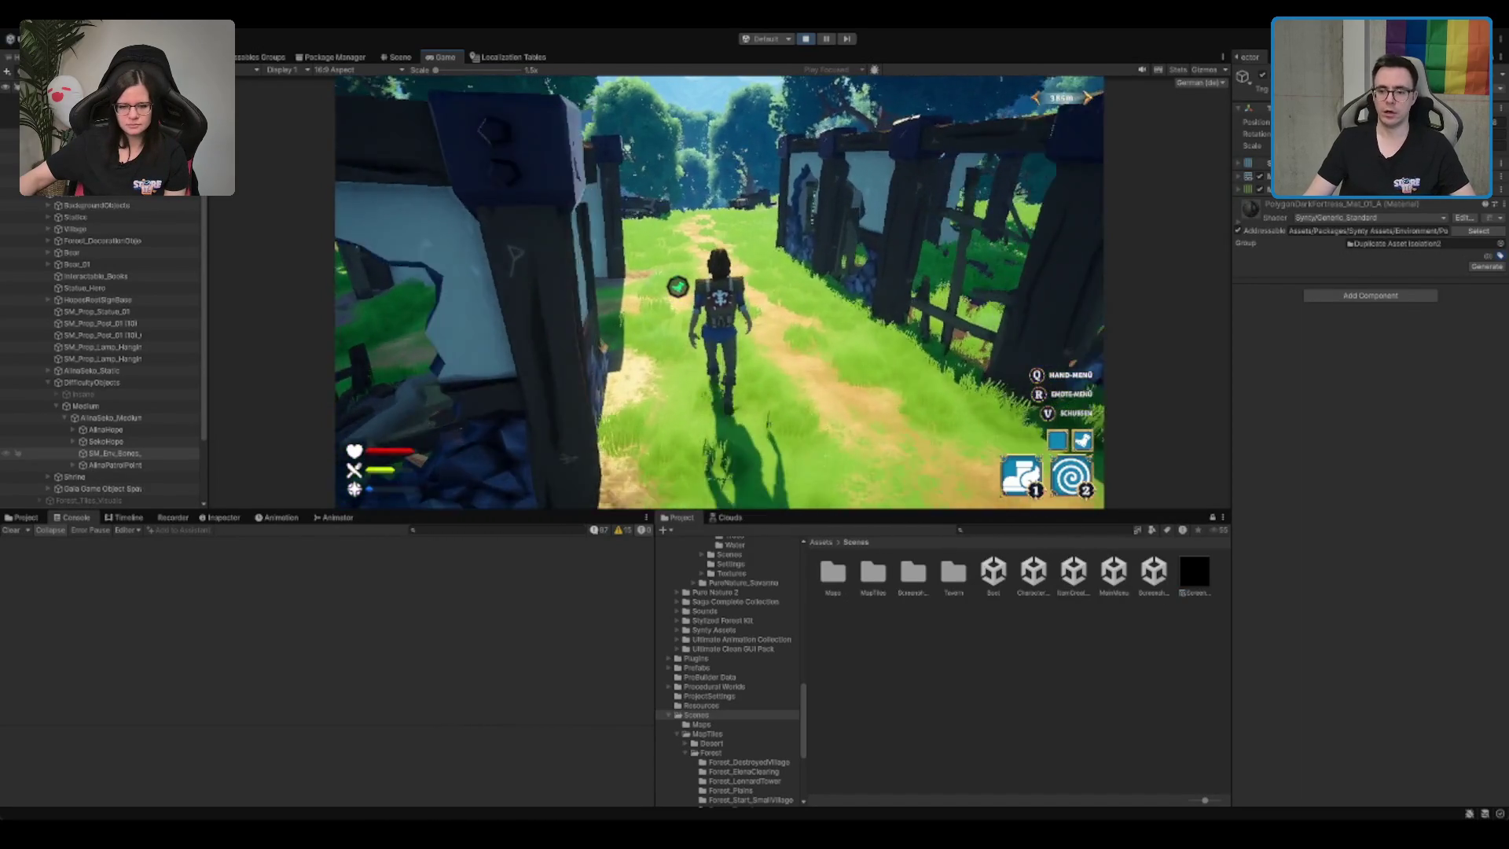
key("2")
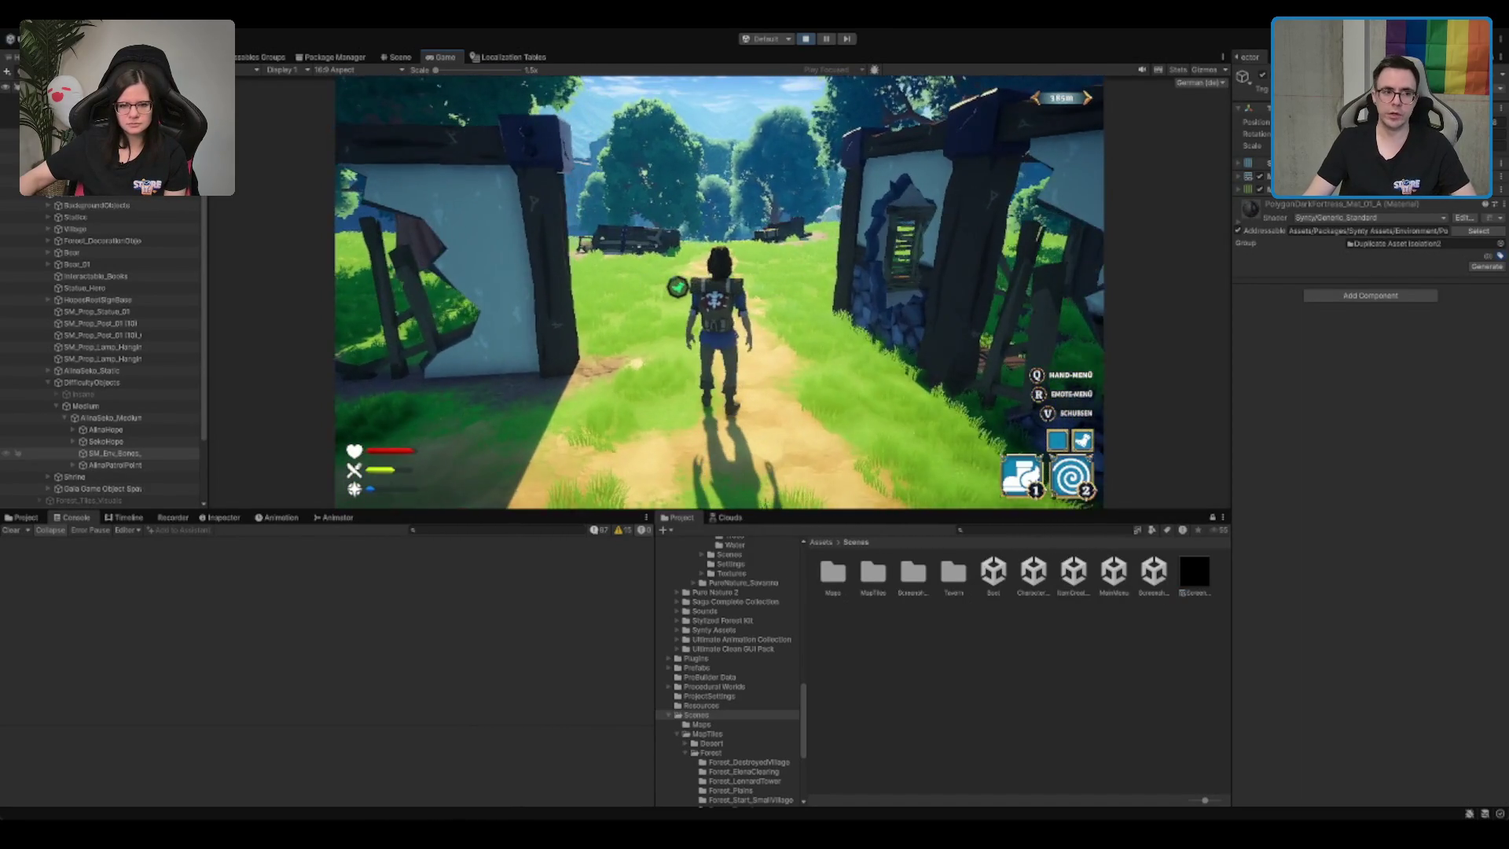
left_click(397, 56)
Step: Orbit over the island strip and frame a village building
scroll(627, 302, "down", 5)
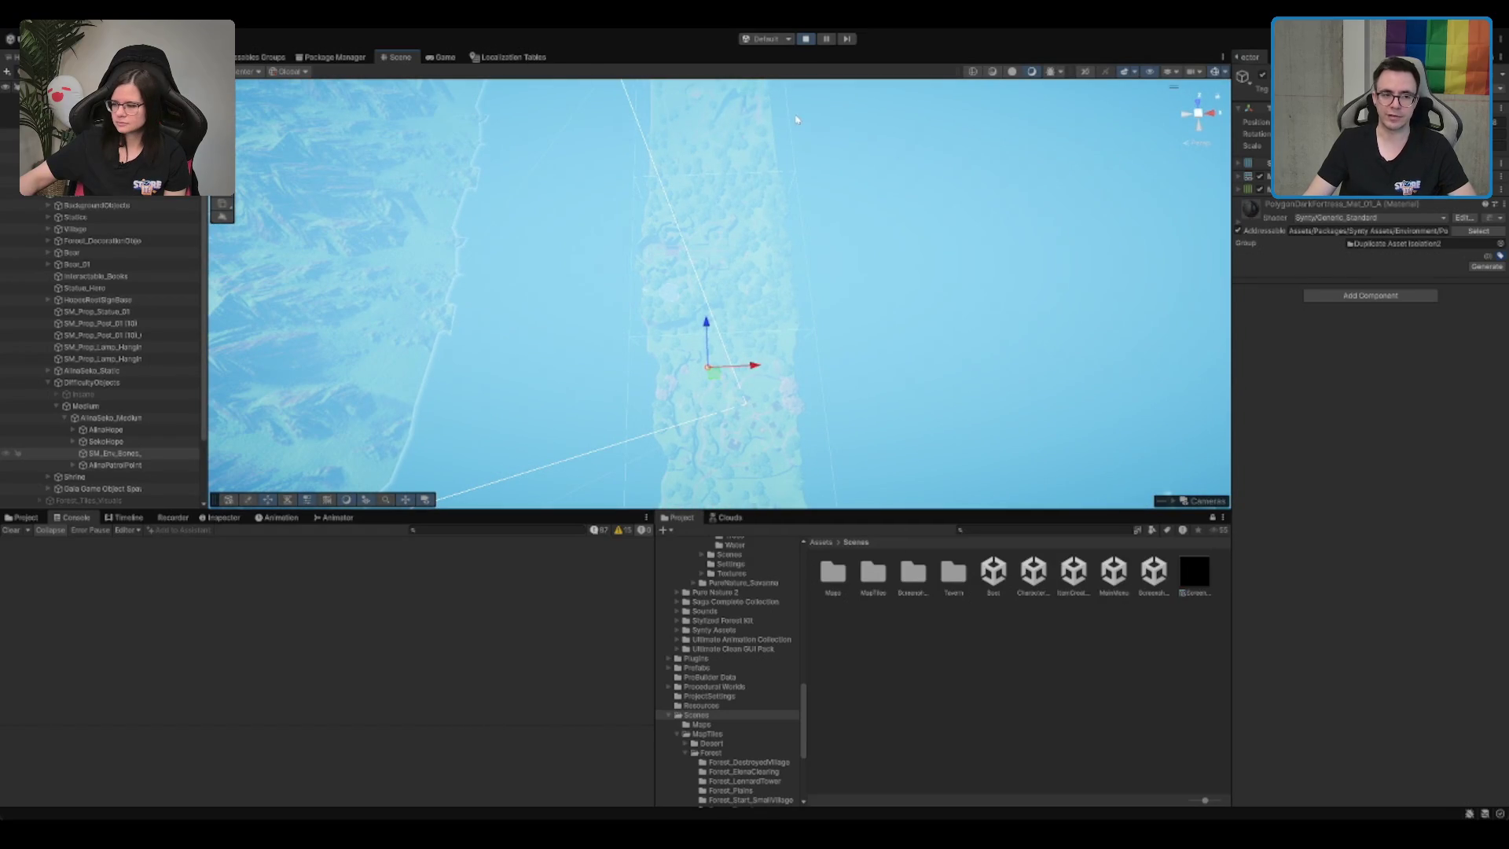
scroll(629, 141, "up", 1)
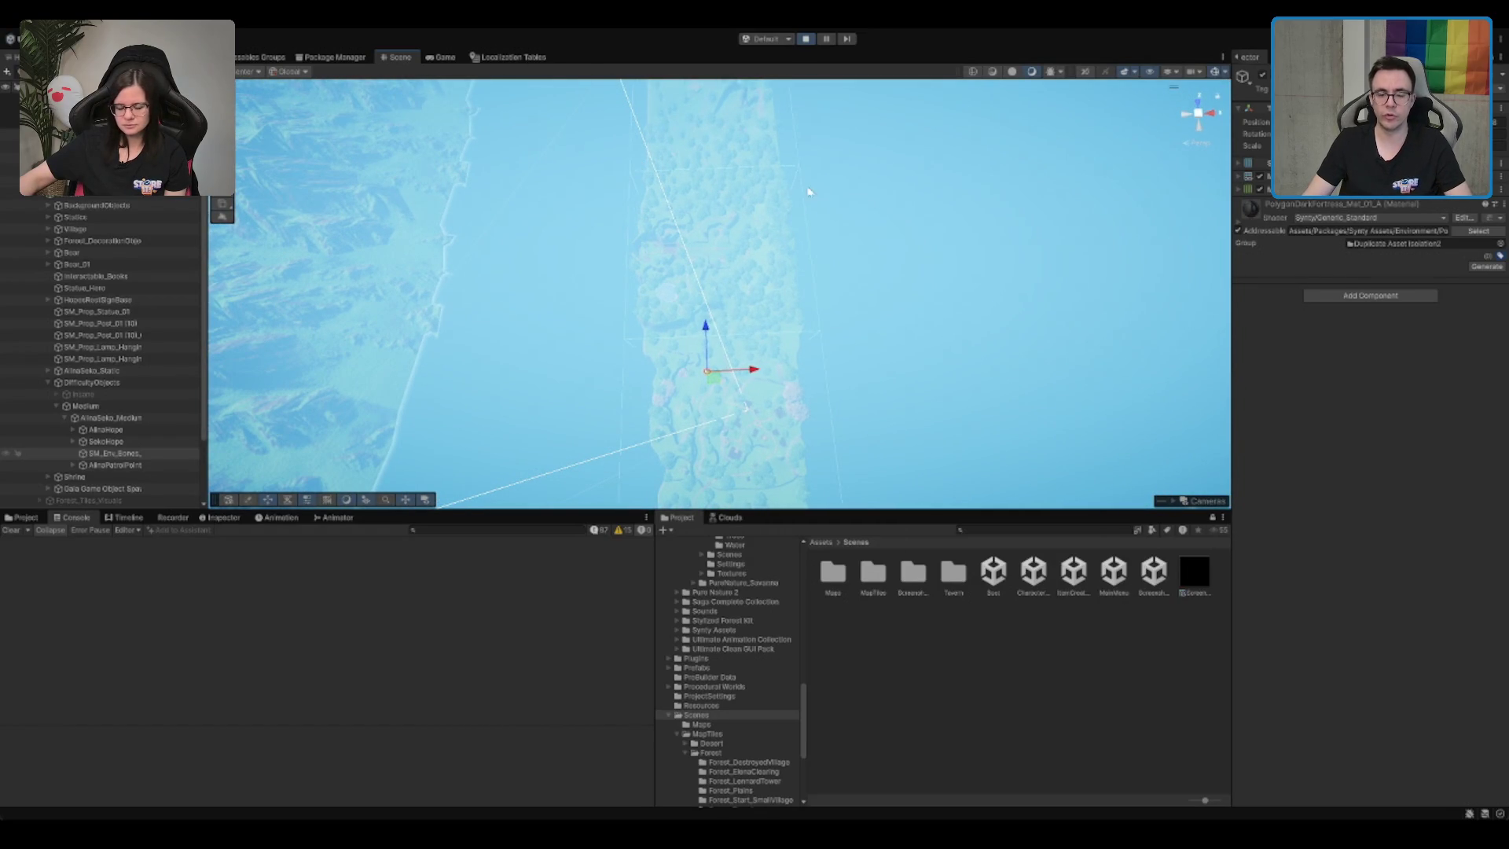
left_click_drag(792, 215, 817, 227)
mouse_move(864, 290)
left_mouse_down()
mouse_move(845, 283)
mouse_move(865, 323)
mouse_move(782, 296)
left_mouse_up()
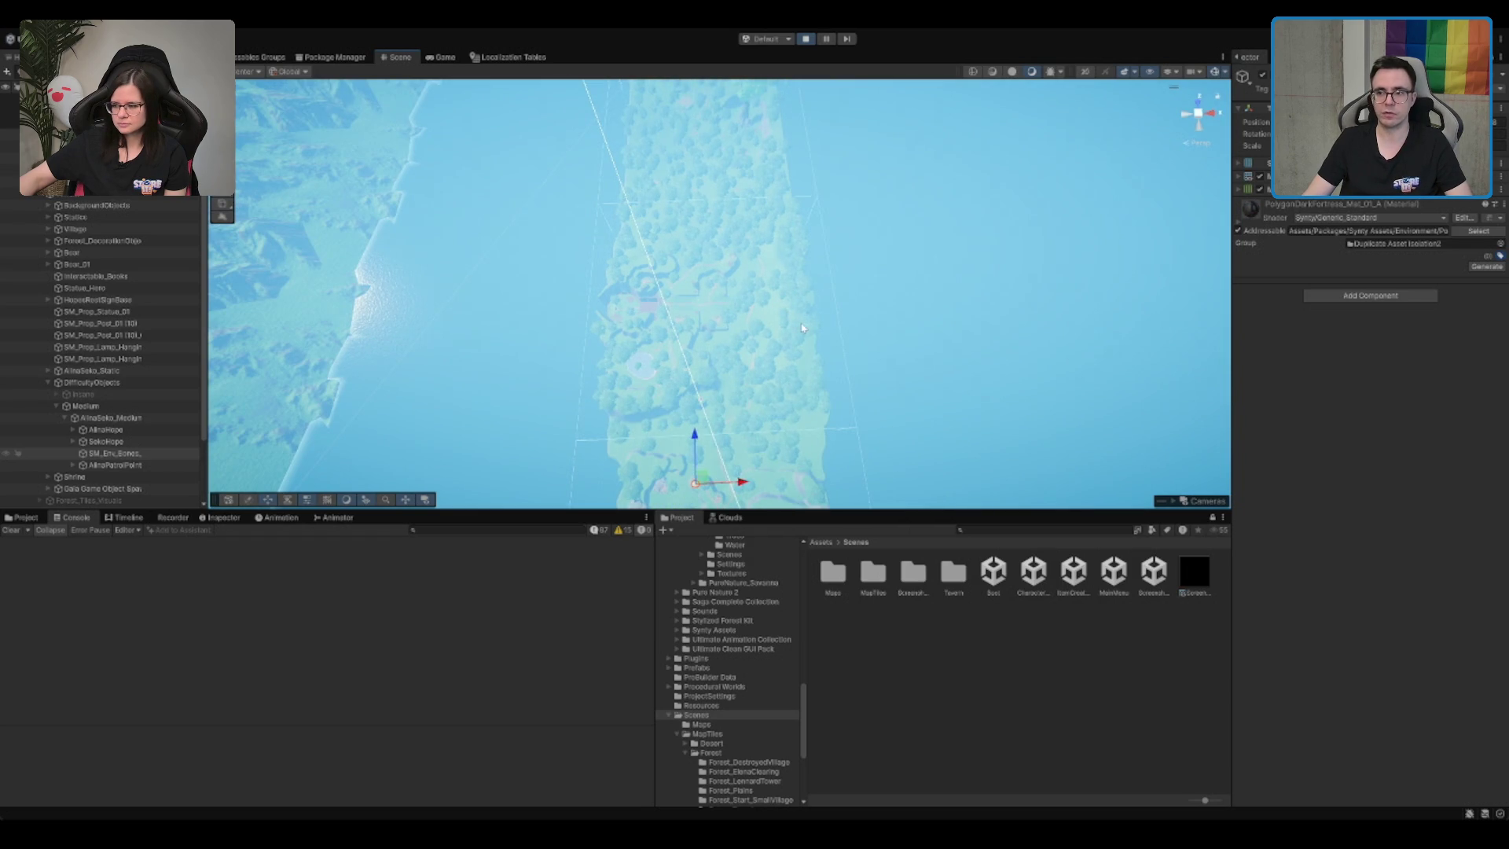
scroll(805, 305, "down", 2)
left_click_drag(727, 347, 797, 198)
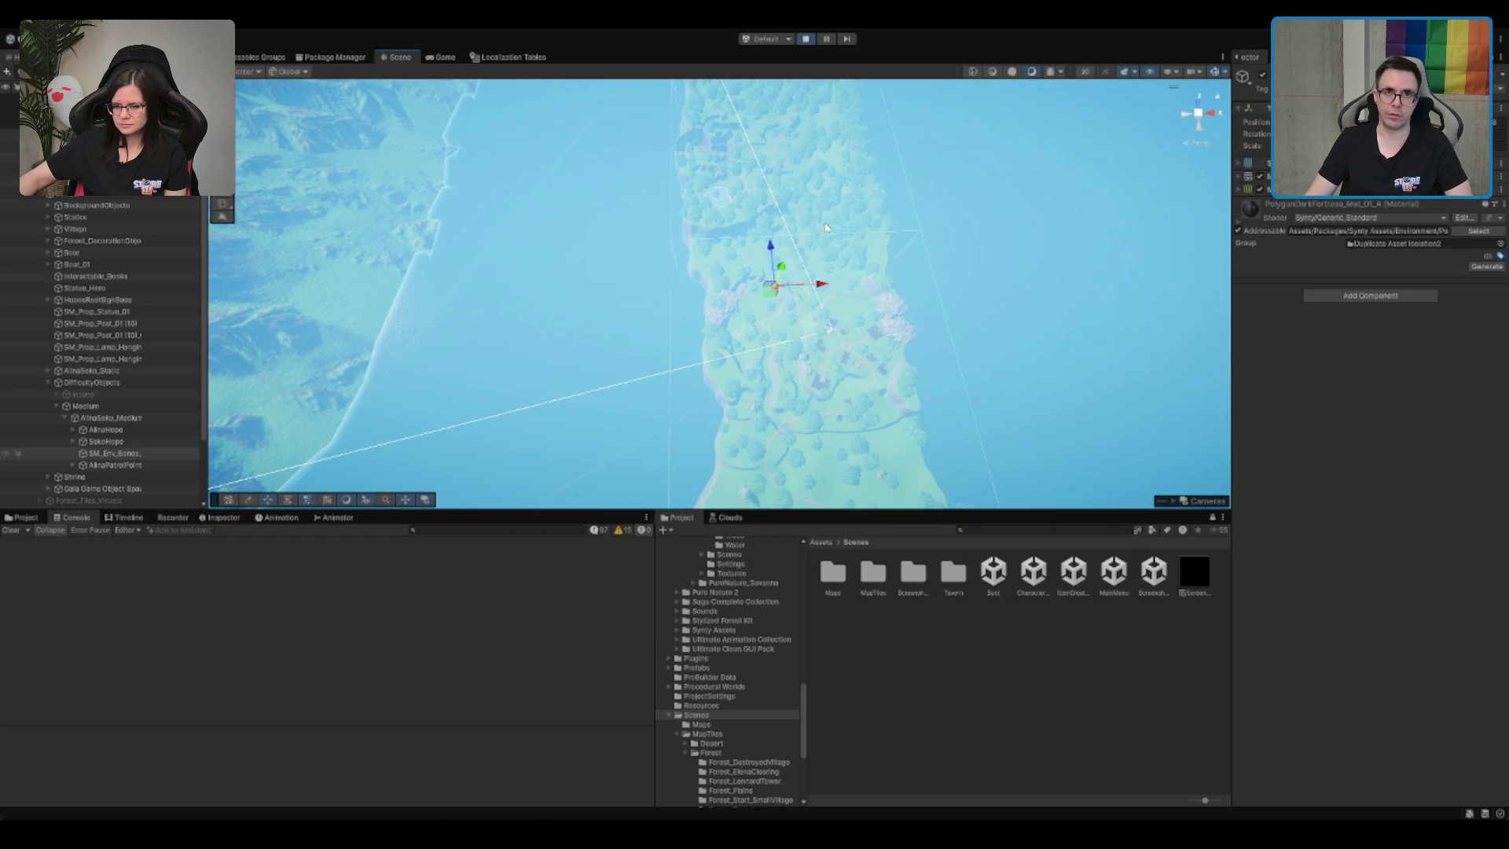
left_click_drag(815, 239, 976, 496)
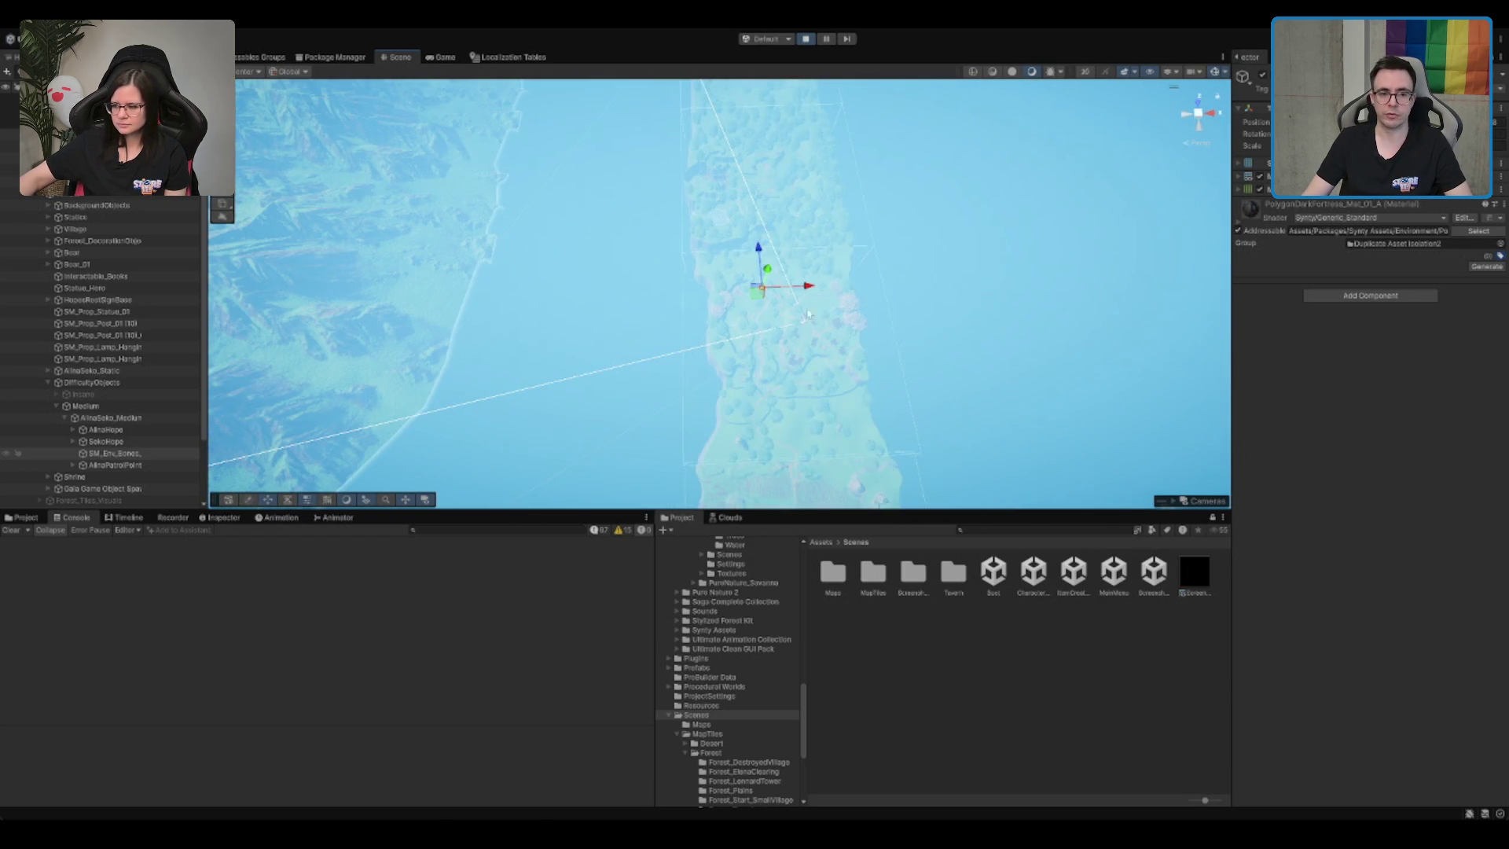
mouse_move(807, 314)
left_mouse_down()
mouse_move(758, 295)
mouse_move(806, 196)
mouse_move(715, 251)
left_mouse_up()
left_click(754, 270)
key("f")
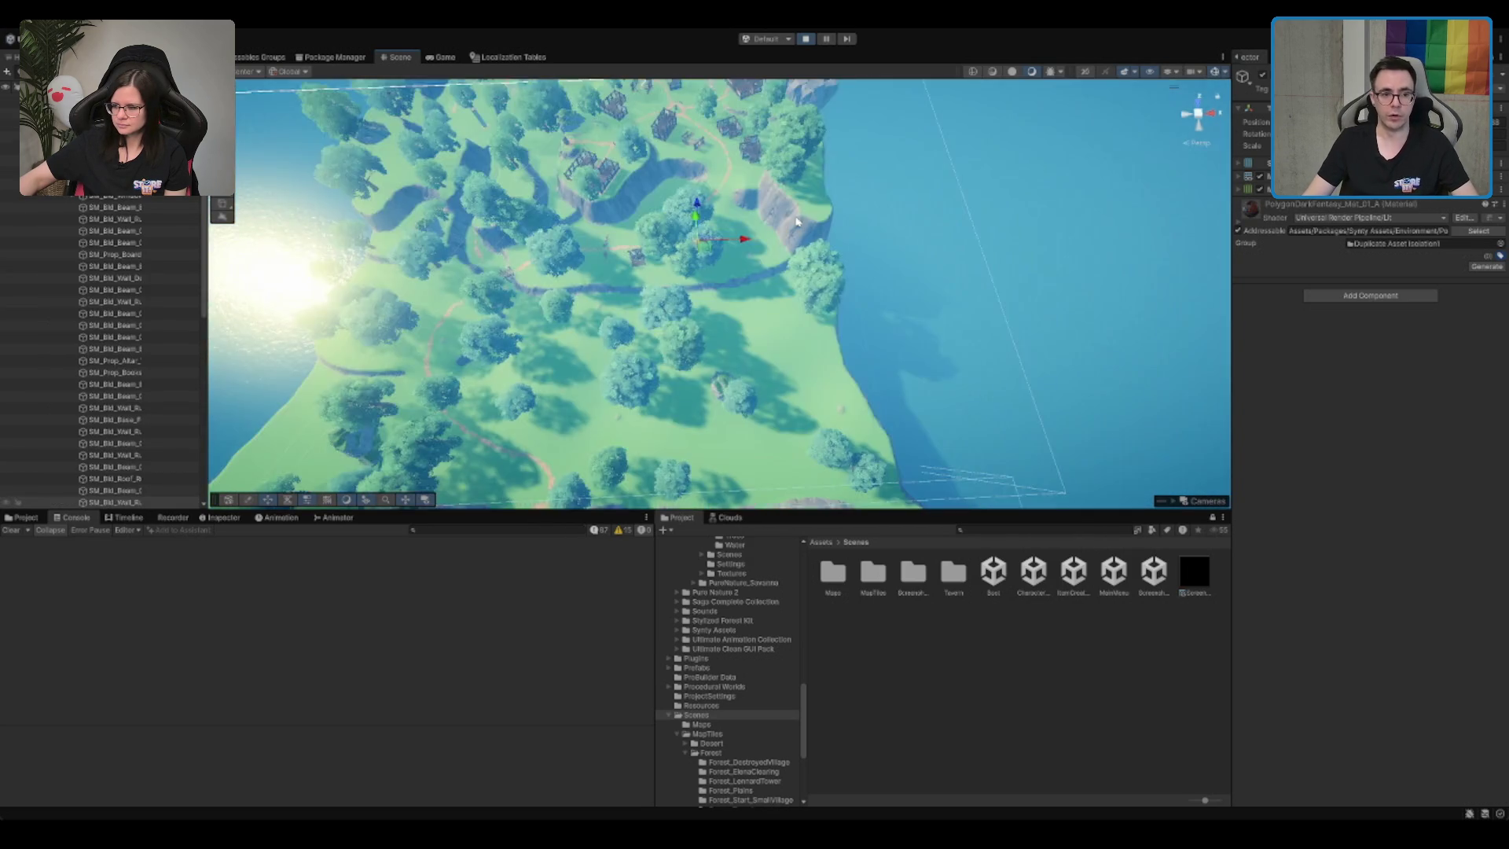
Step: Select the island terrain and inspect the coastline cliff and right shoreline
left_click(683, 408)
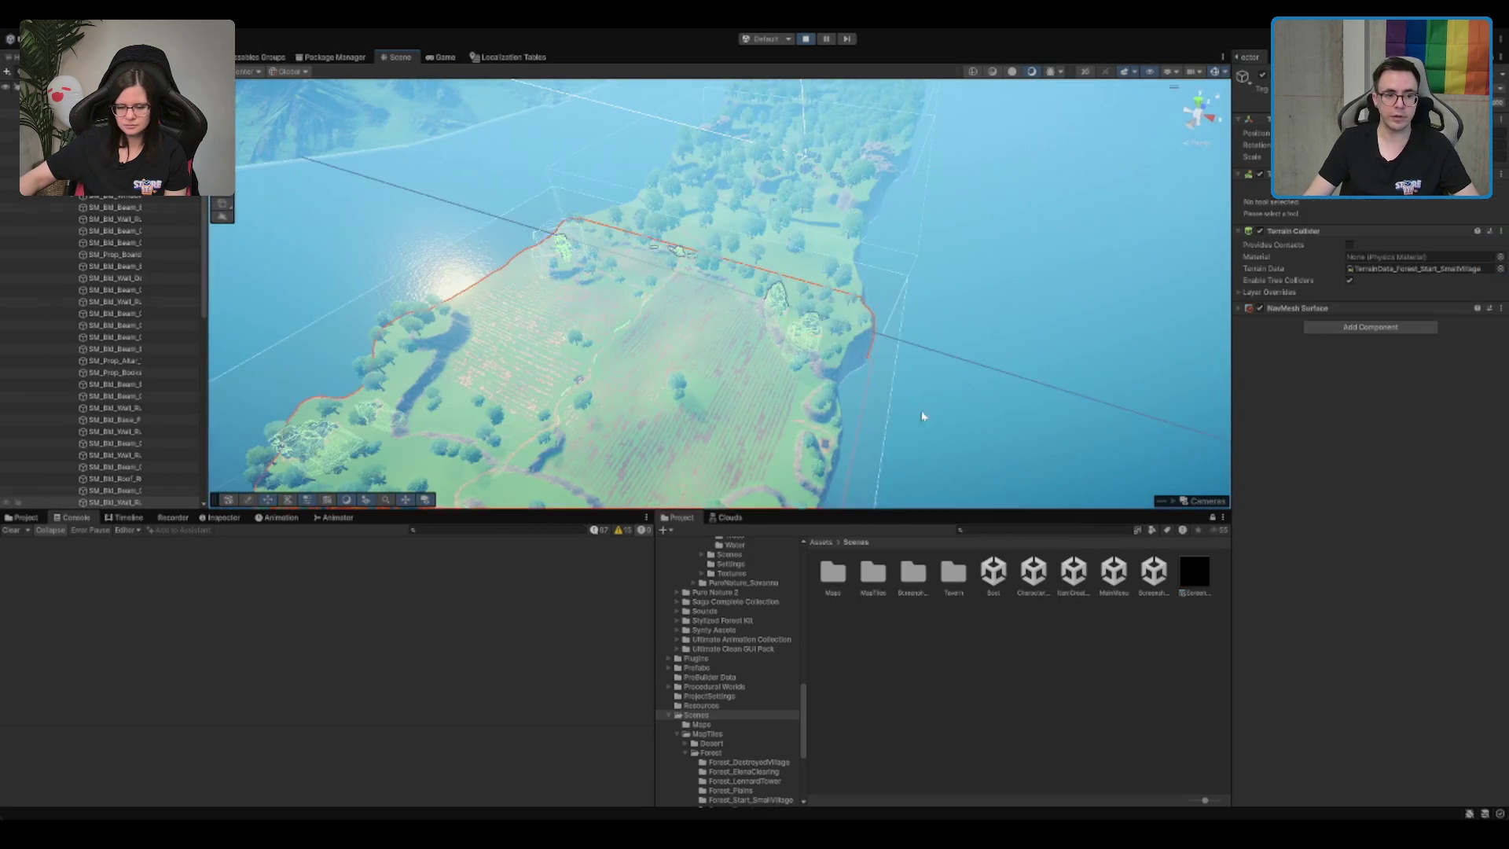
mouse_move(919, 417)
left_mouse_down()
mouse_move(910, 264)
mouse_move(878, 297)
mouse_move(1189, 146)
left_mouse_up()
scroll(910, 264, "down", 5)
scroll(1226, 114, "down", 3)
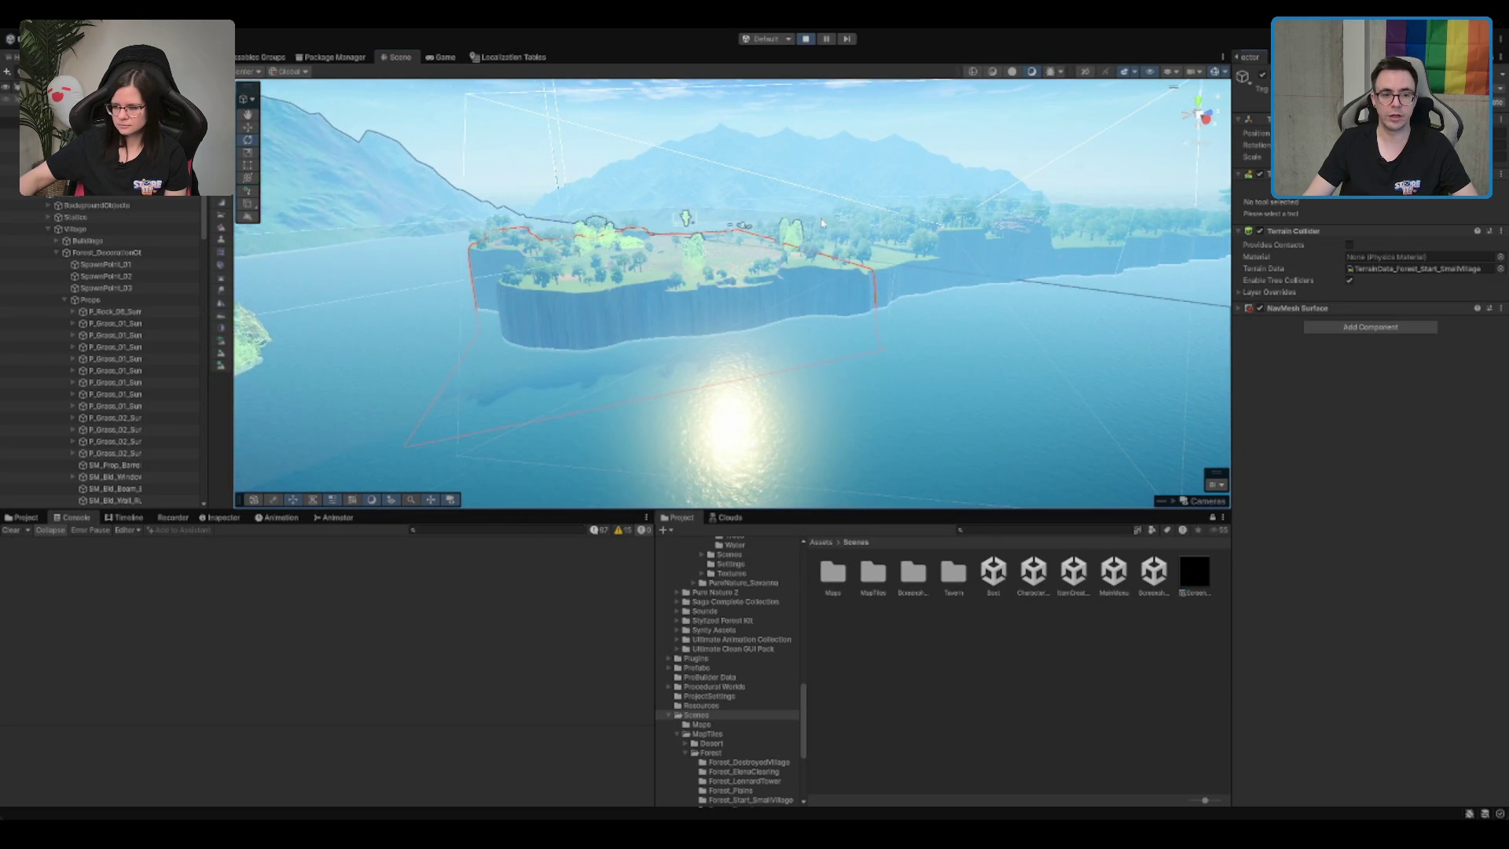
left_click_drag(267, 236, 310, 240)
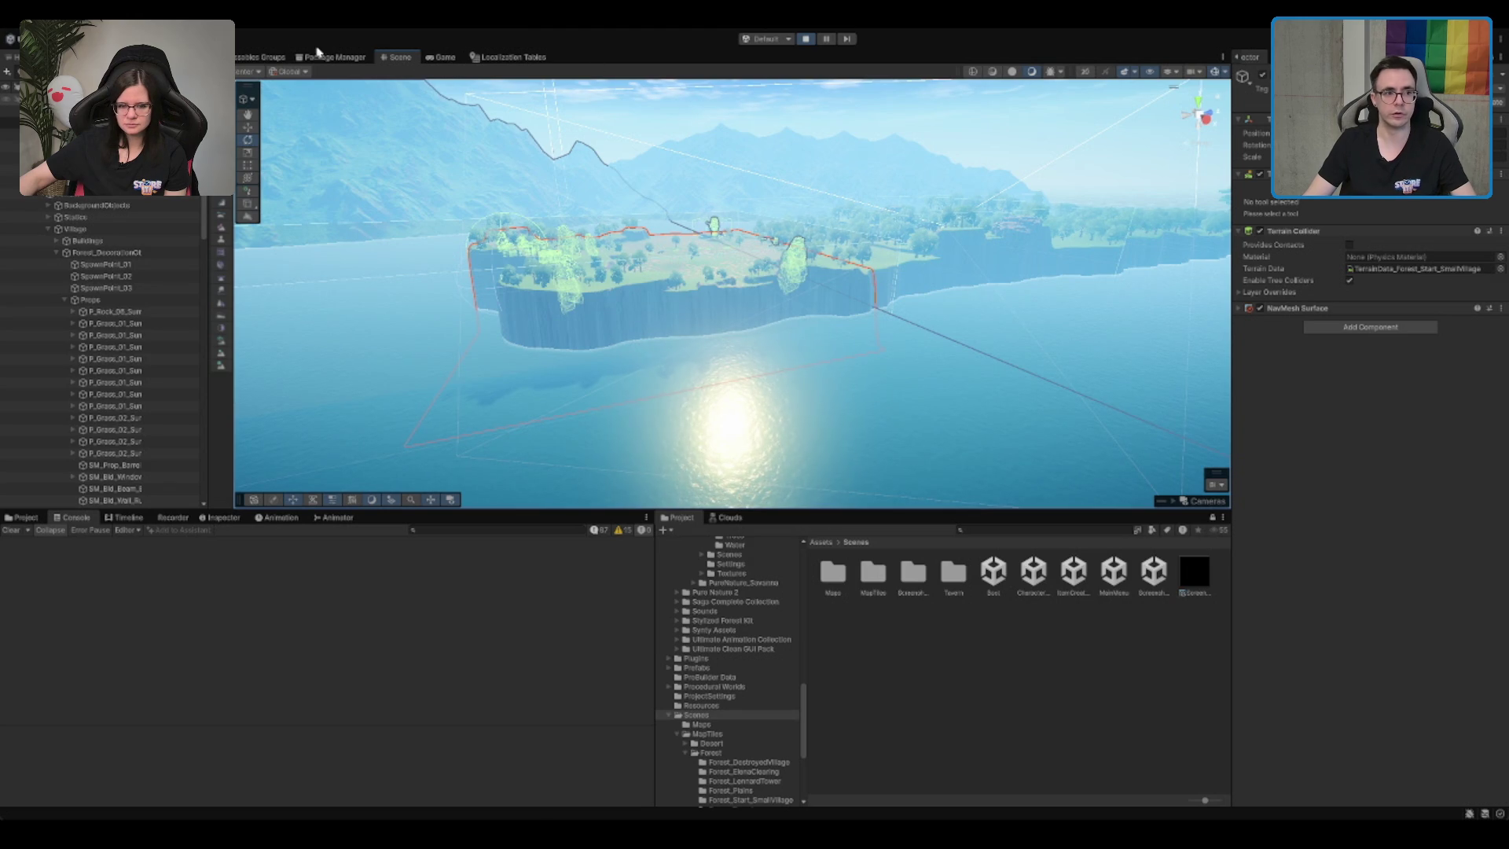
scroll(686, 130, "up", 6)
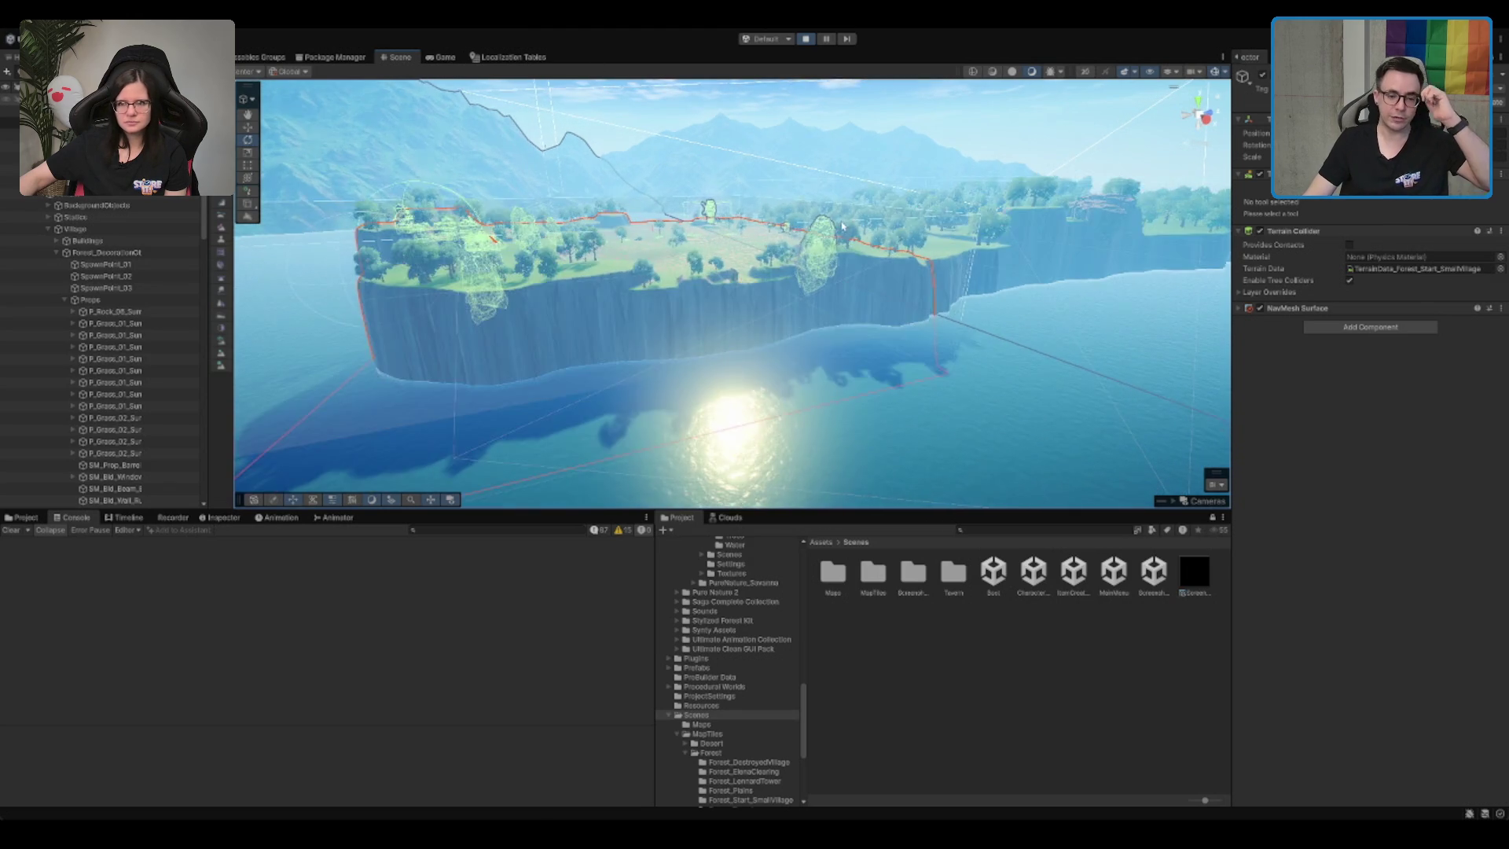
scroll(771, 246, "up", 3)
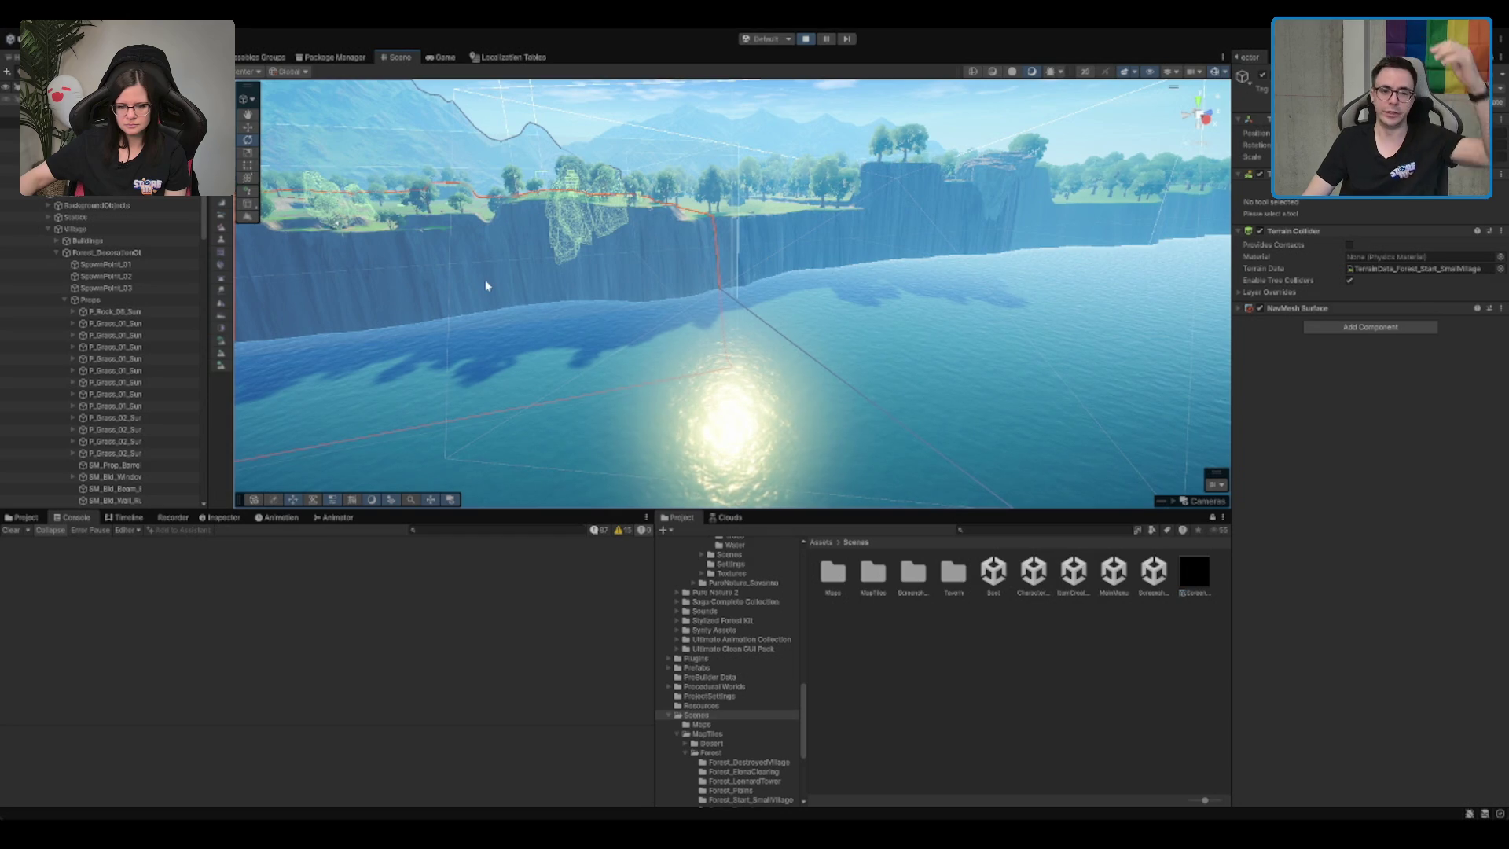
left_click_drag(582, 178, 584, 186)
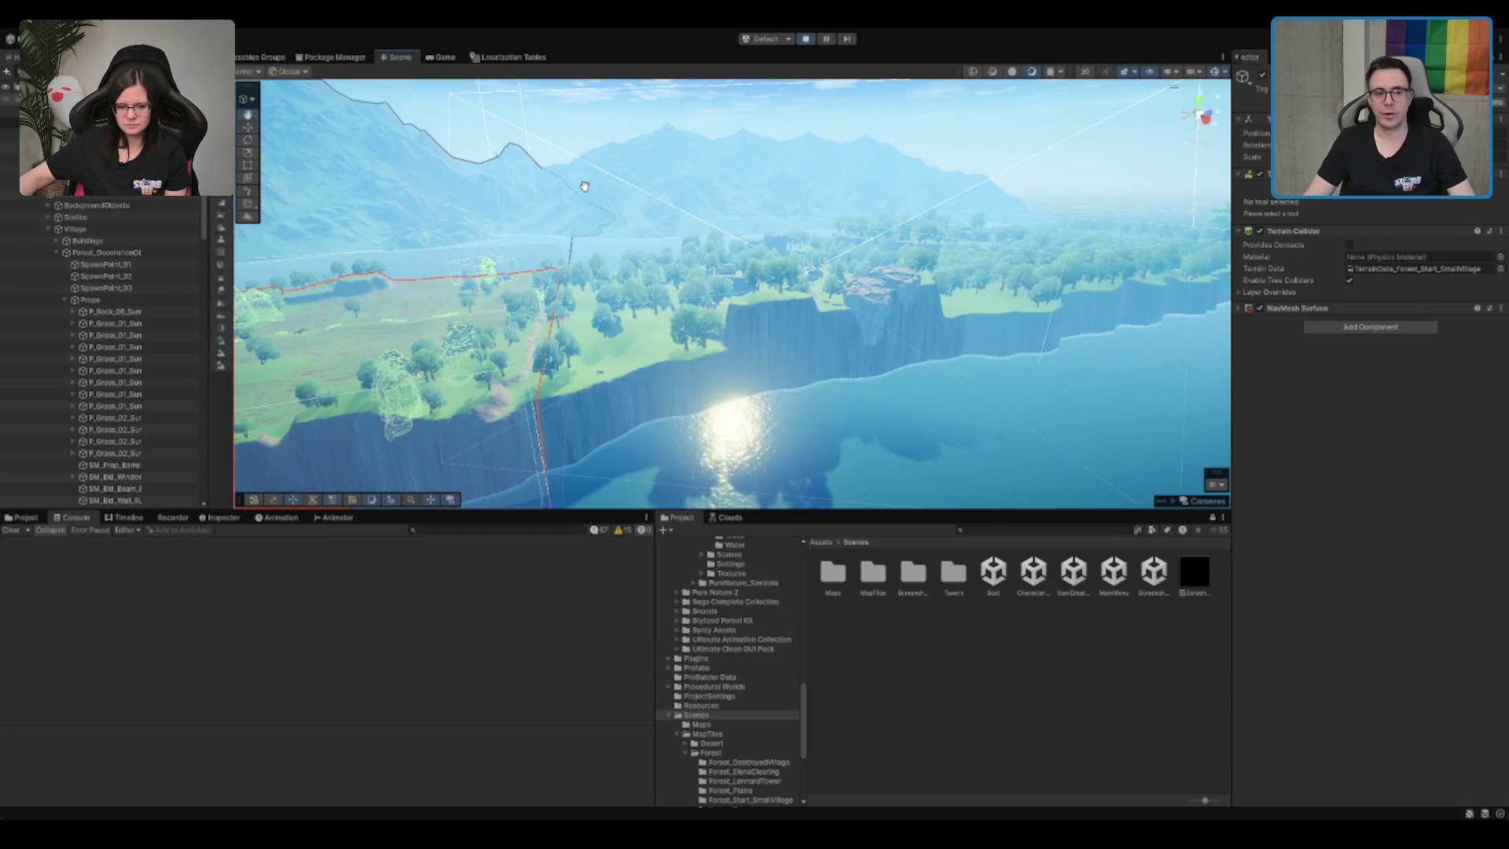
Step: Frame the Forest_DestroyedVillage terrain, background mountain and water, then return to the game
left_click(763, 332)
key("f")
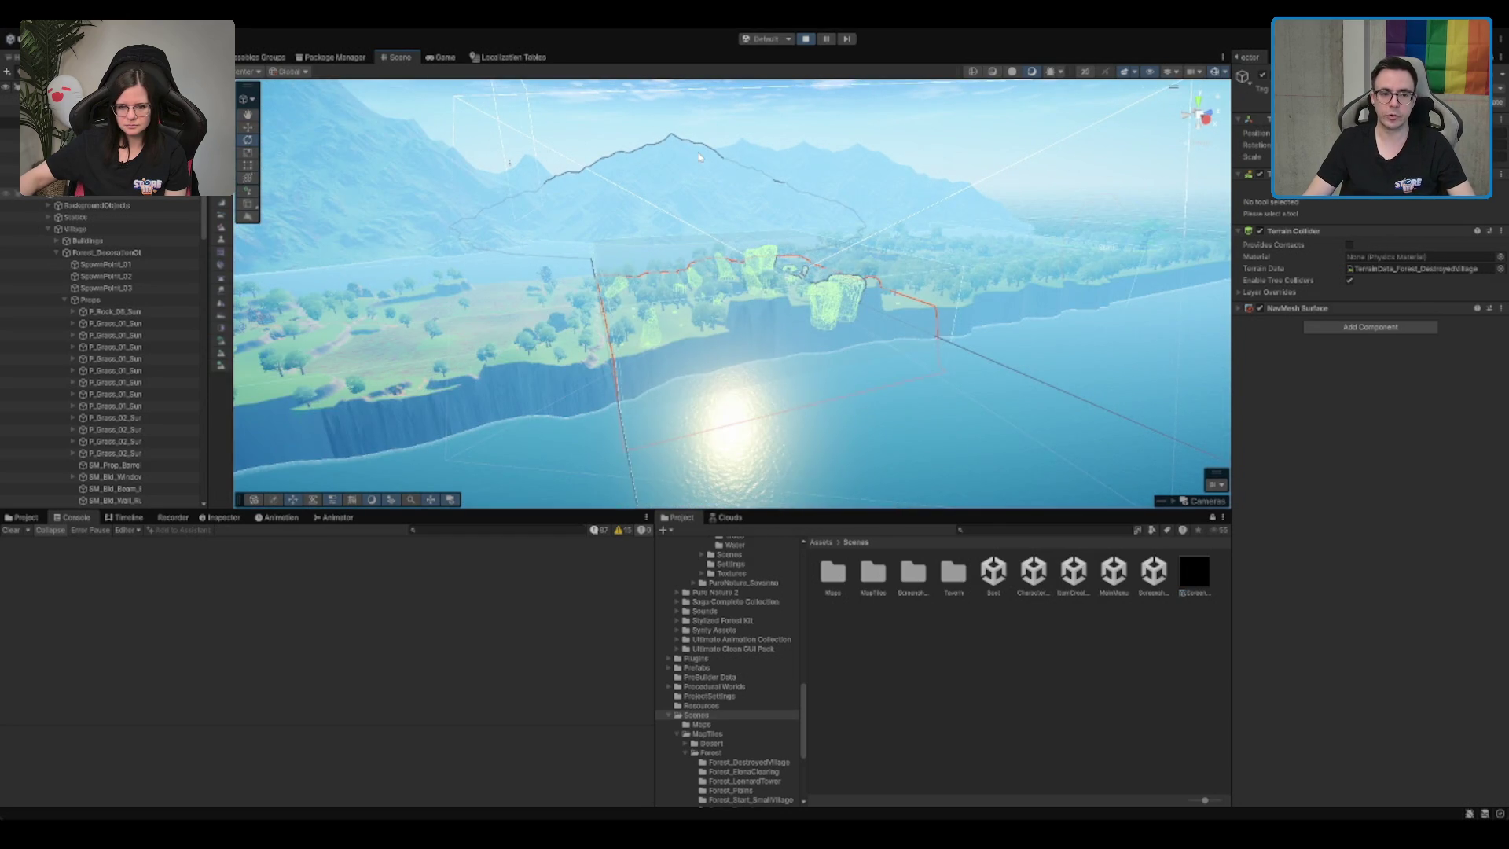
left_click(677, 167)
scroll(766, 352, "down", 3)
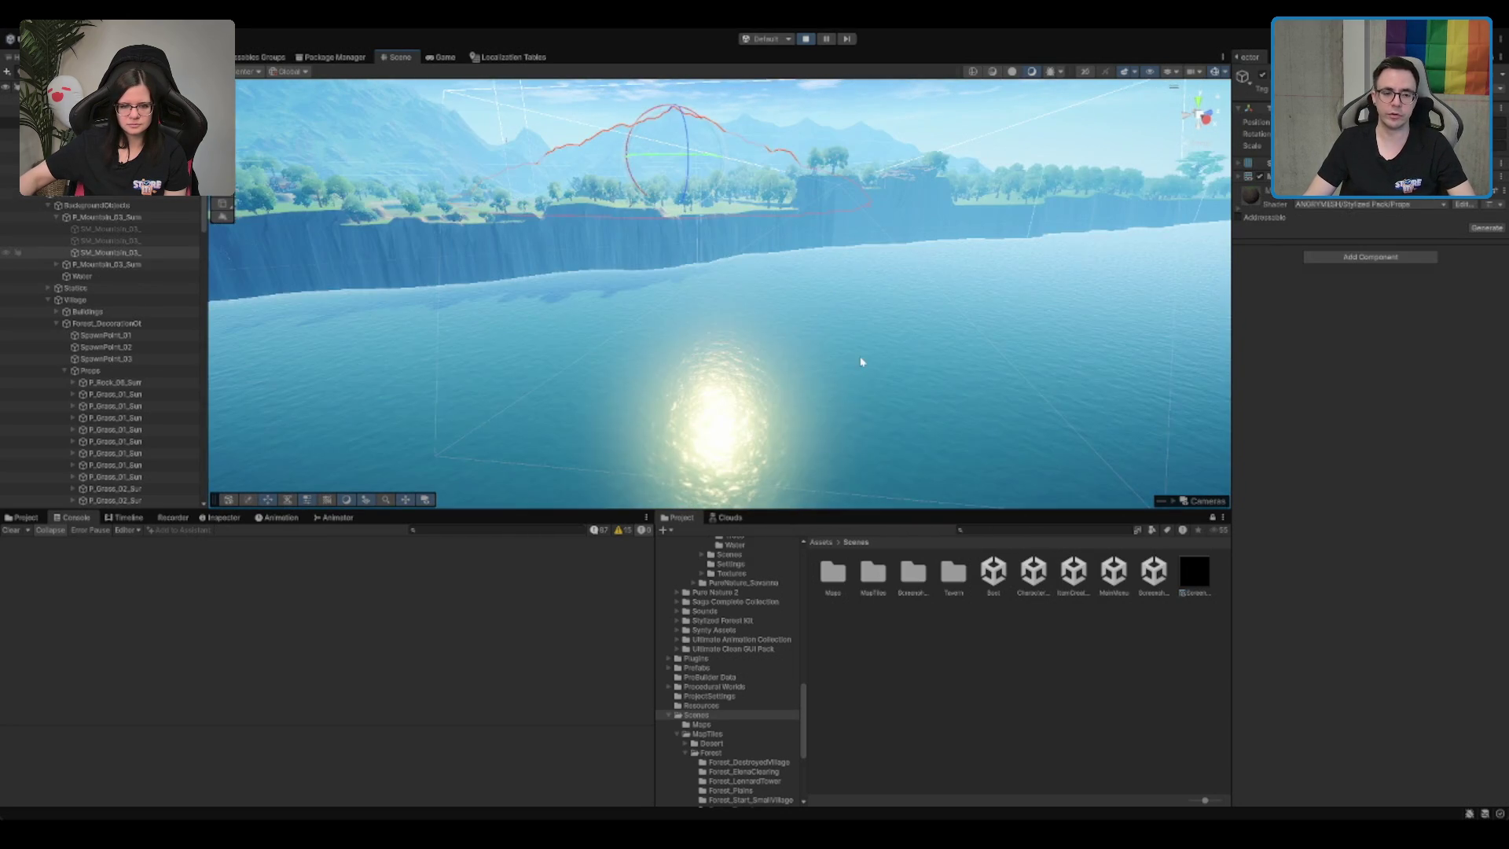
left_click(862, 355)
key("f")
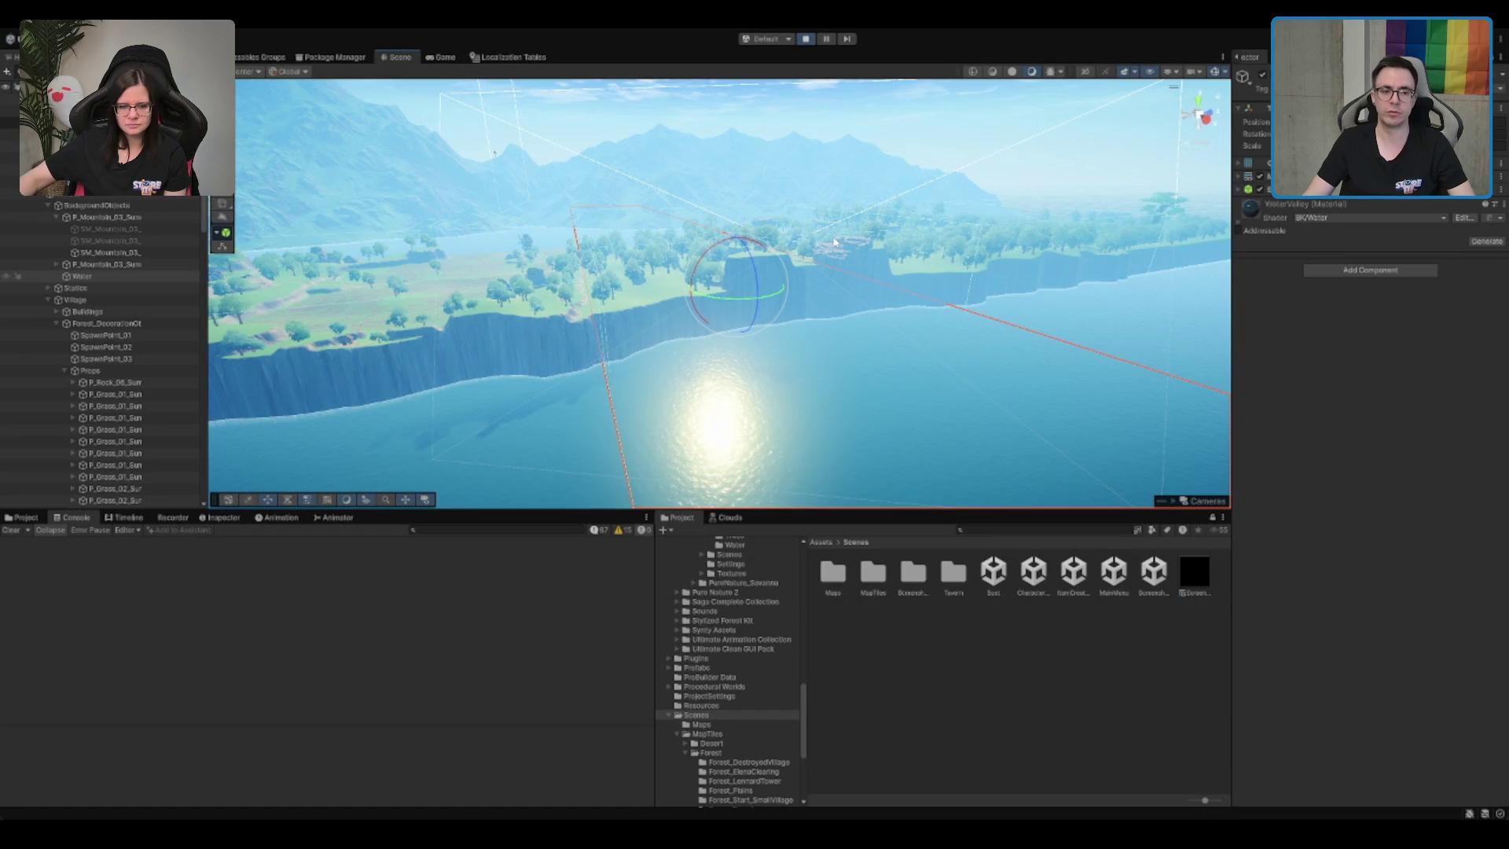
left_click_drag(835, 241, 820, 220)
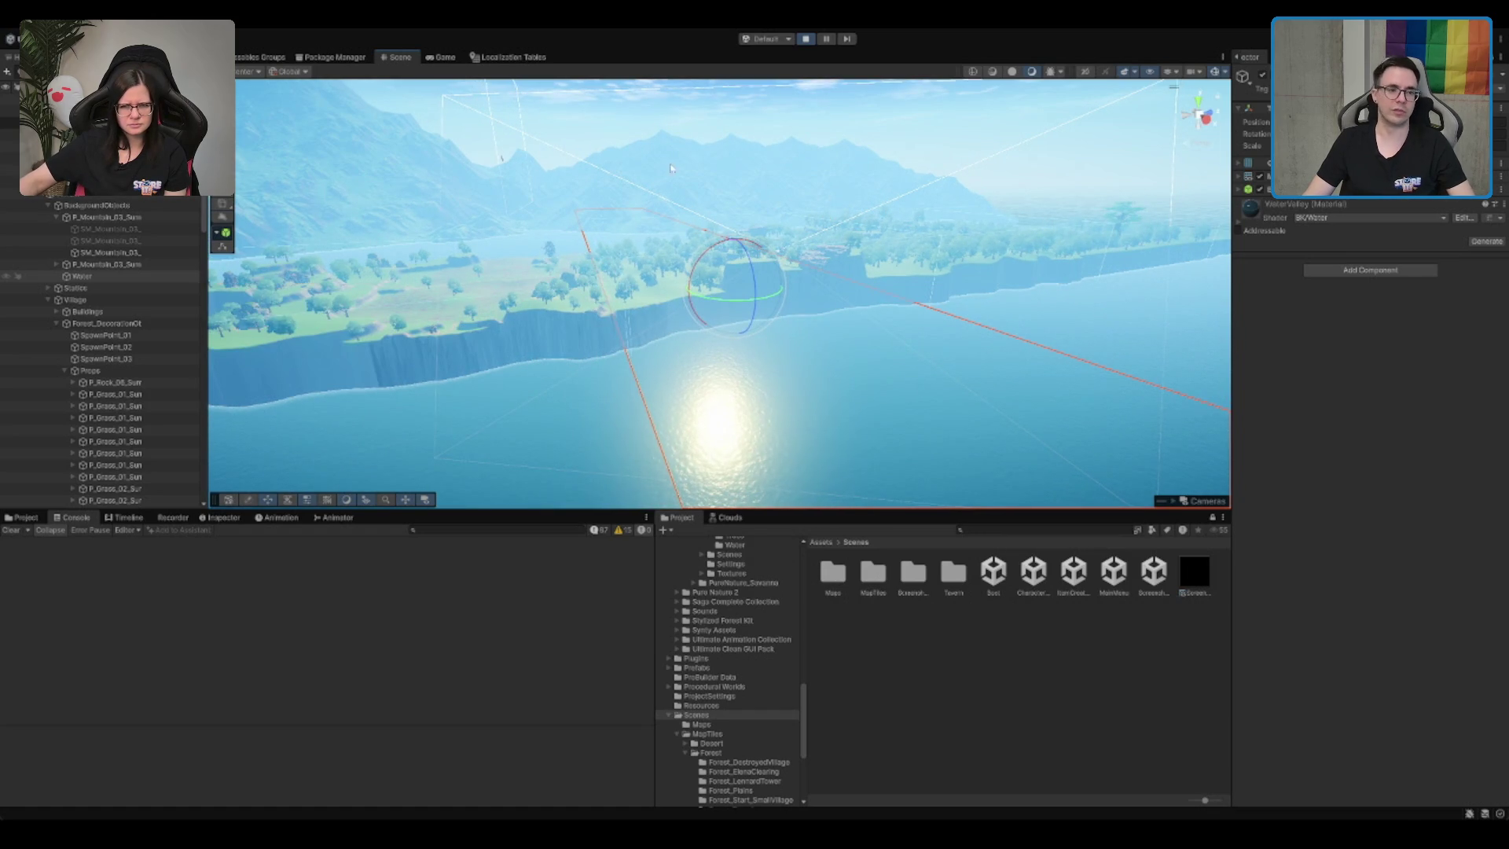
left_click(444, 58)
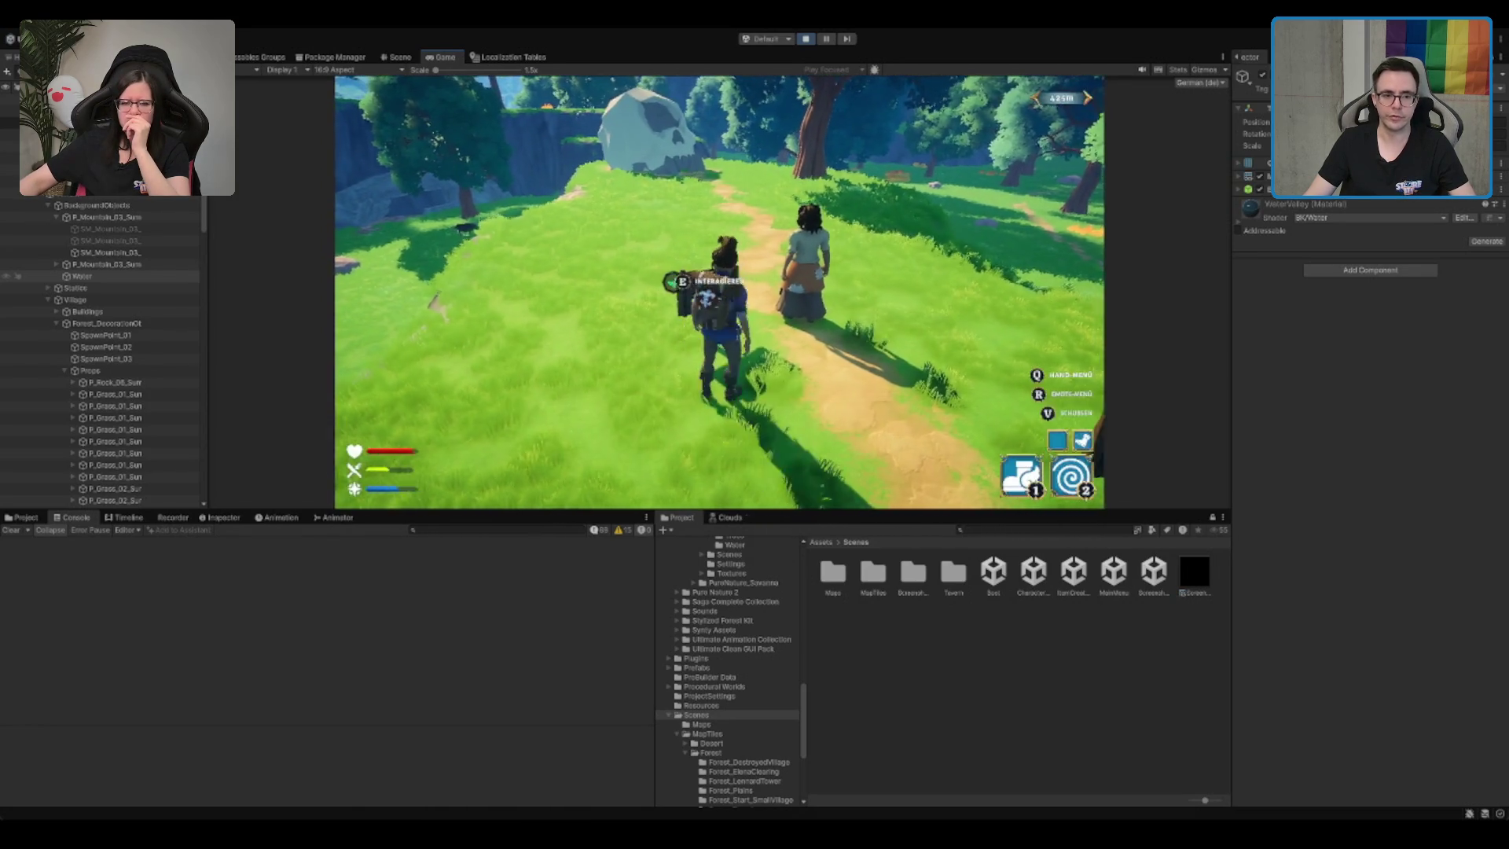
Step: Run to Seko, talk and click through his lines until Seko_02_02 shows missing, then open Localization Tables
key("e")
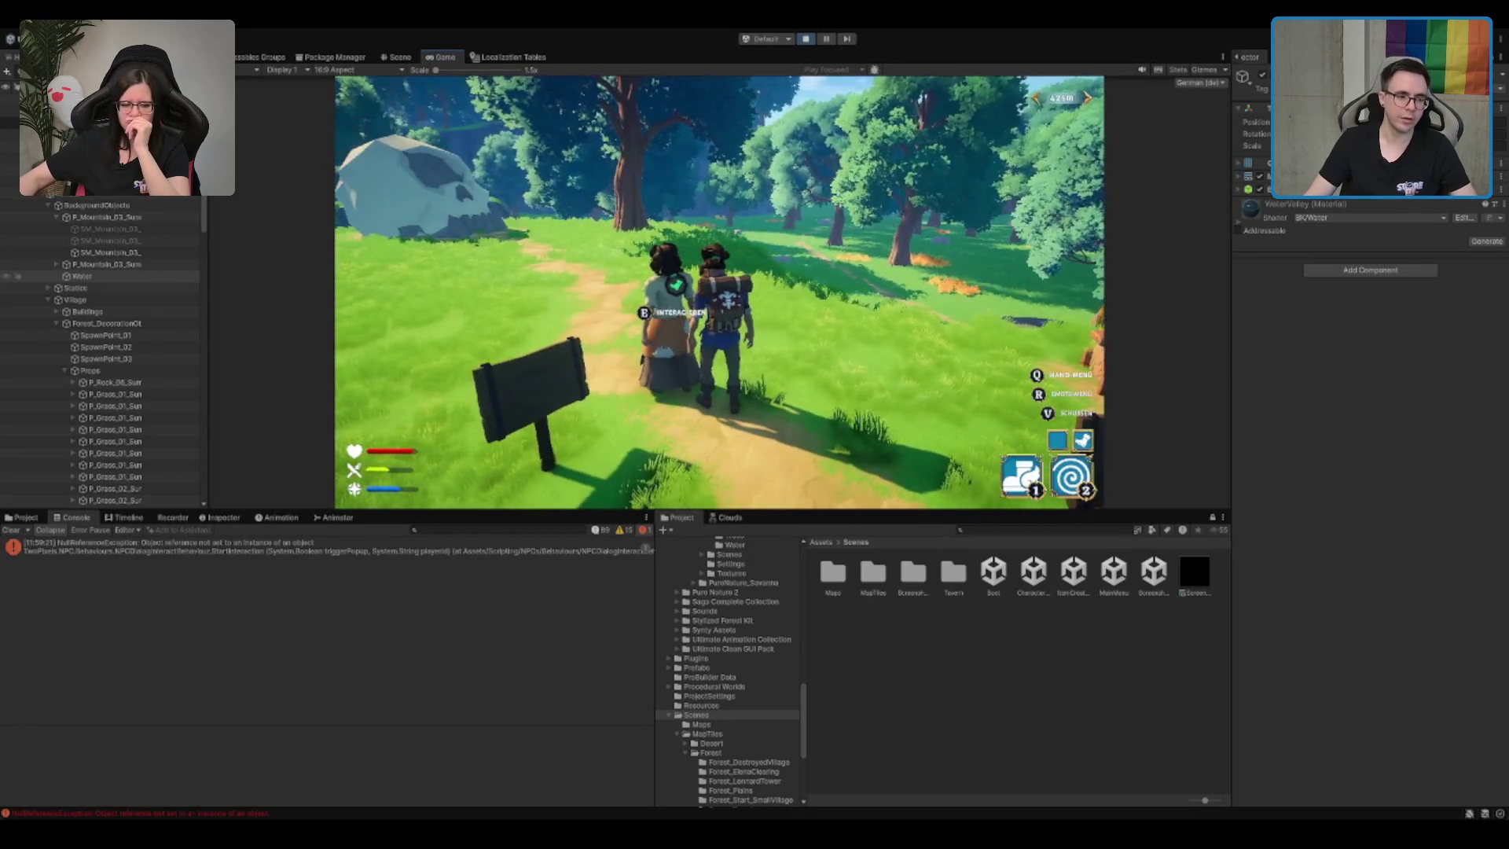
key("w")
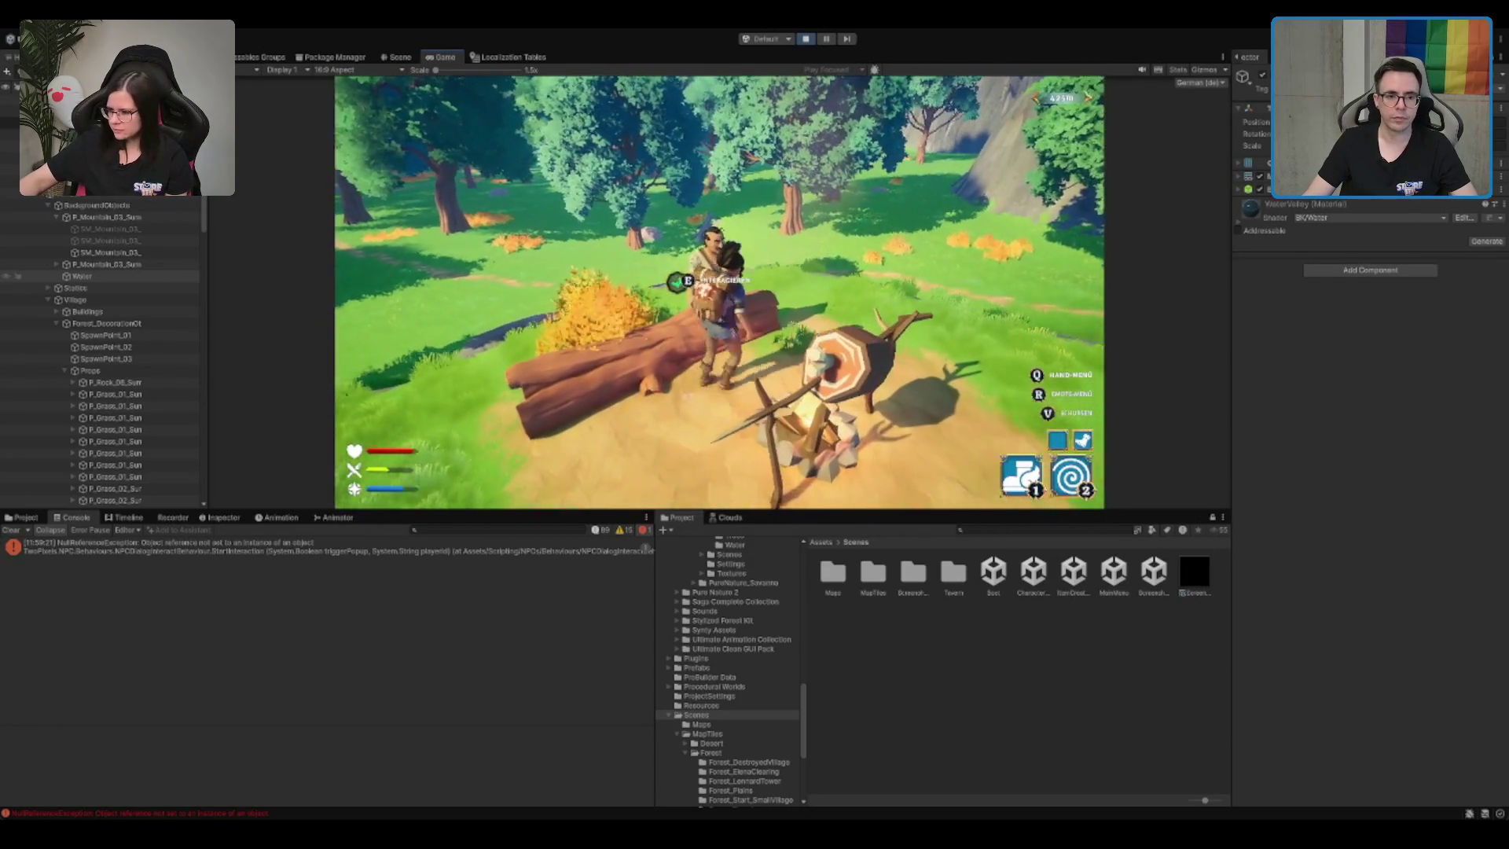
key("e")
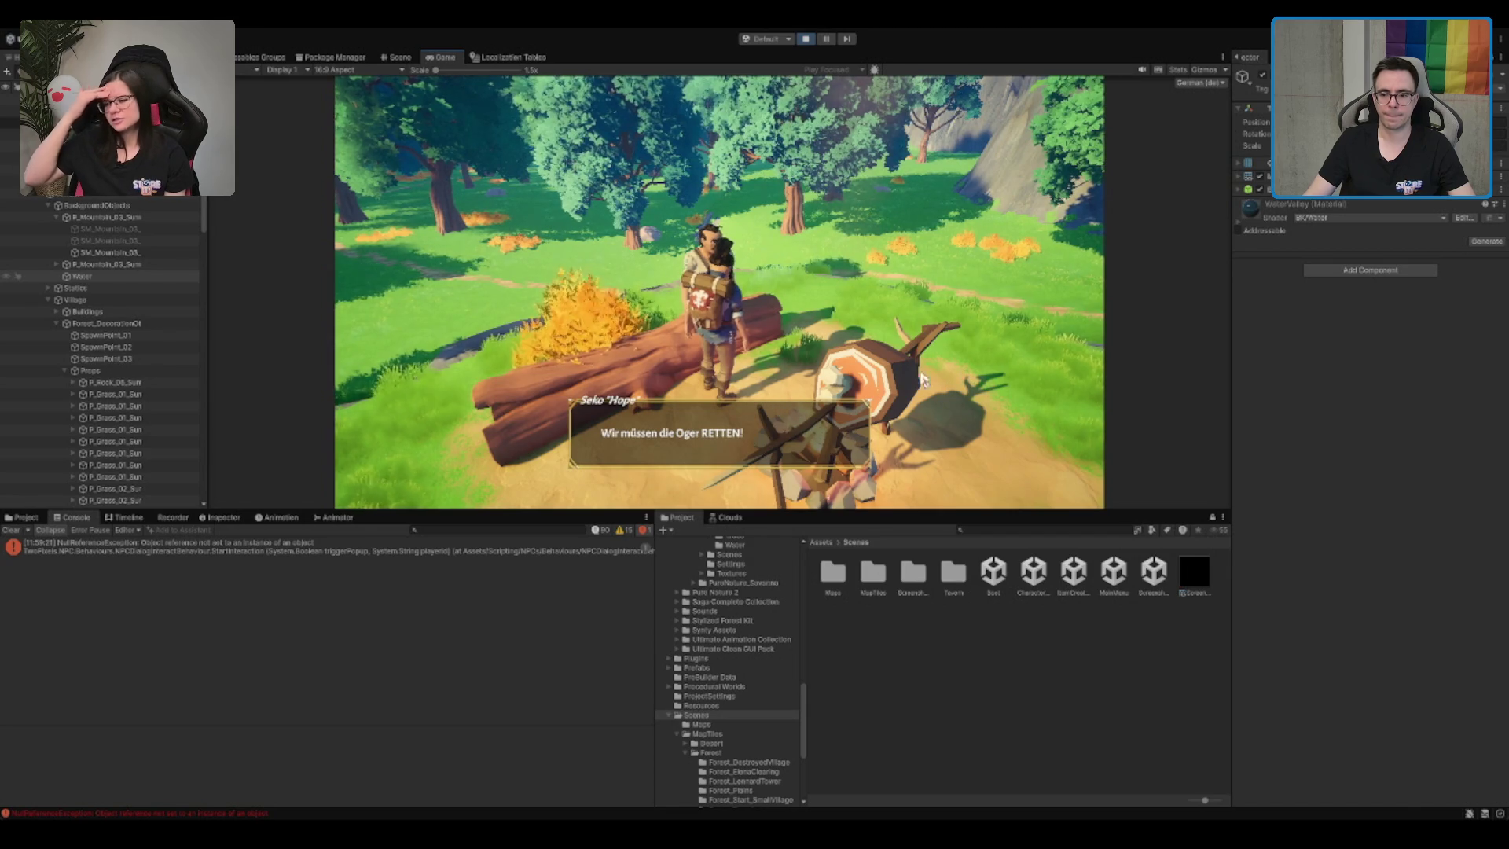
left_click(858, 395)
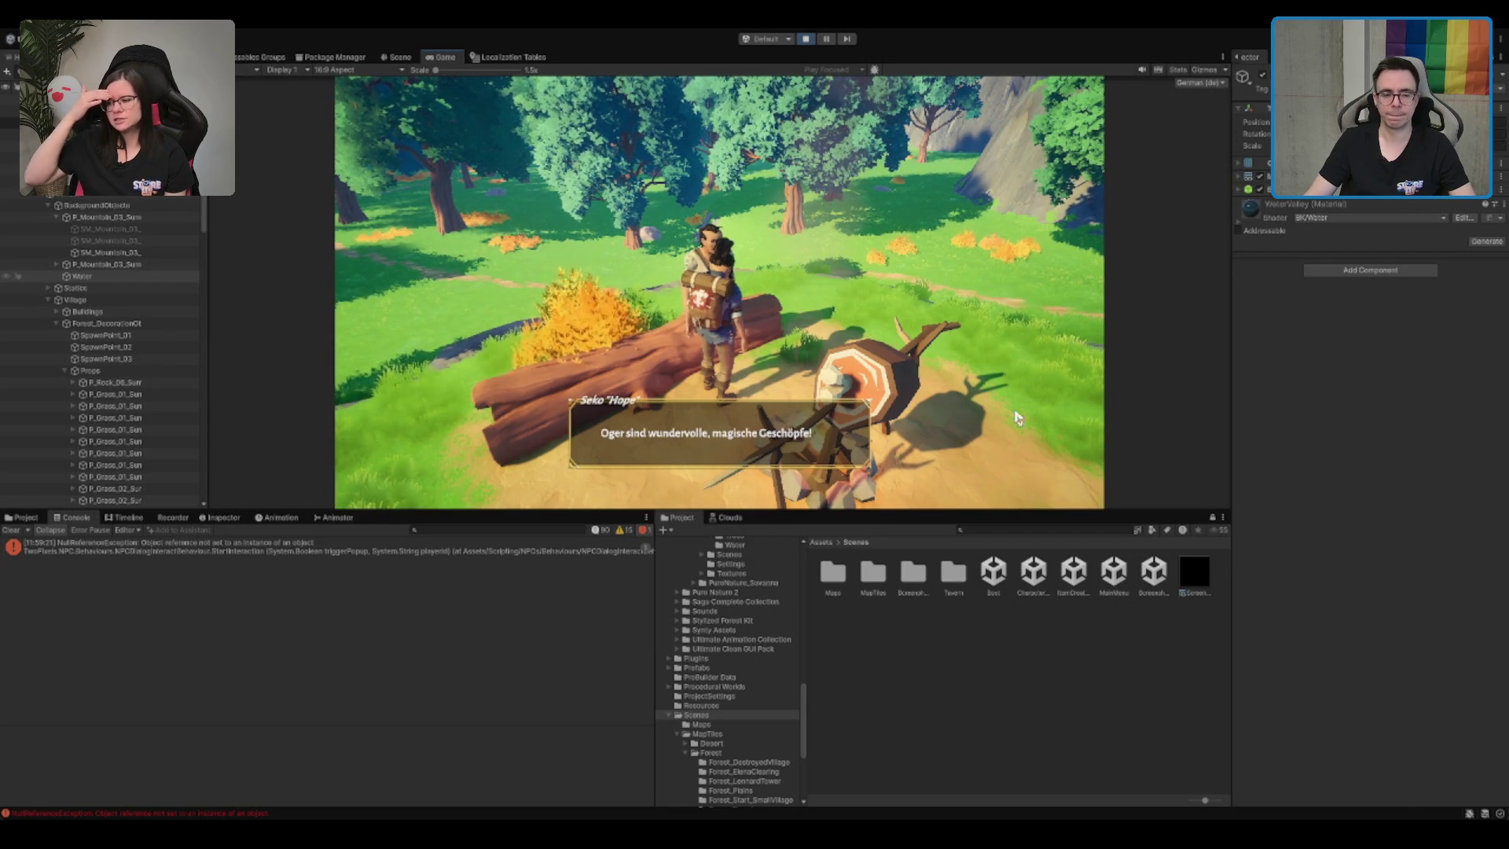
left_click(669, 435)
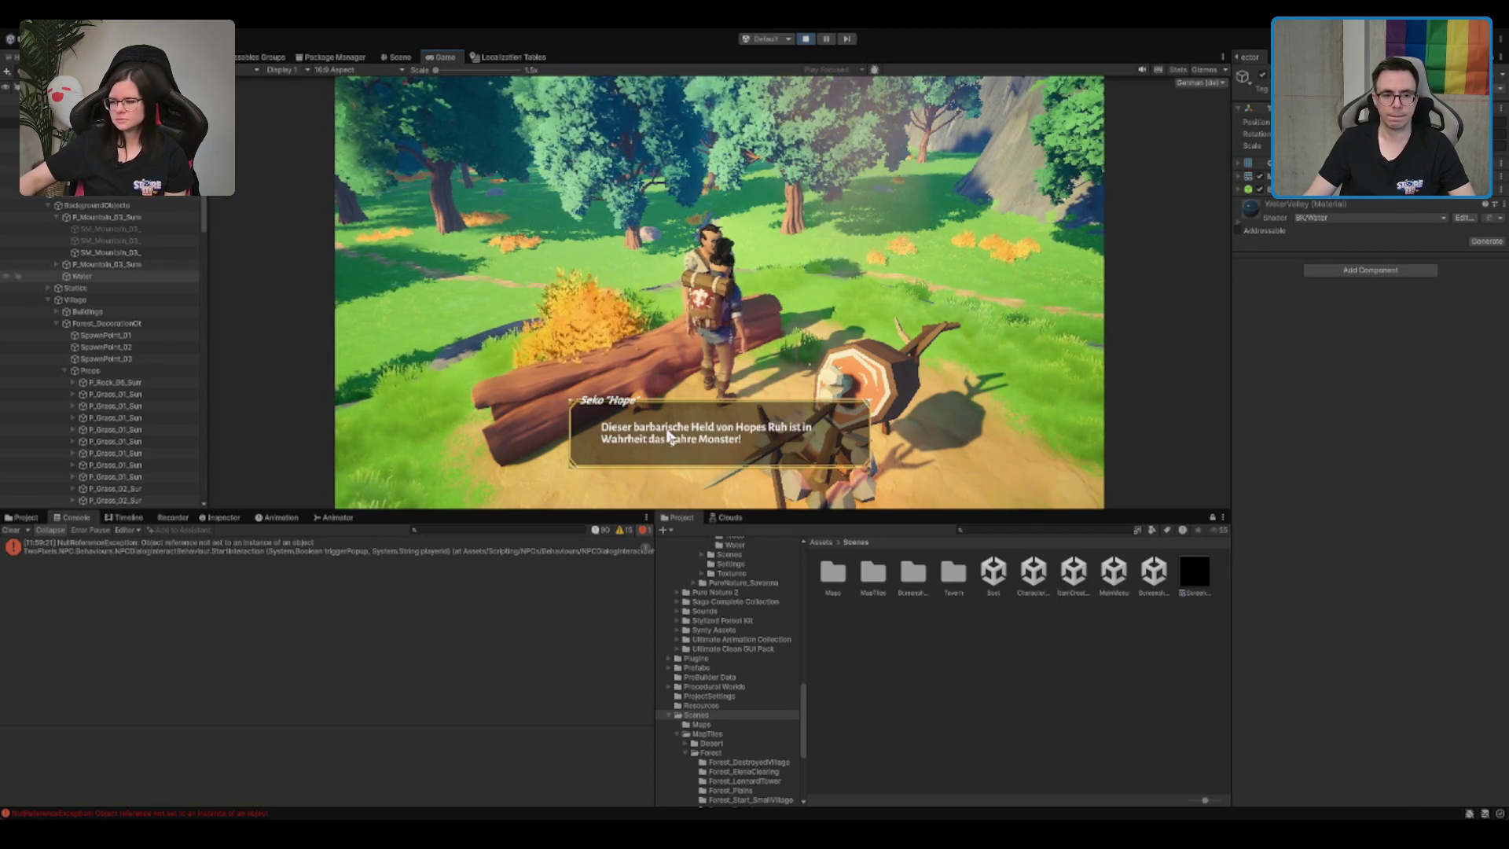
left_click(837, 465)
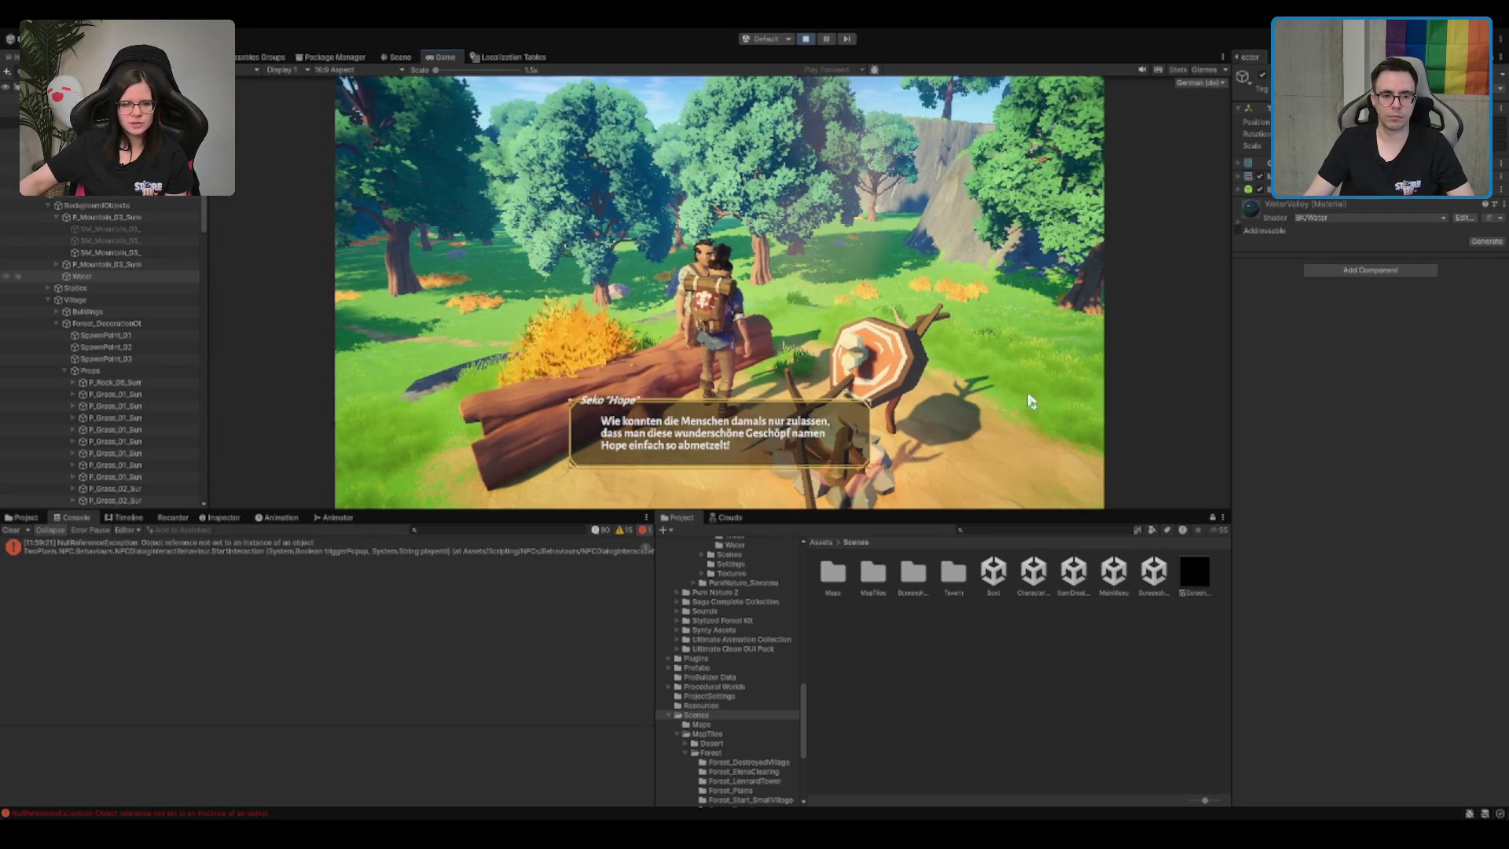
left_click(1029, 350)
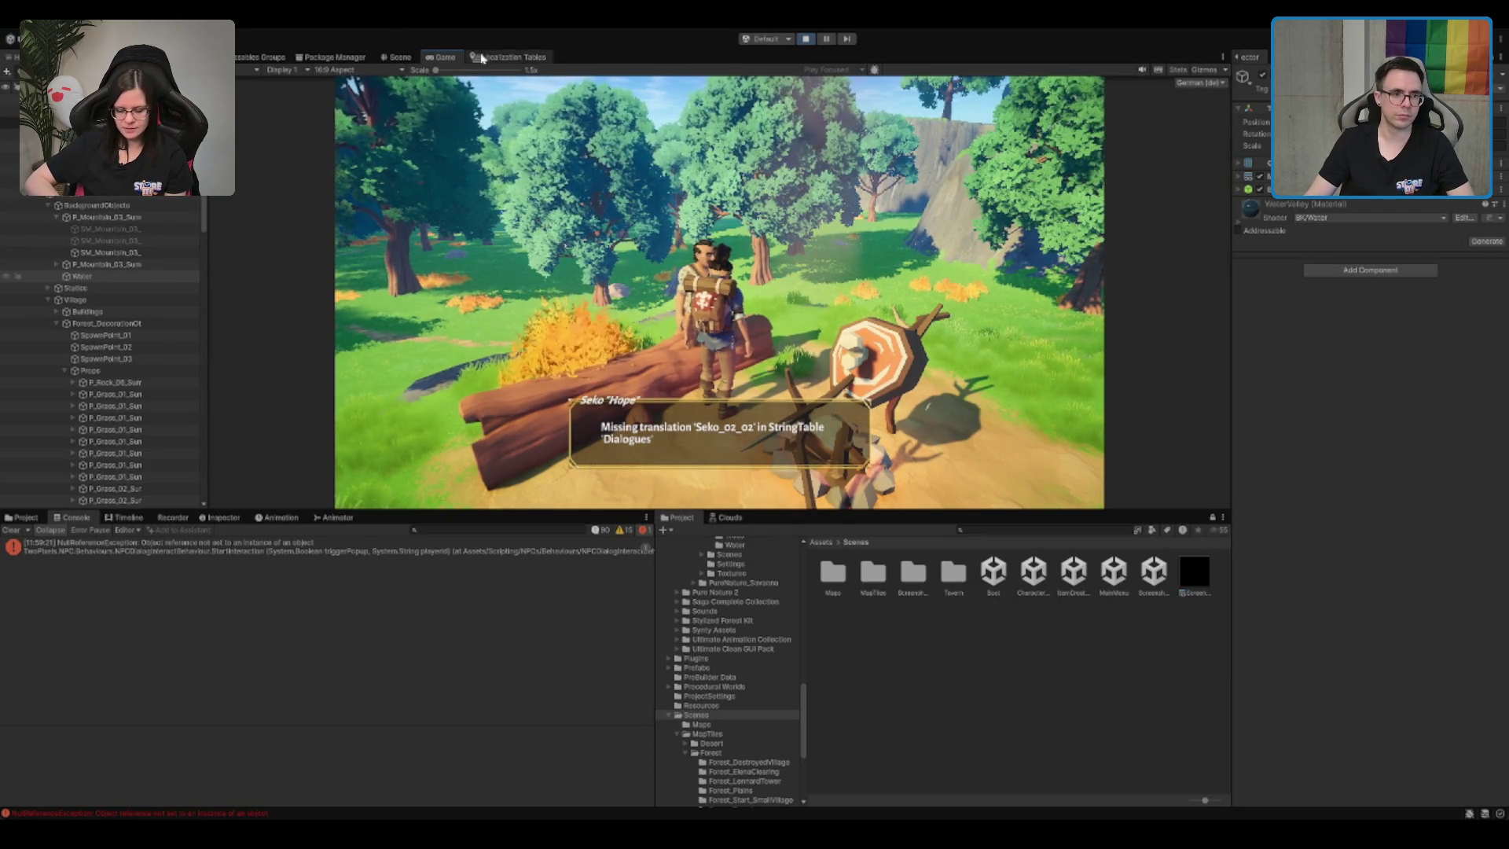
left_click(522, 58)
Step: Filter the Dialogues table with 'seko' and select the Seko_01_01 key
scroll(555, 255, "down", 10)
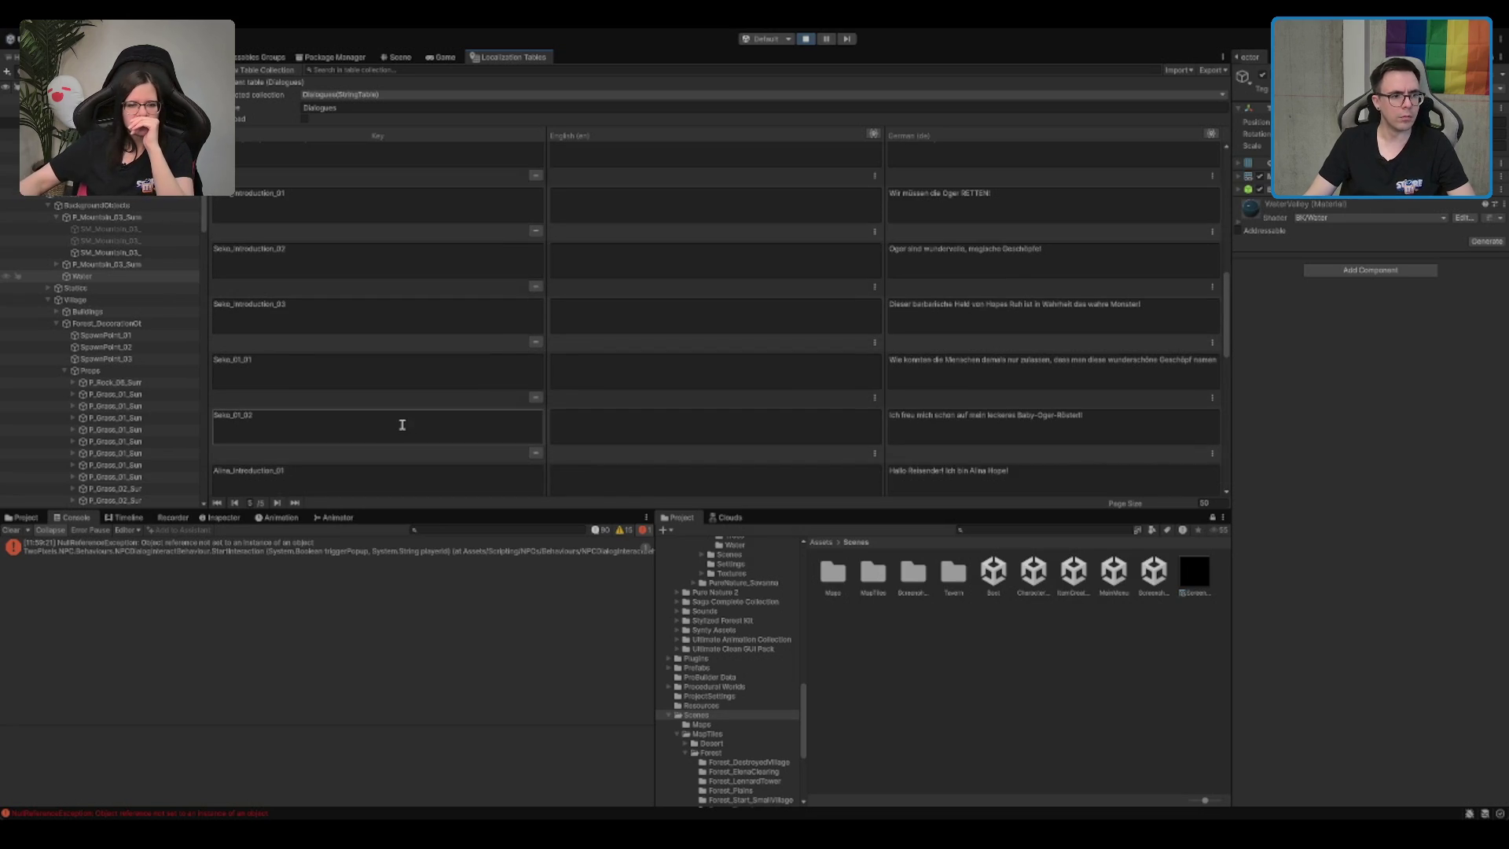
scroll(402, 425, "down", 1)
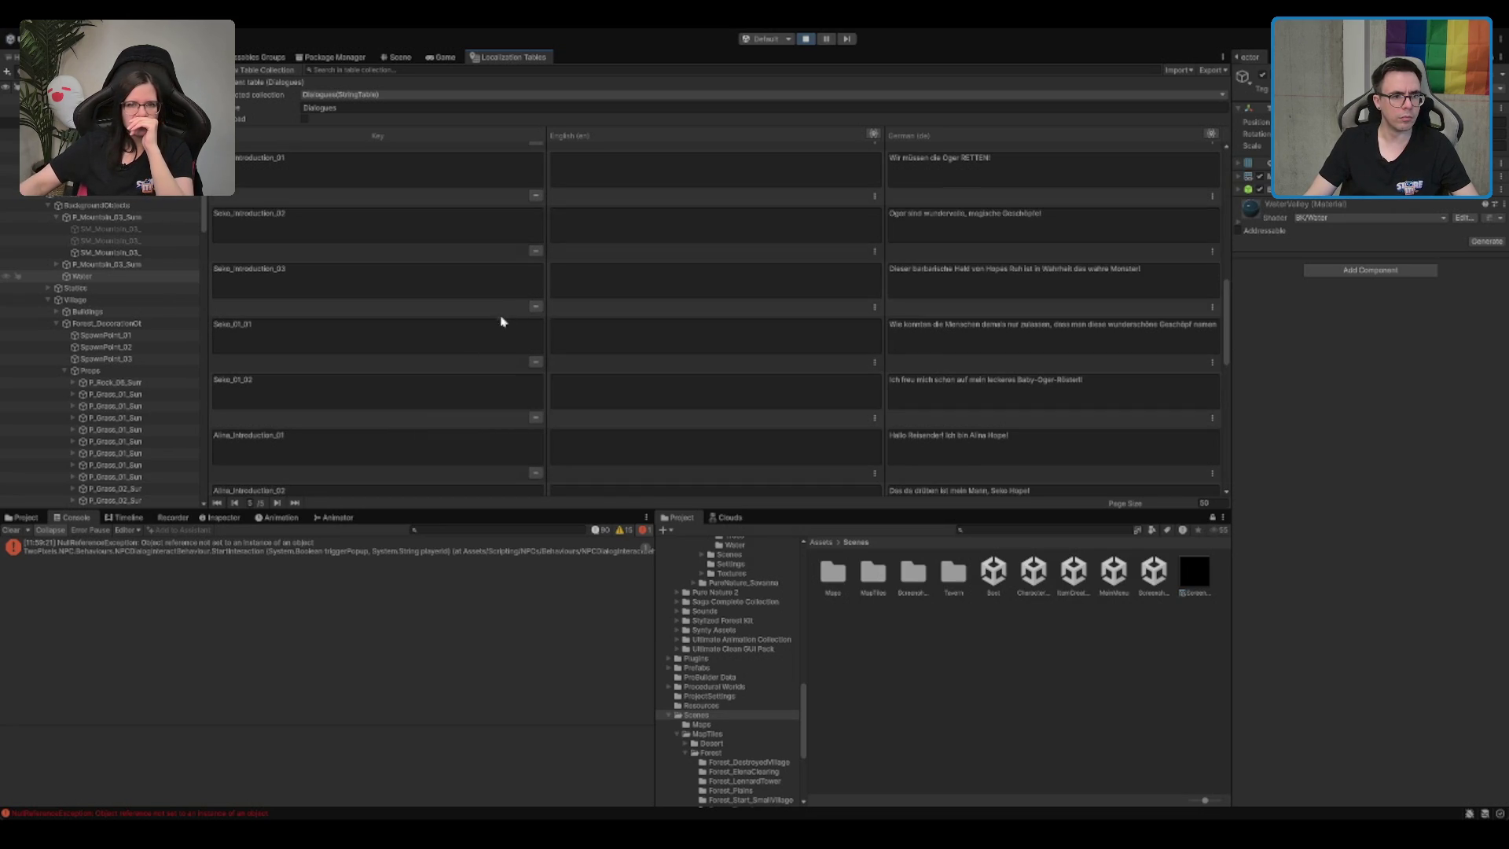
scroll(409, 350, "down", 10)
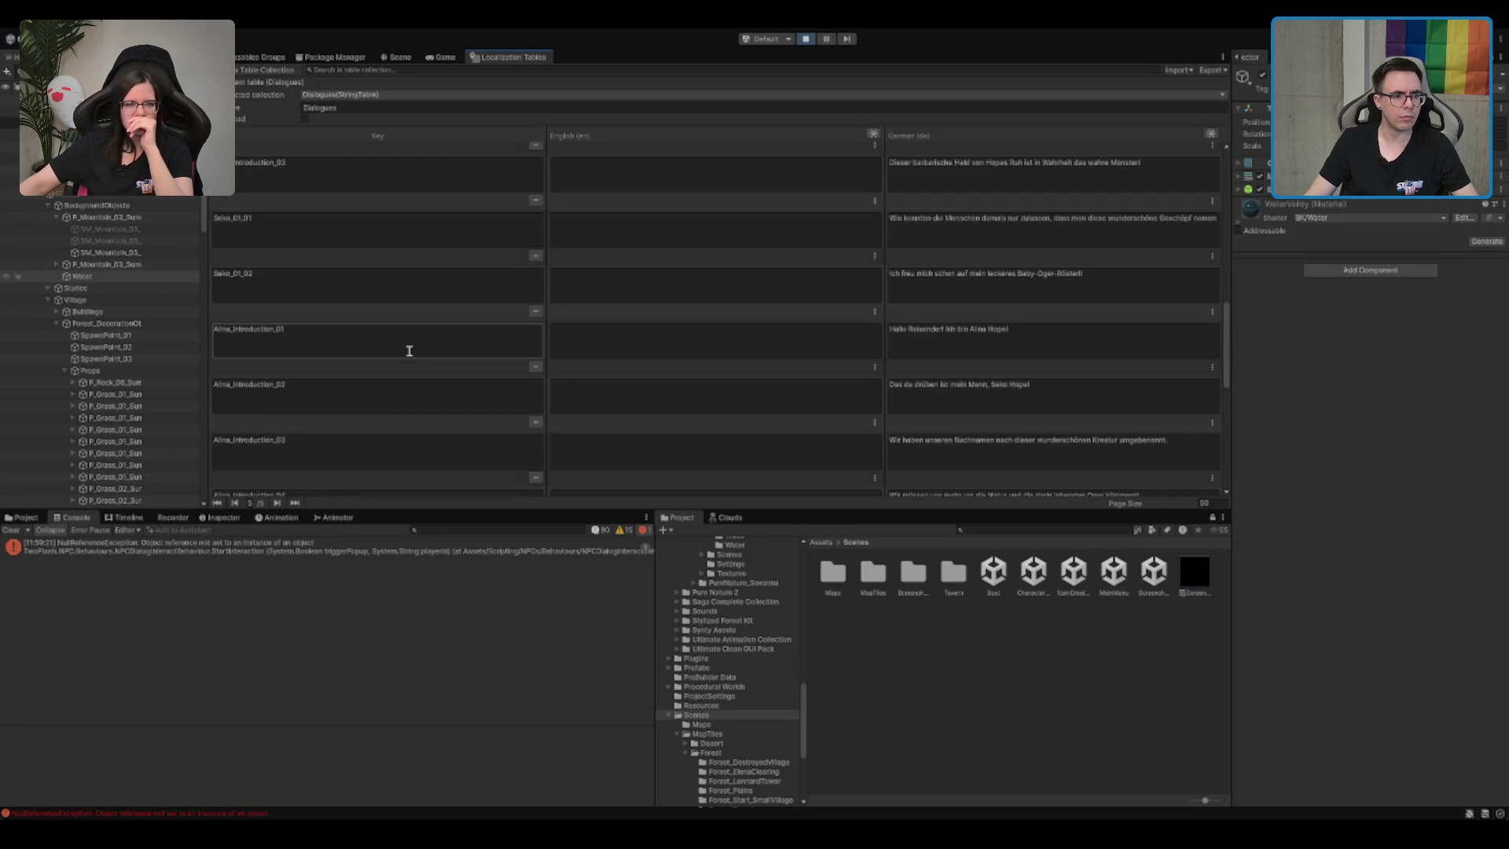
scroll(408, 350, "down", 5)
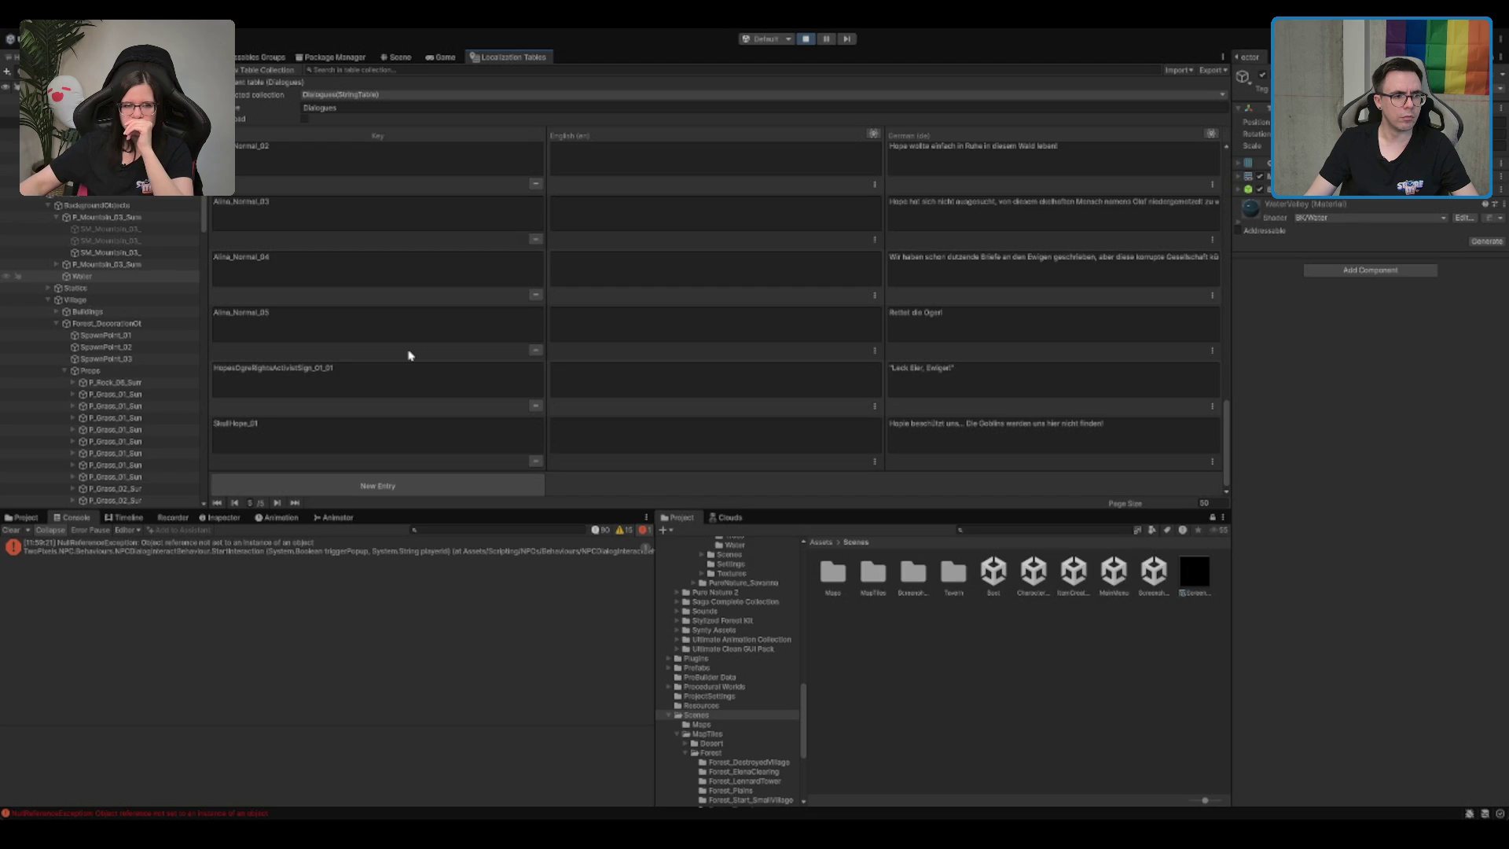
scroll(408, 355, "up", 7)
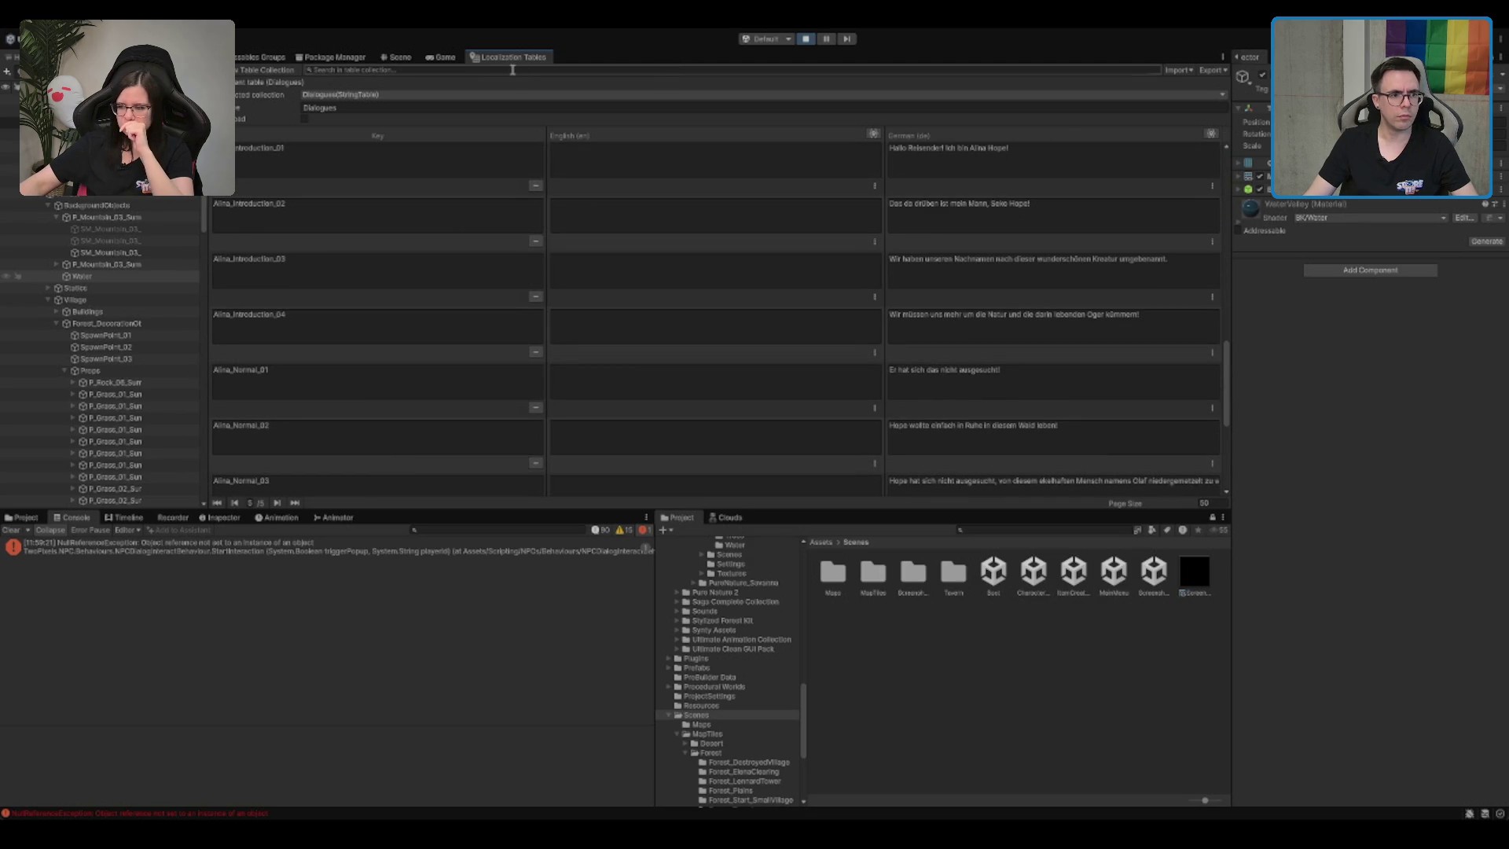
type("seko")
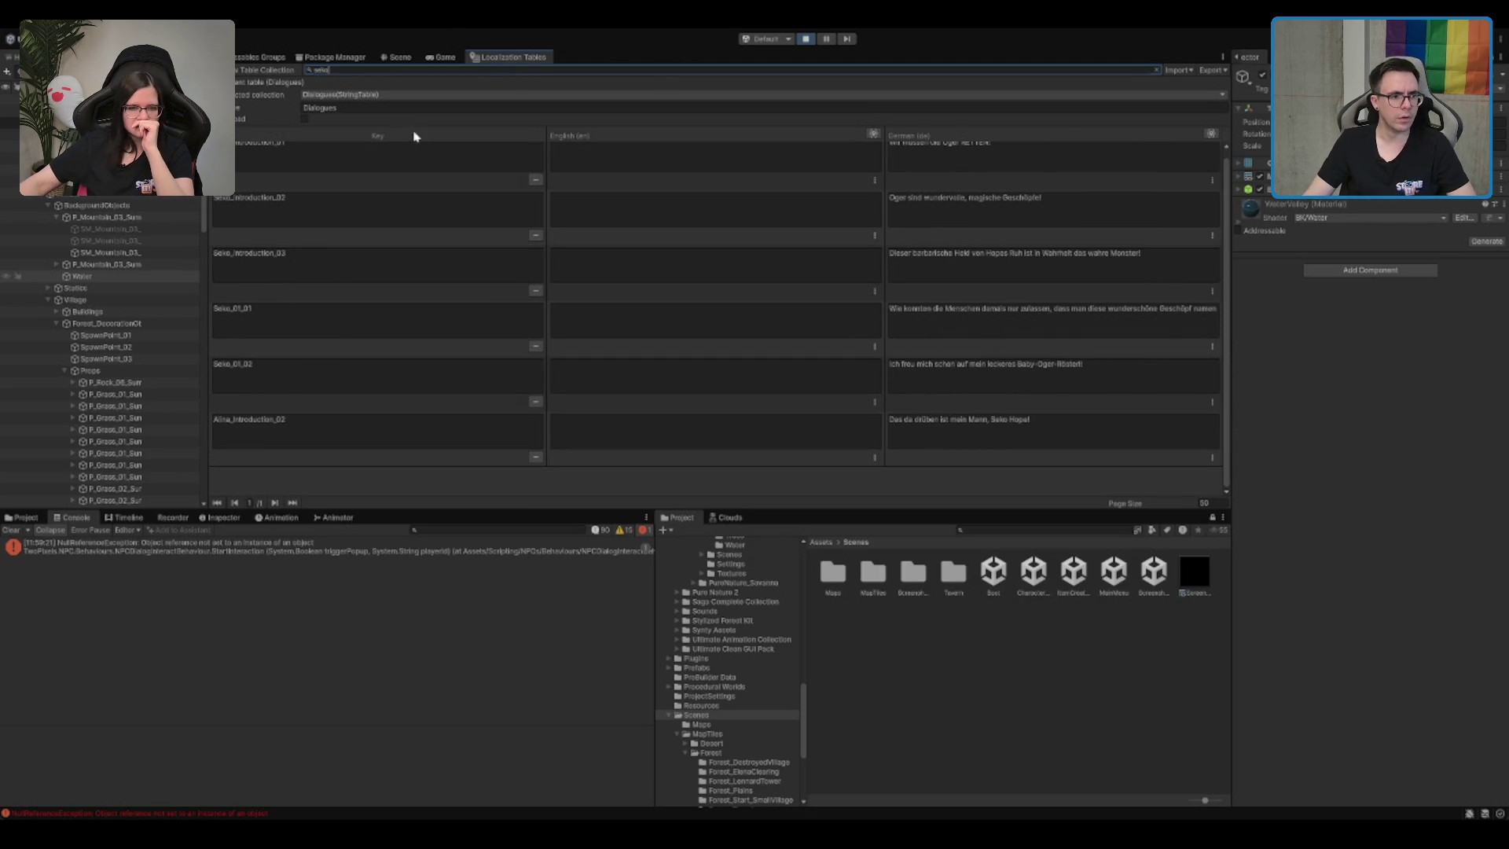
left_click(309, 315)
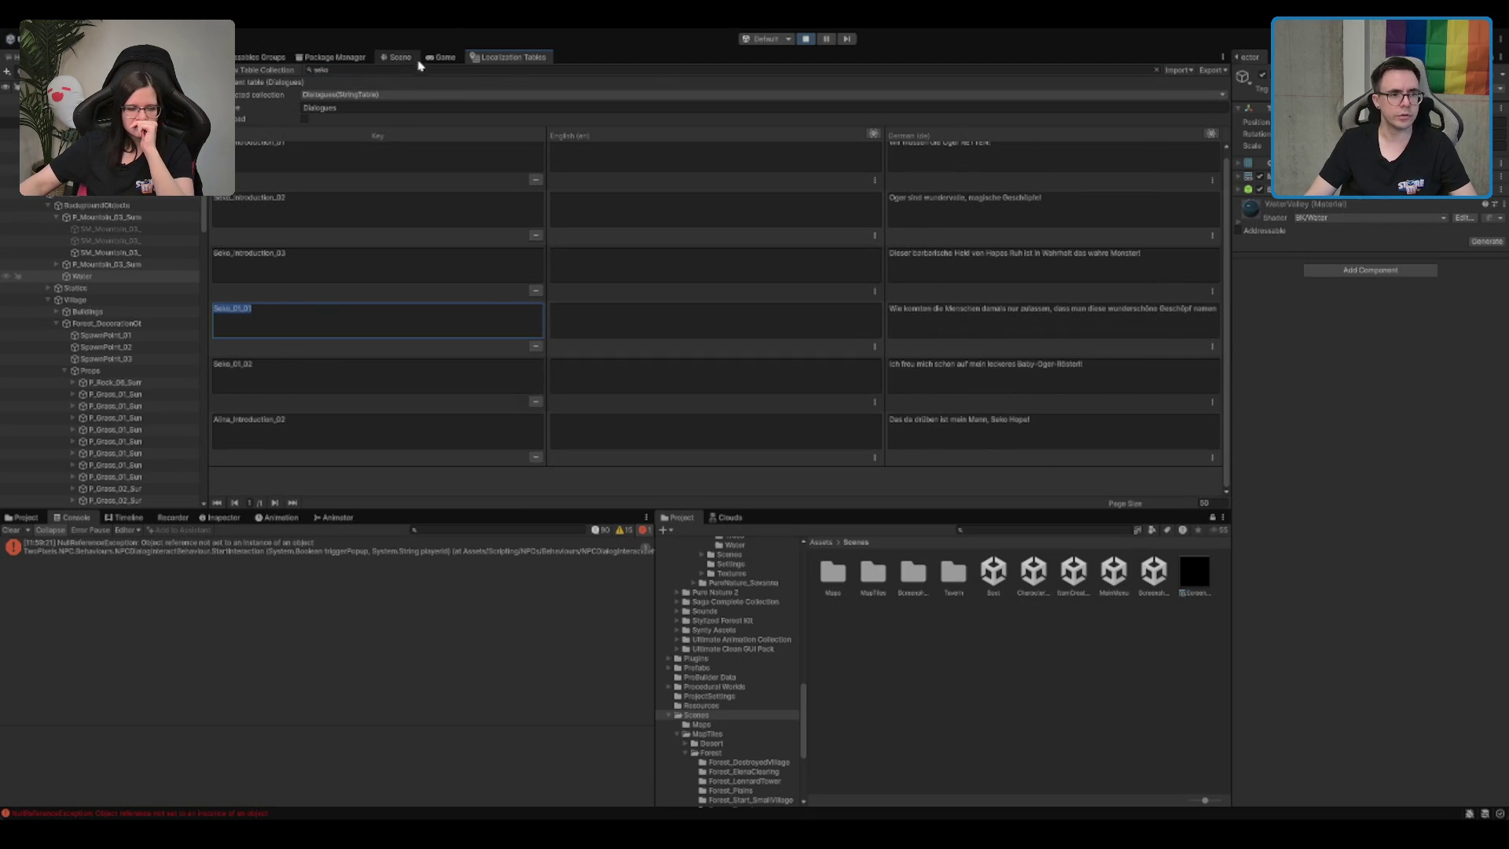
Step: Recheck Seko's dialogue in the game, select the Seko_01_02 key, and stop play mode
left_click(397, 59)
left_click(441, 57)
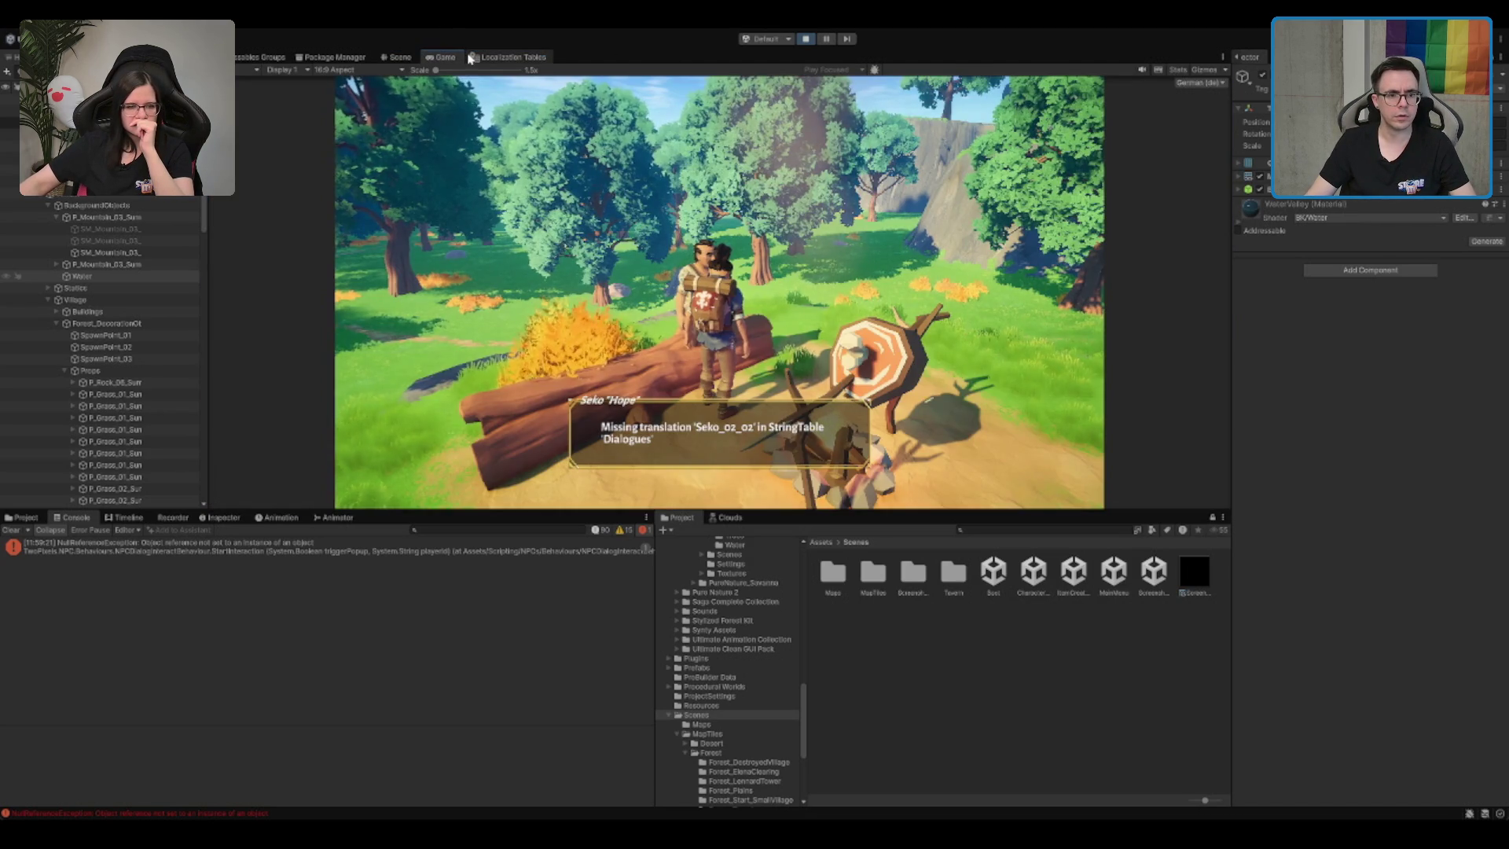
left_click(765, 266)
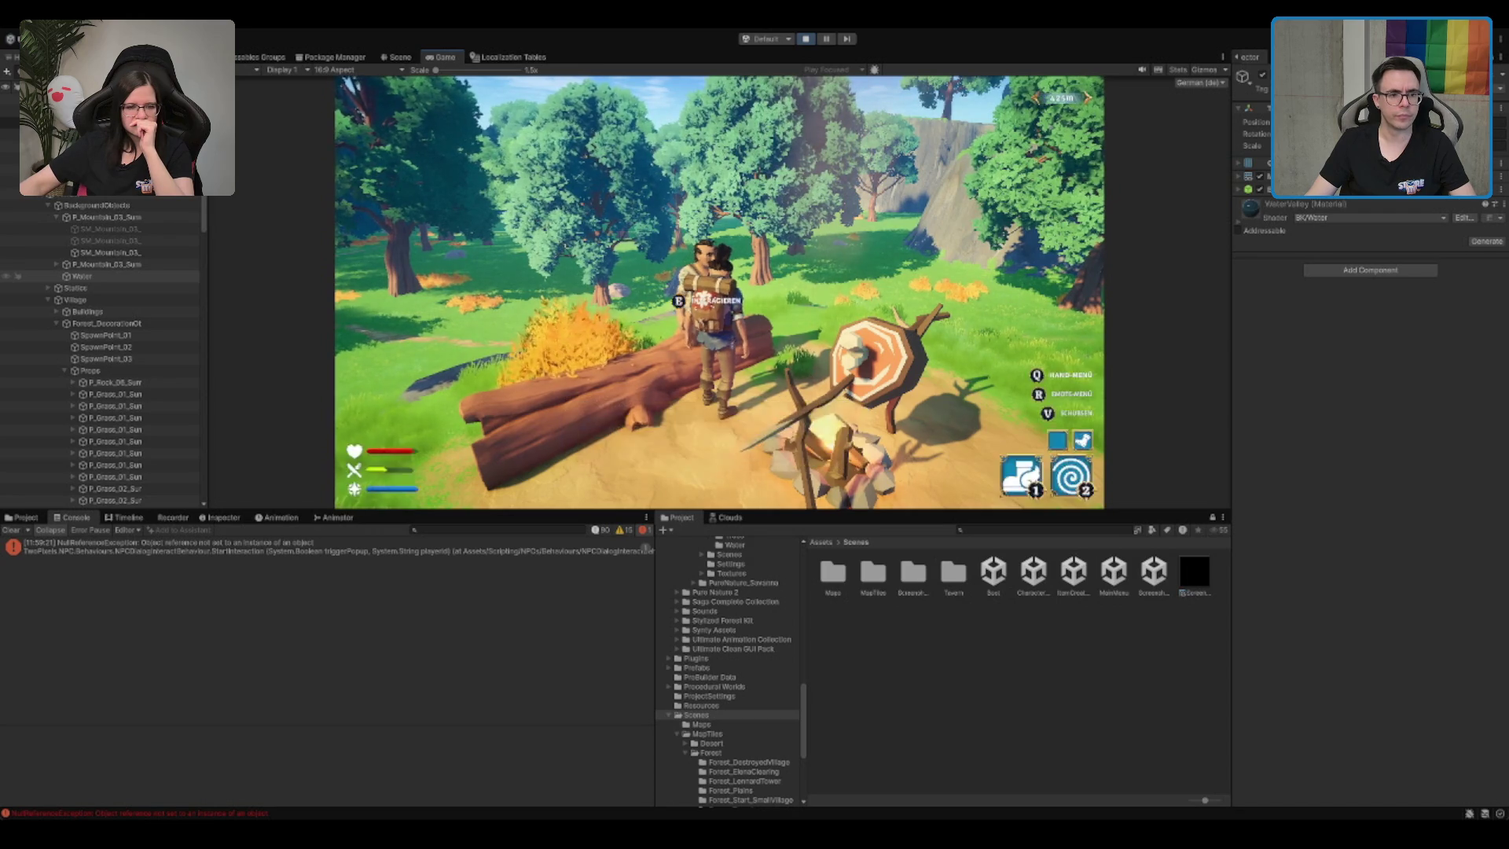
key("e")
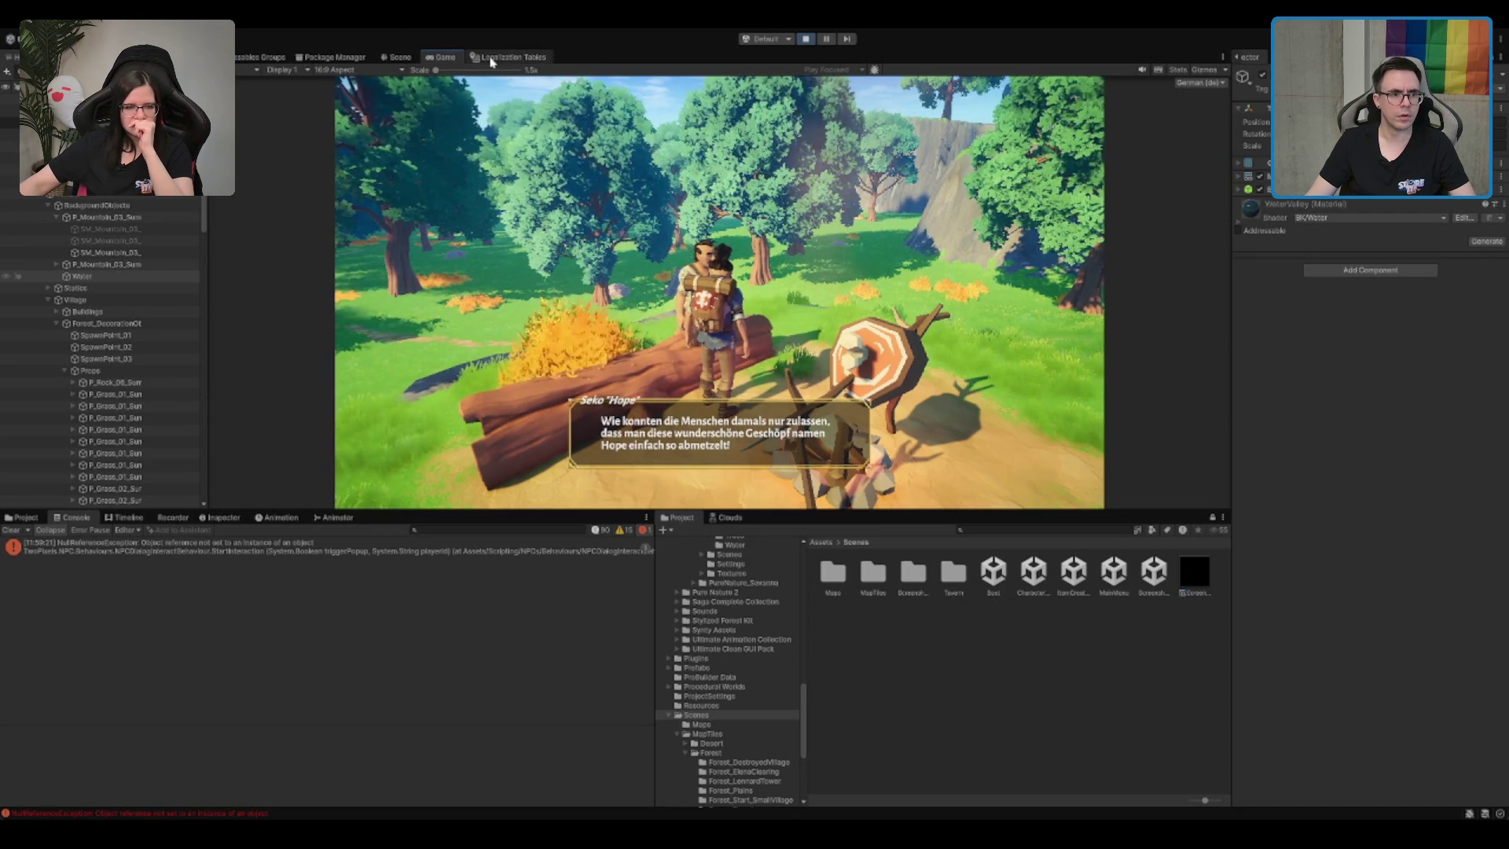
left_click(397, 58)
left_click(511, 57)
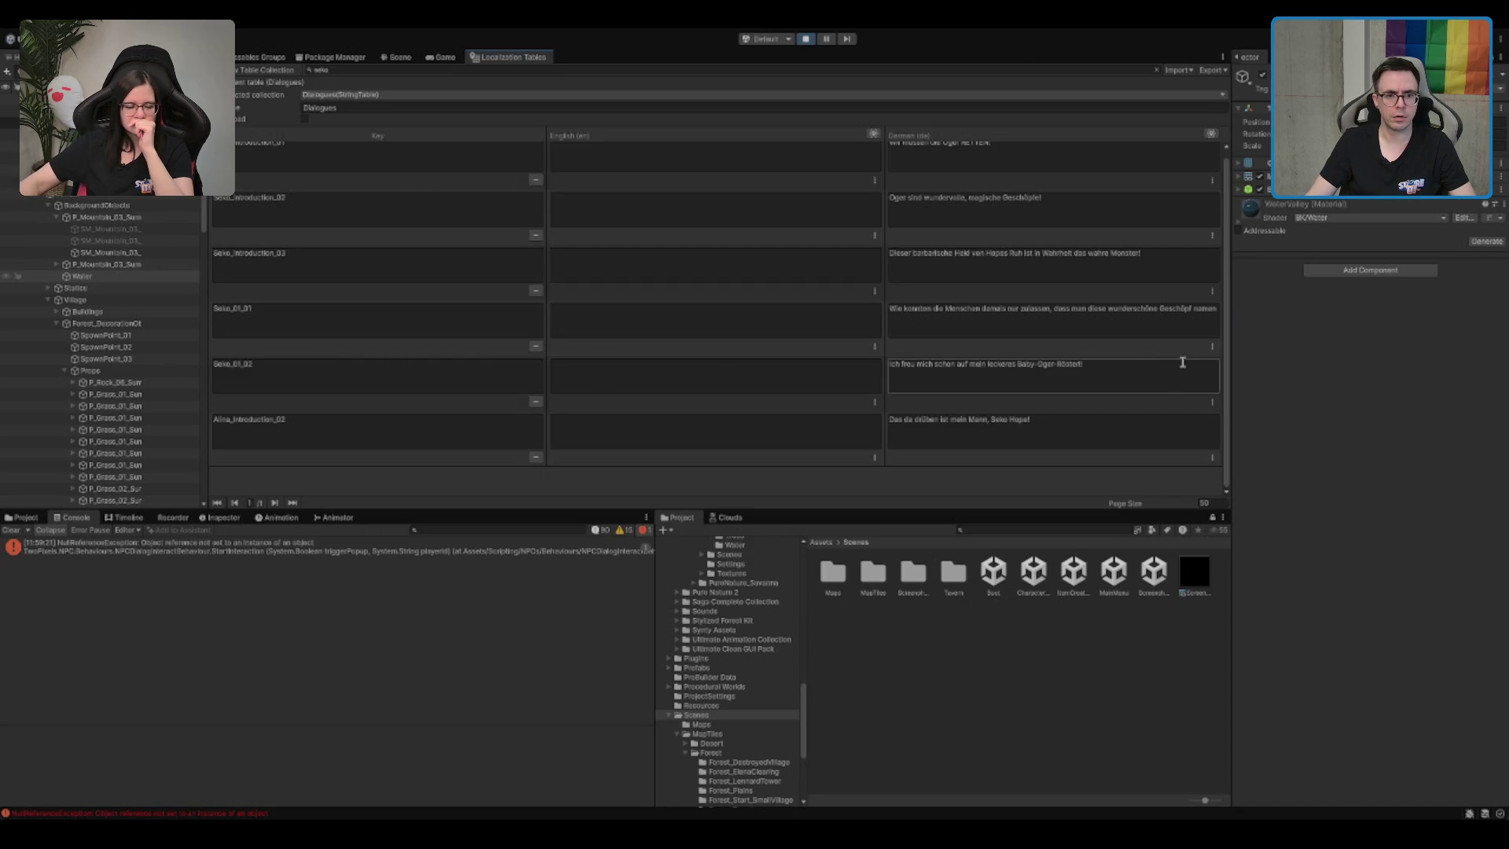
left_click(263, 389)
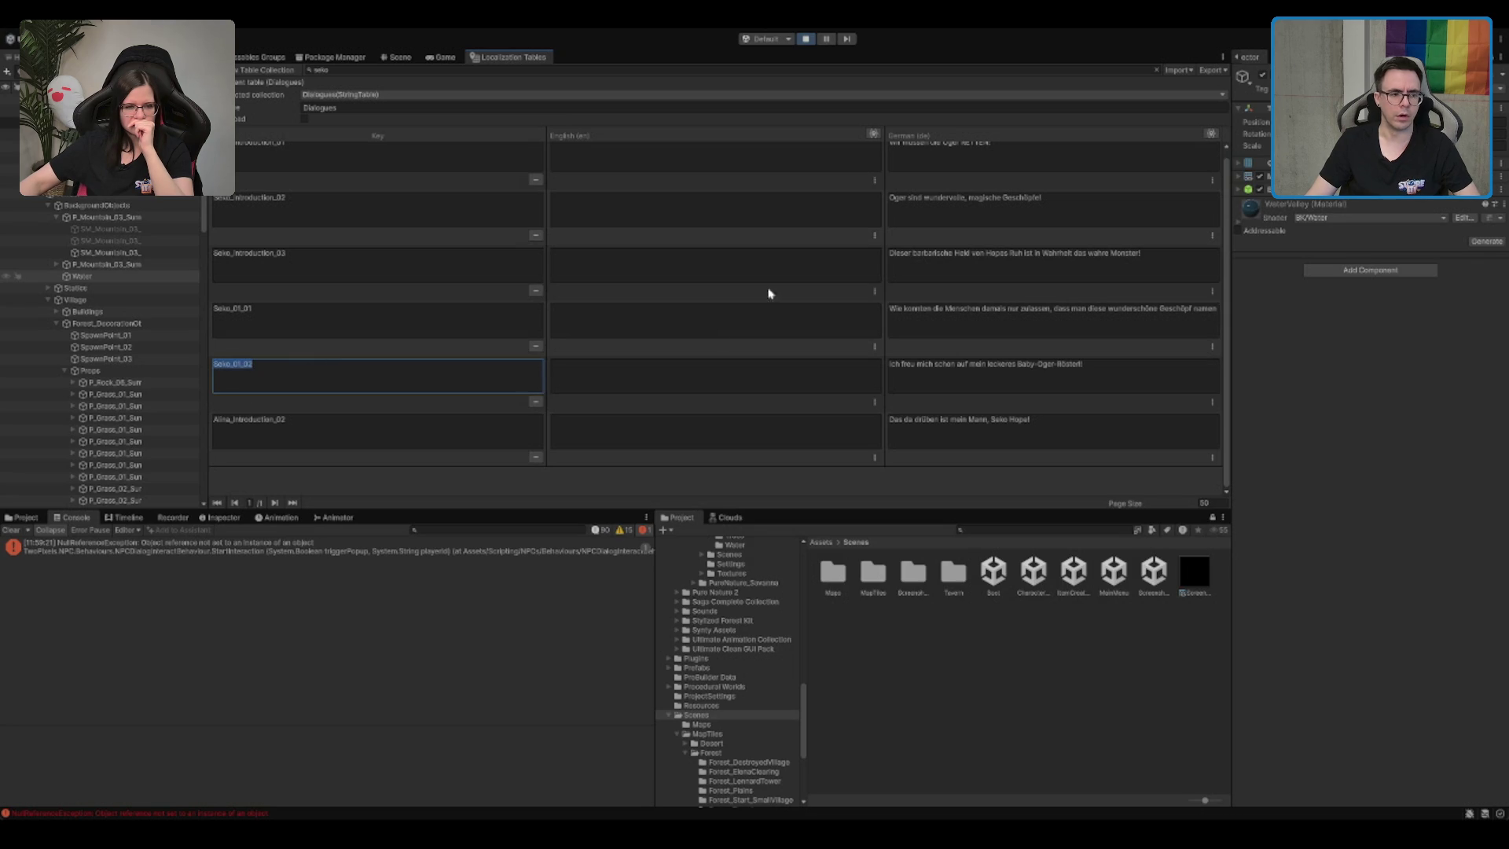
left_click(805, 39)
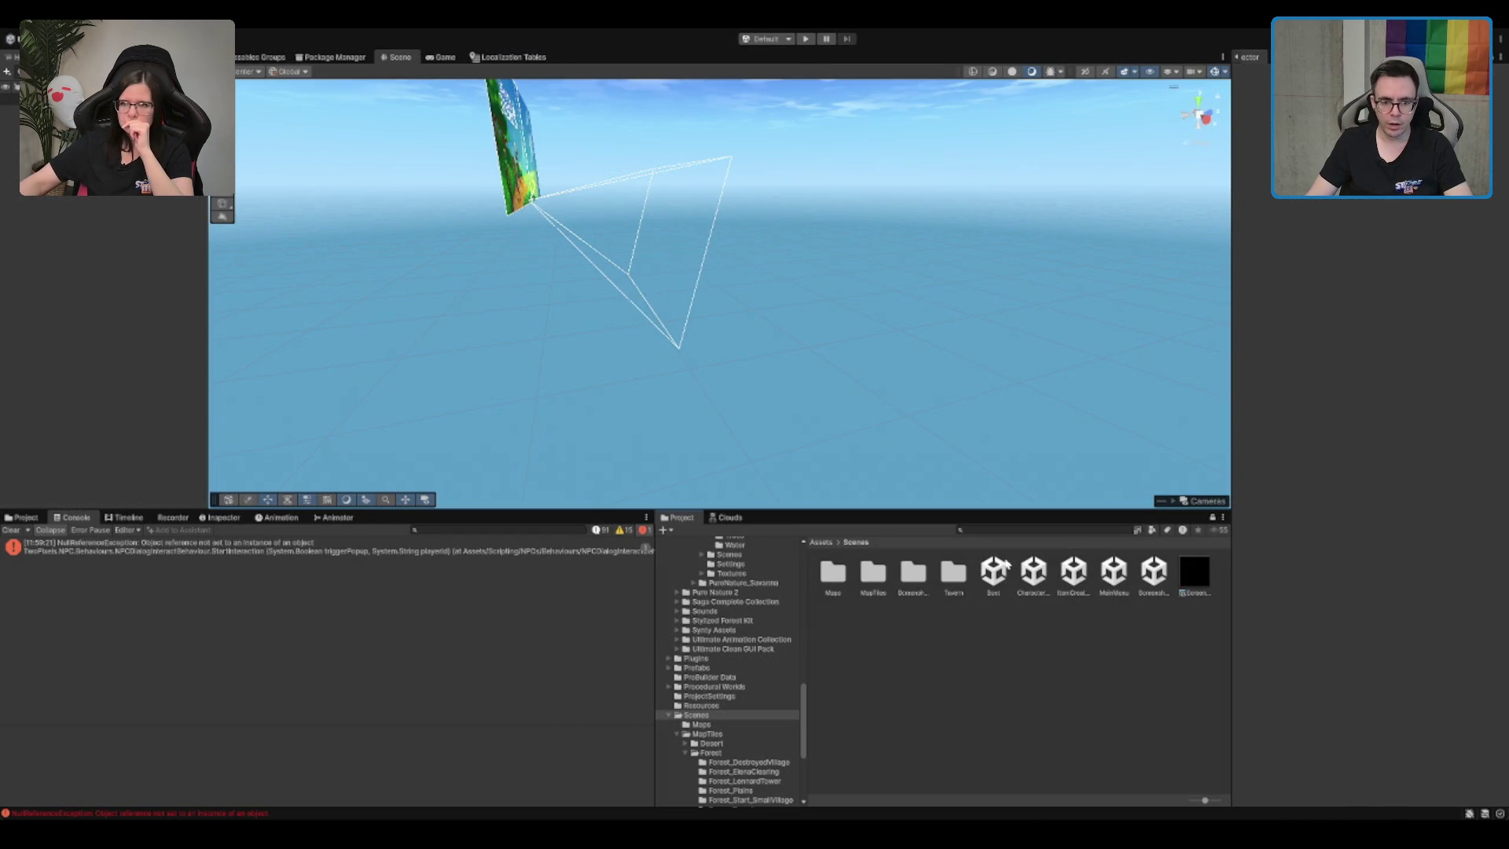
Step: Open the Forest_DestroyedVillage scene from Scenes/MapTiles/Forest
left_click(994, 572)
double_click(872, 573)
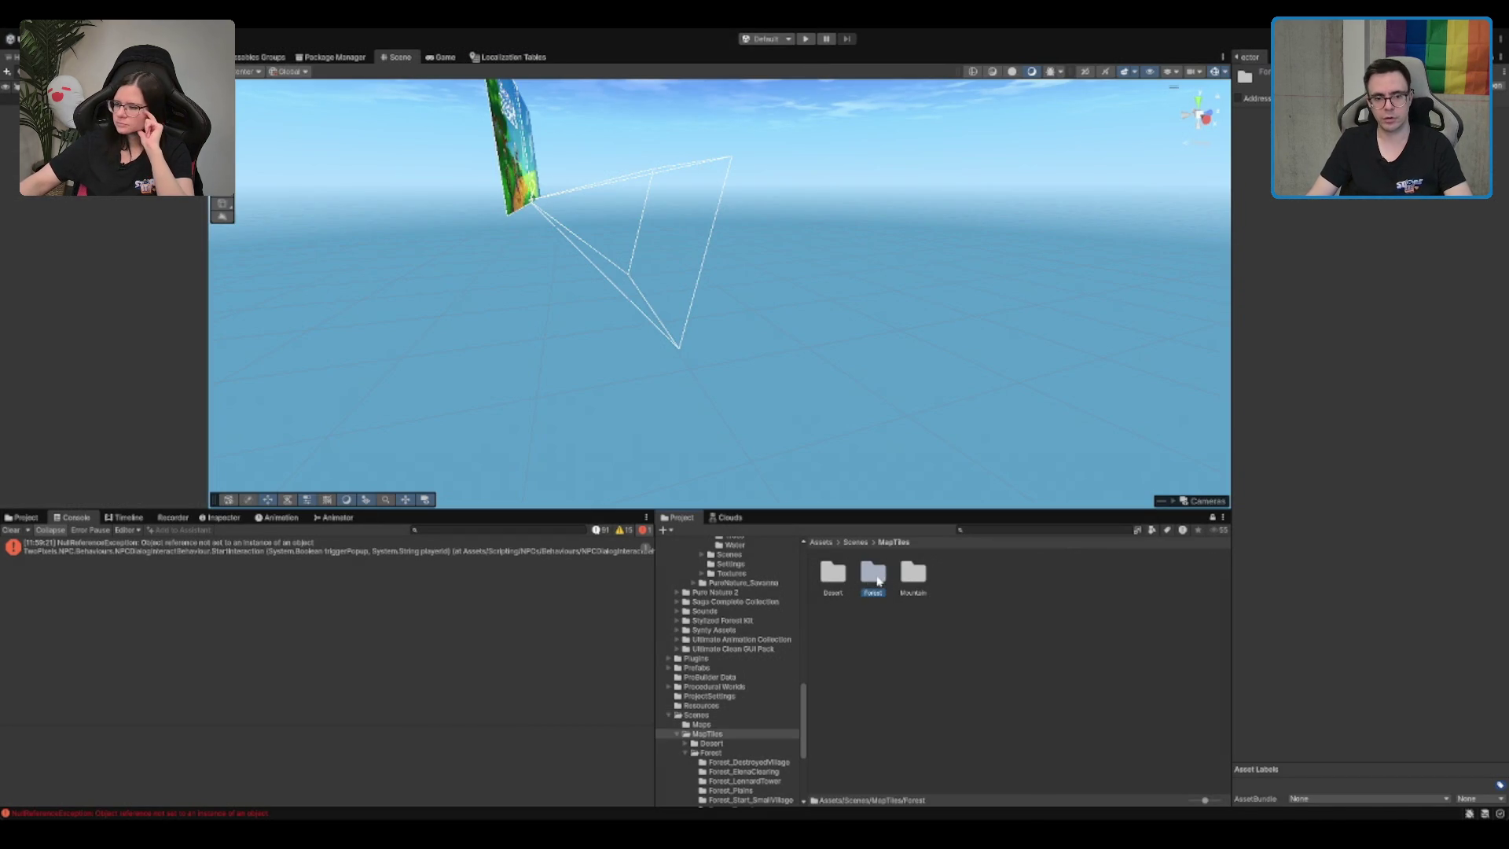
double_click(875, 576)
left_click(914, 571)
key("Left")
key("Left")
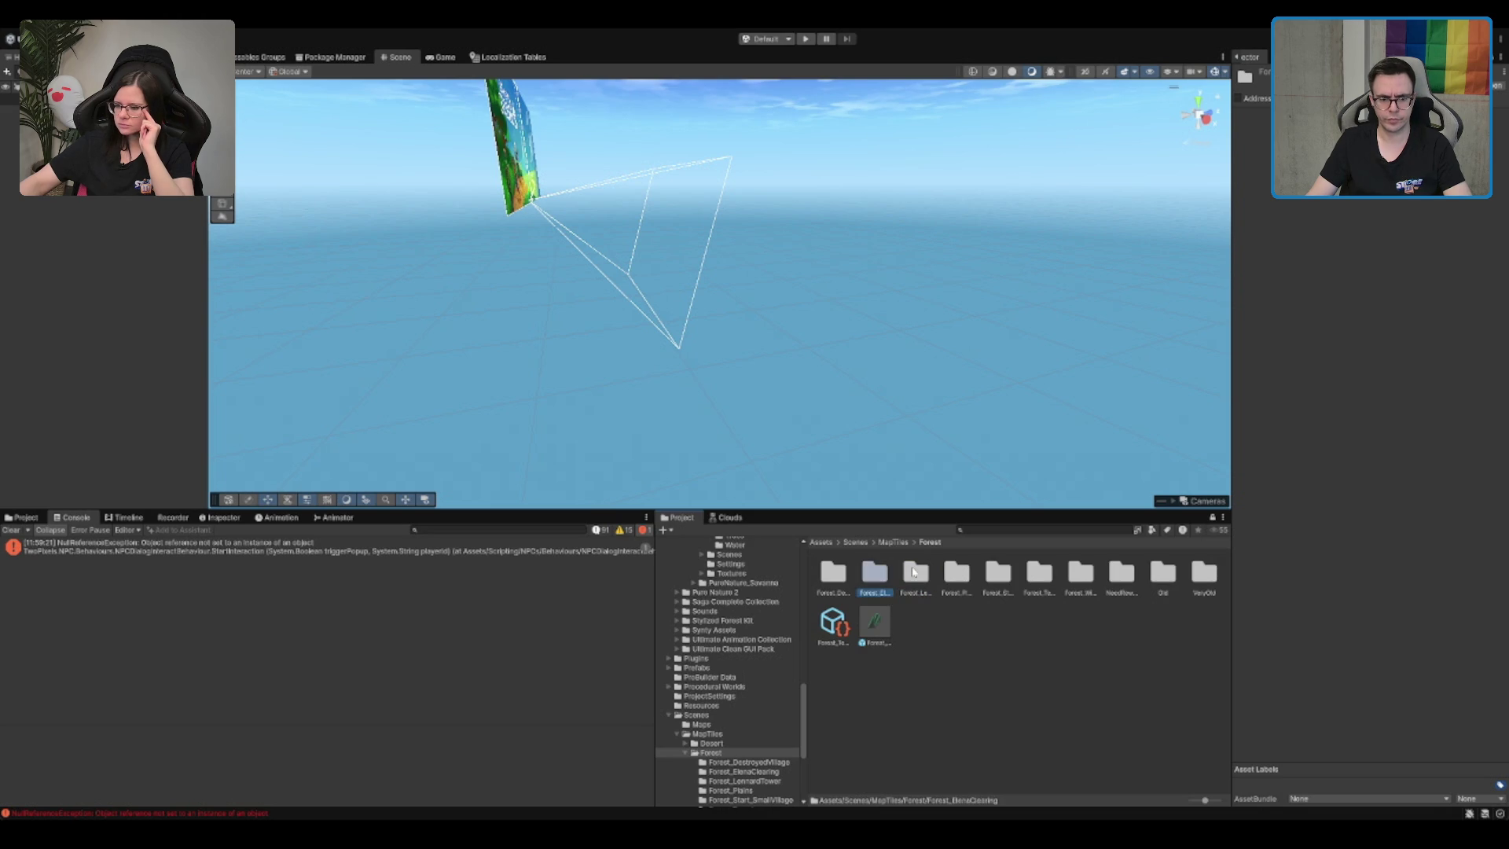
key("Return")
double_click(872, 571)
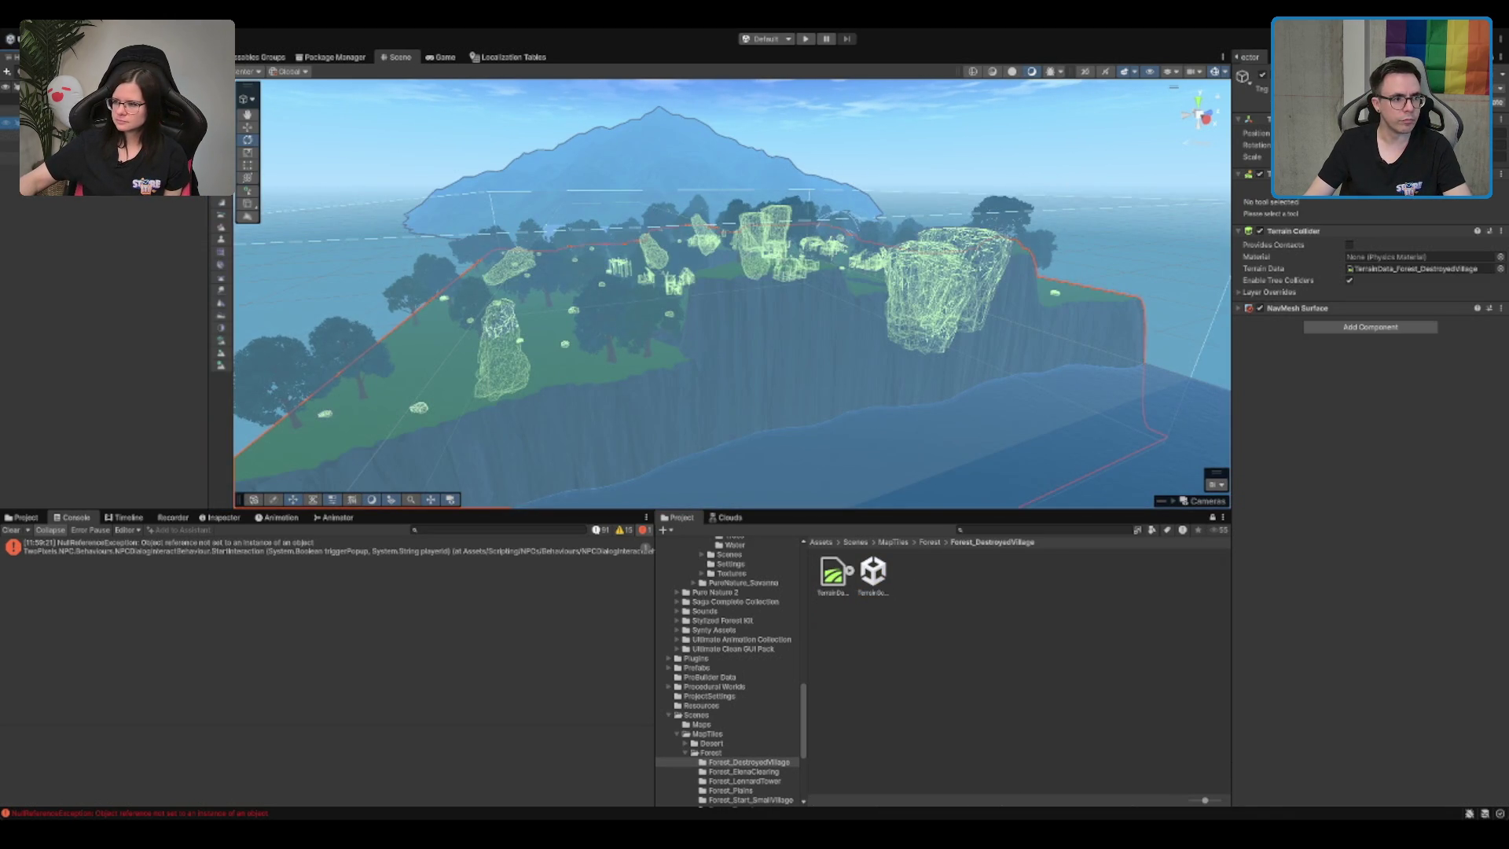
Step: Select SekoHope under DifficultyObjects > Medium and set Dialogue Translation Keys Element 1 to Seko_01_02
double_click(130, 301)
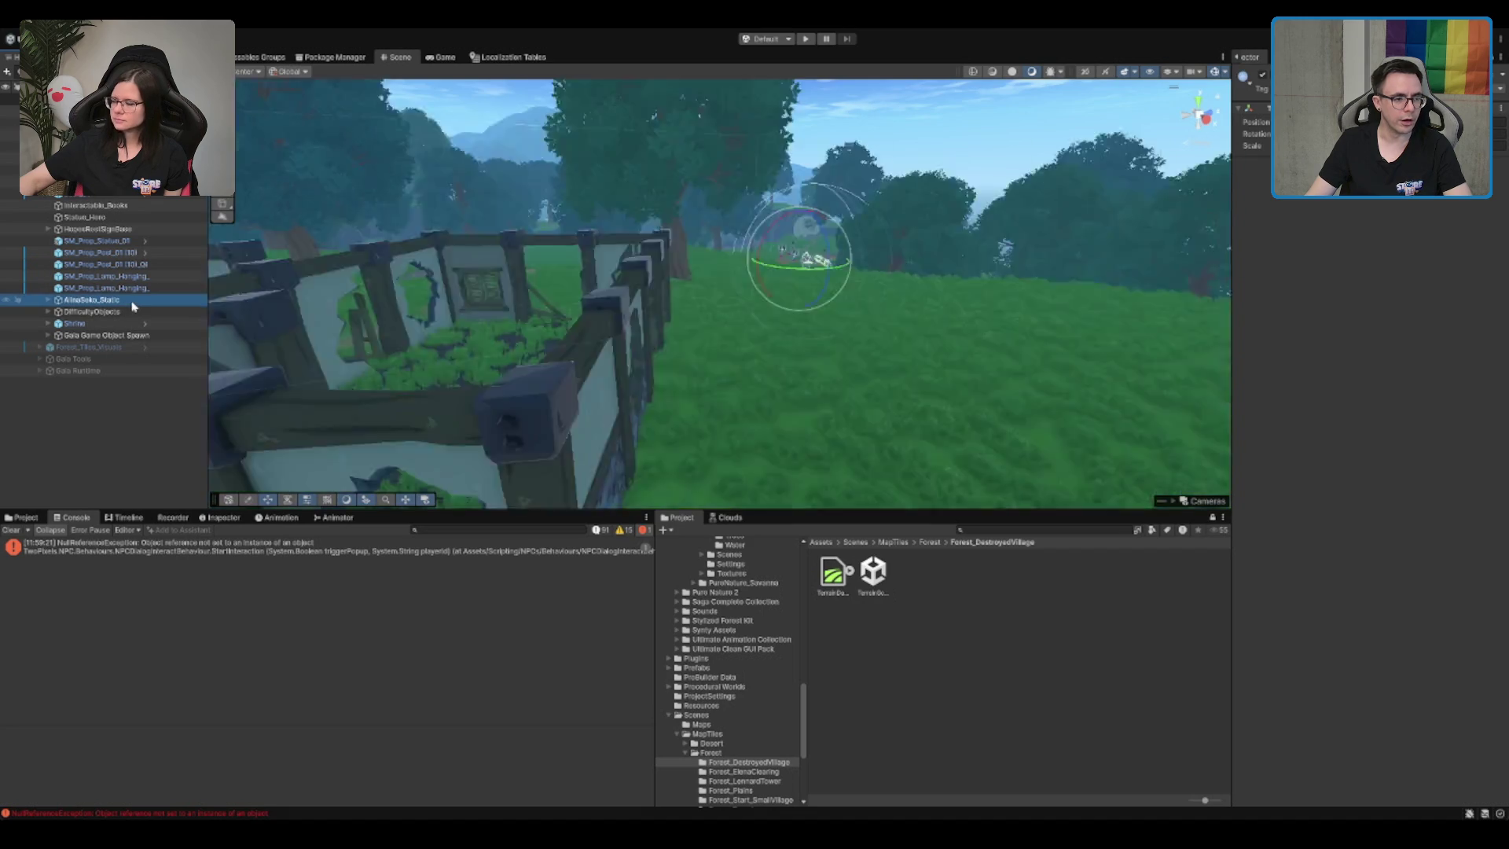
double_click(110, 312)
left_click(48, 311)
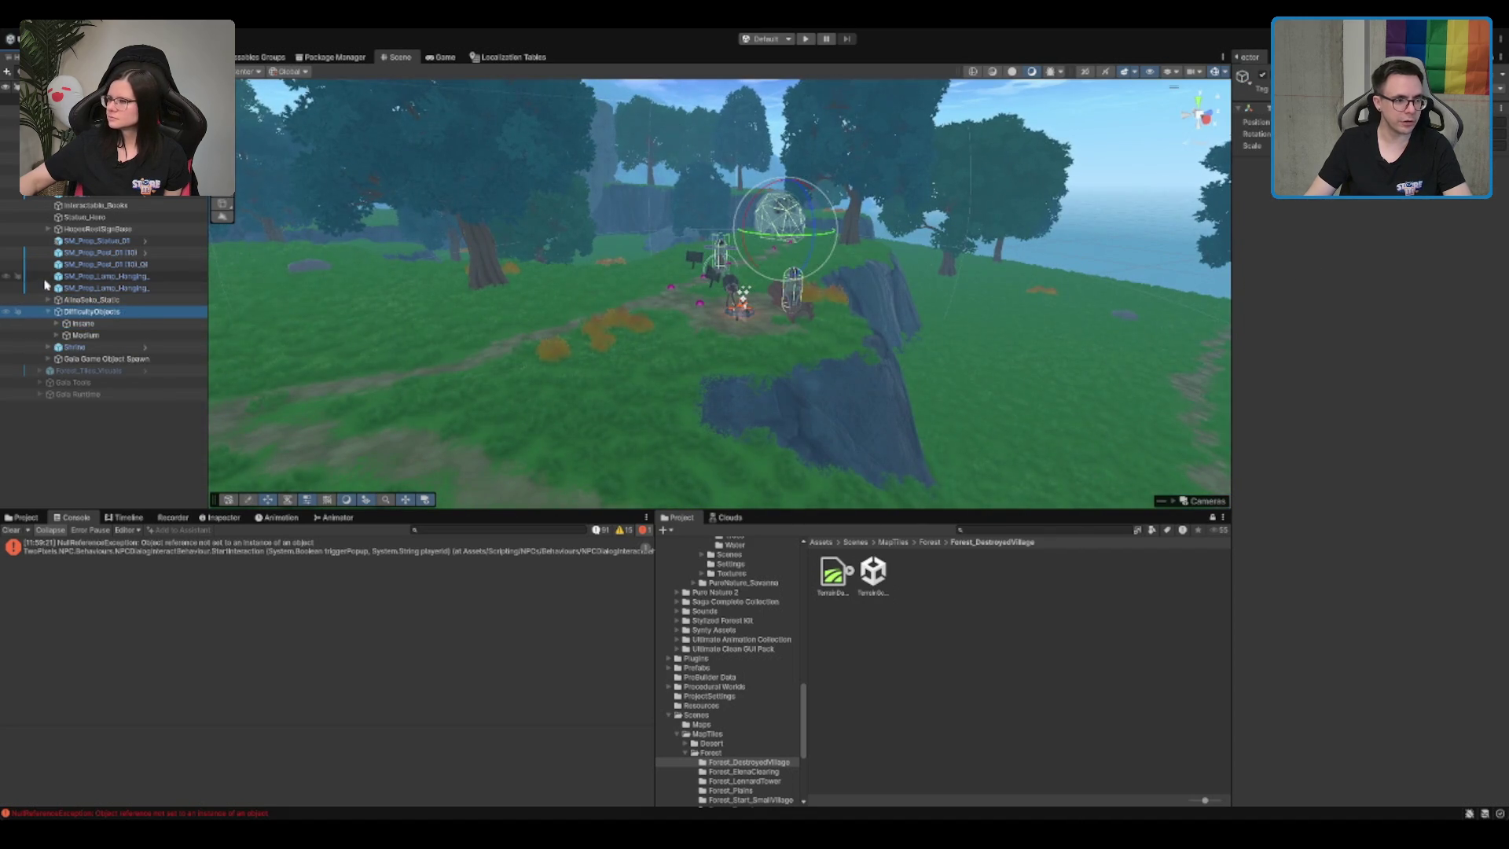
left_click(57, 335)
left_click(65, 346)
left_click(105, 359)
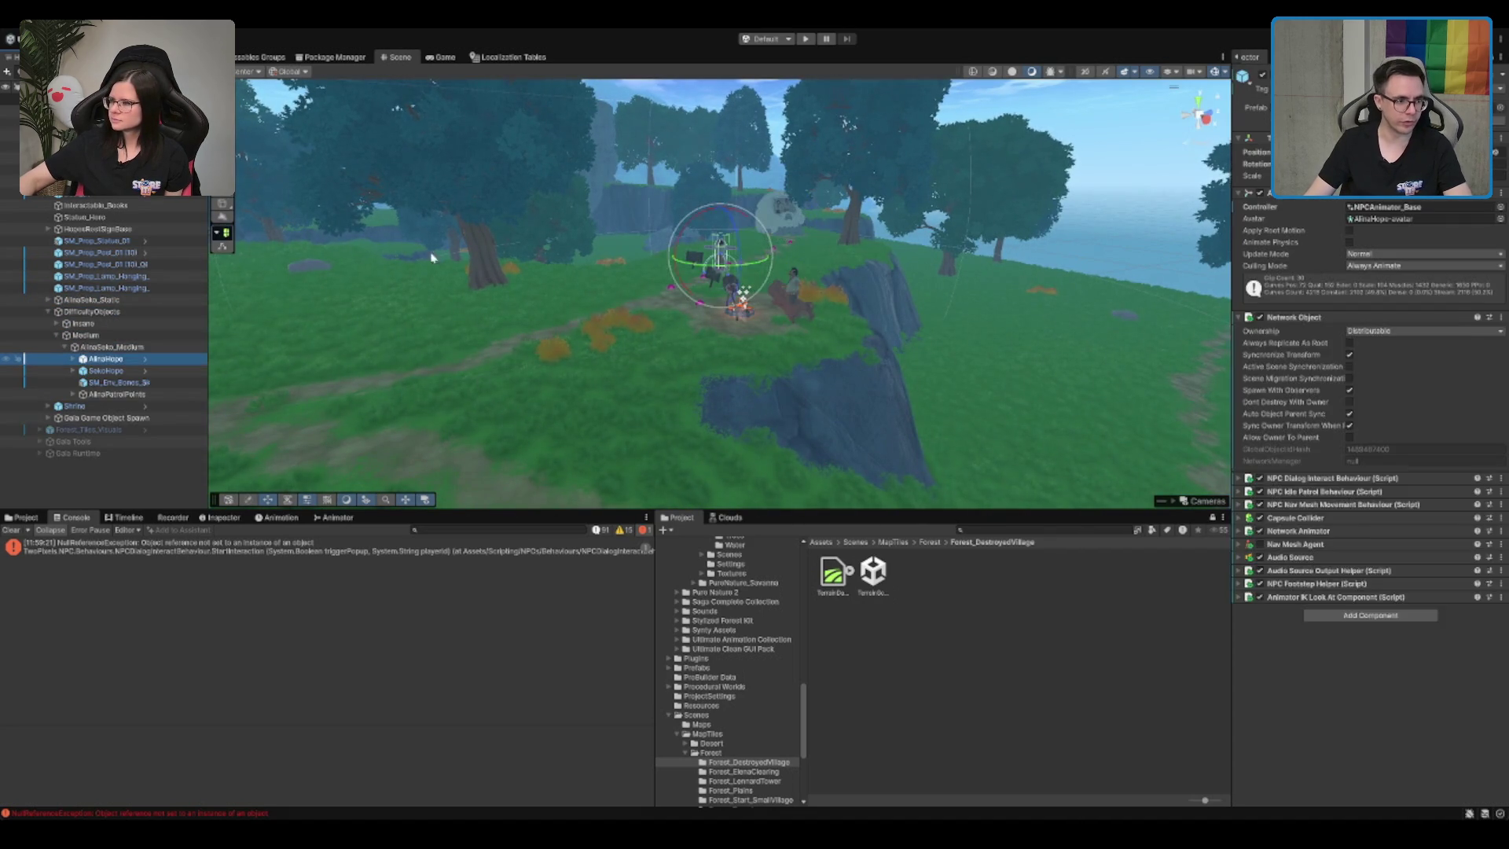
key("Down")
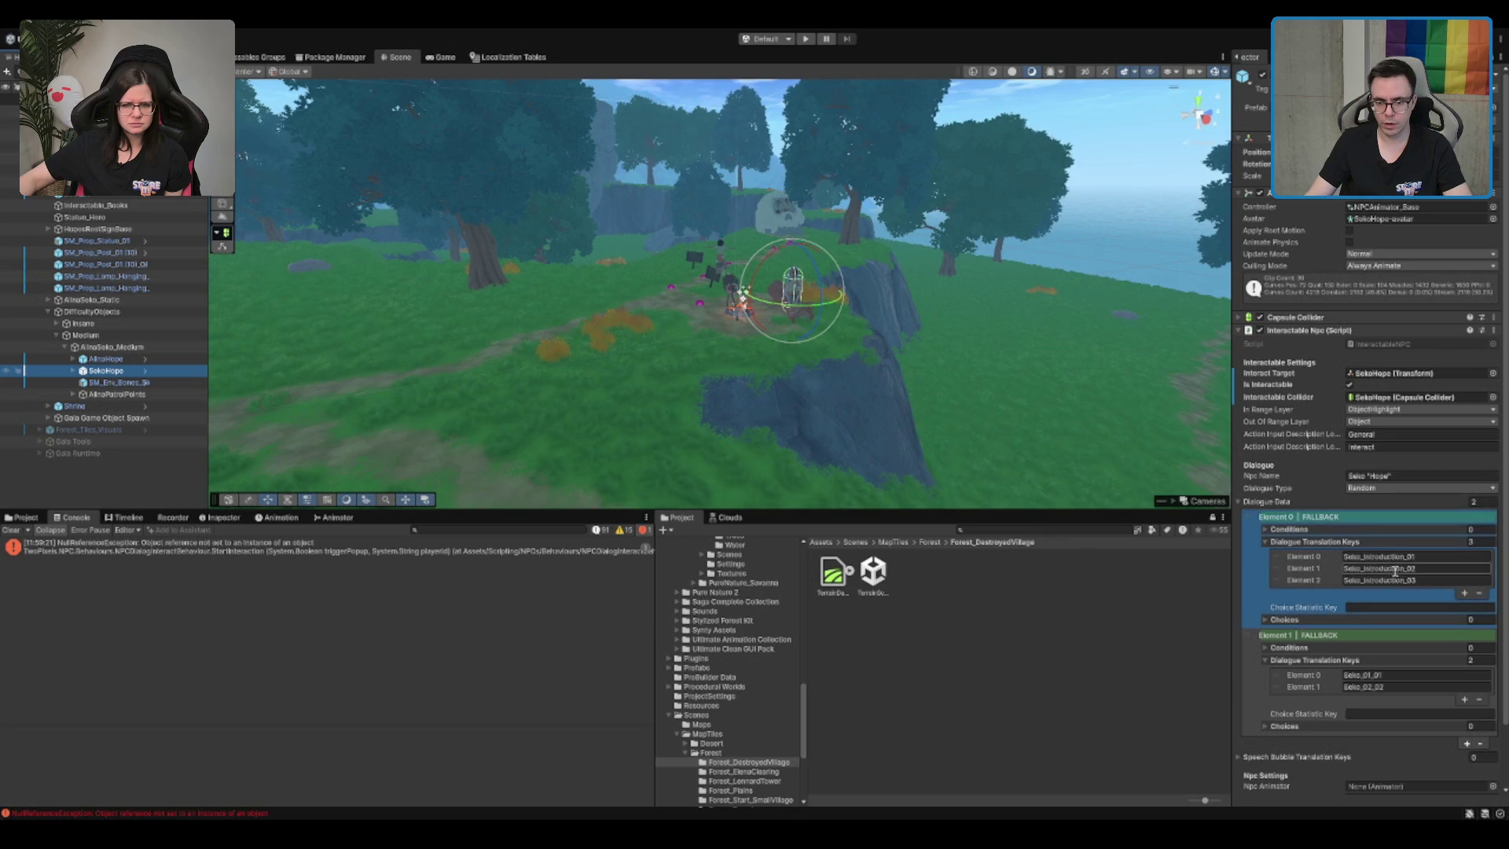
left_click(1424, 686)
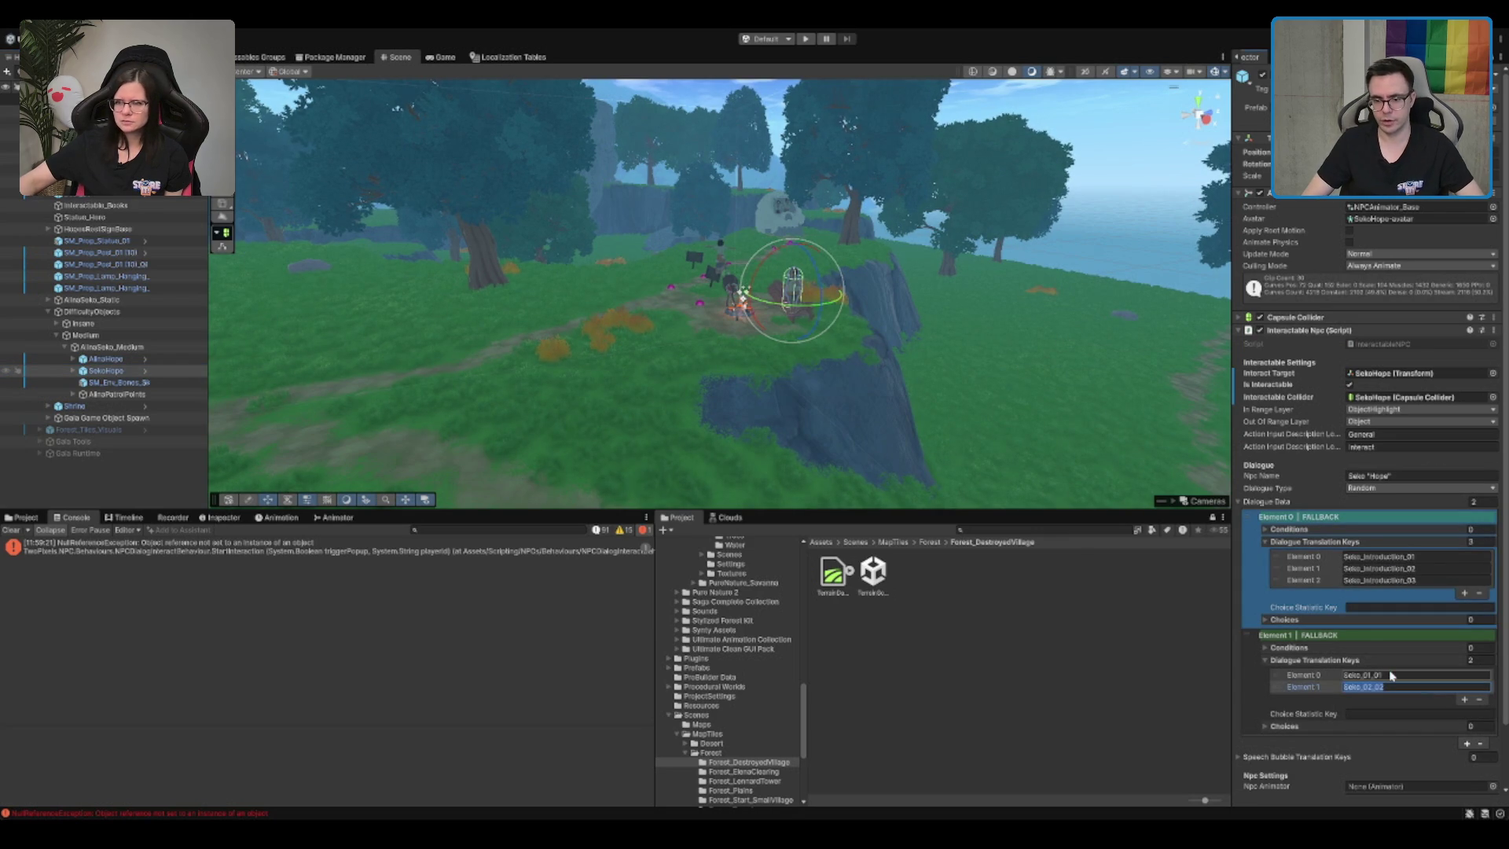
type("Seko_01_02")
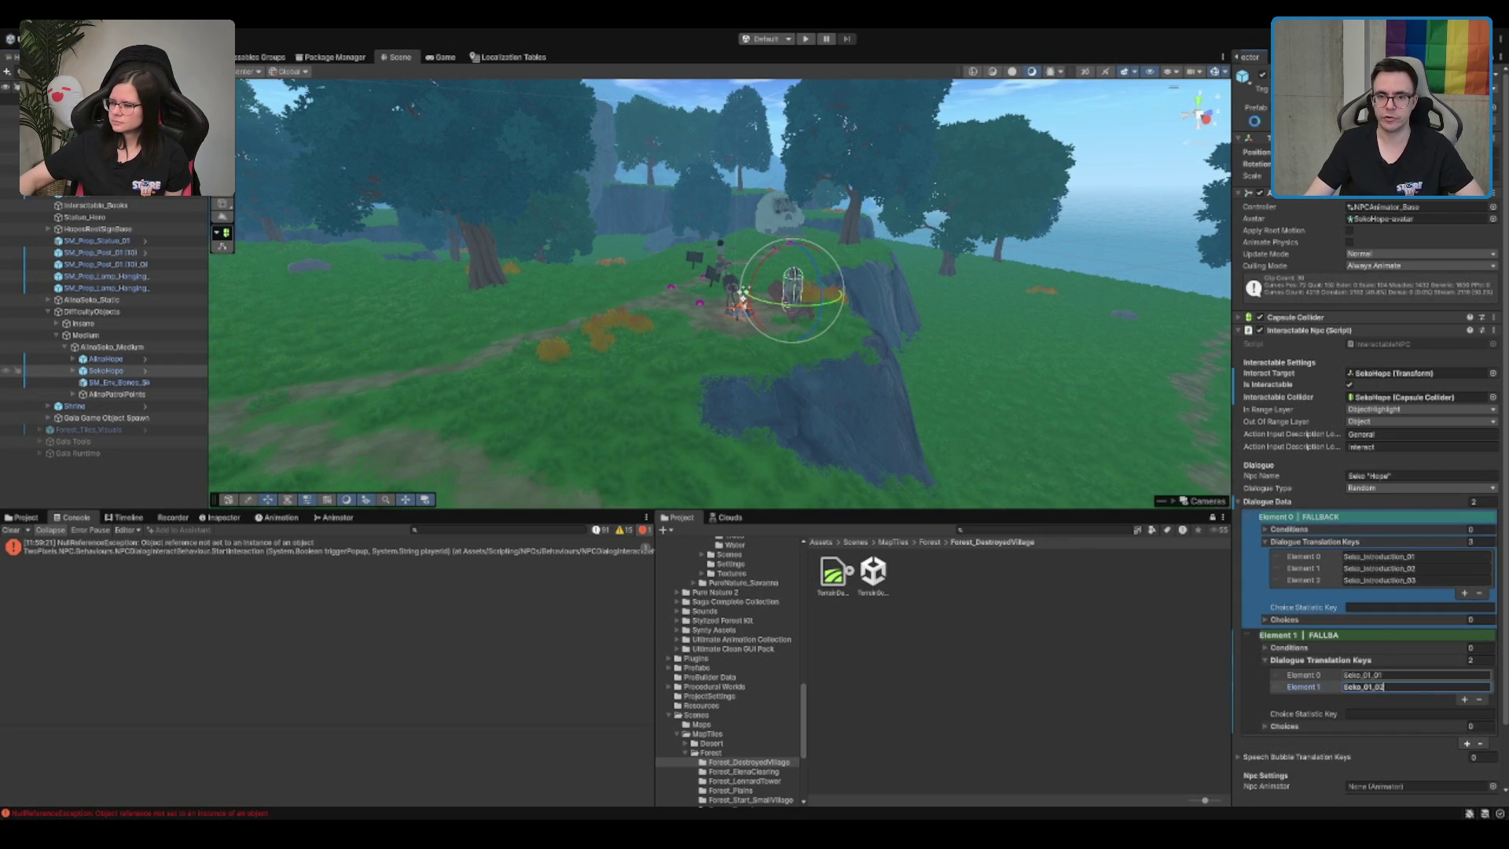
key("Return")
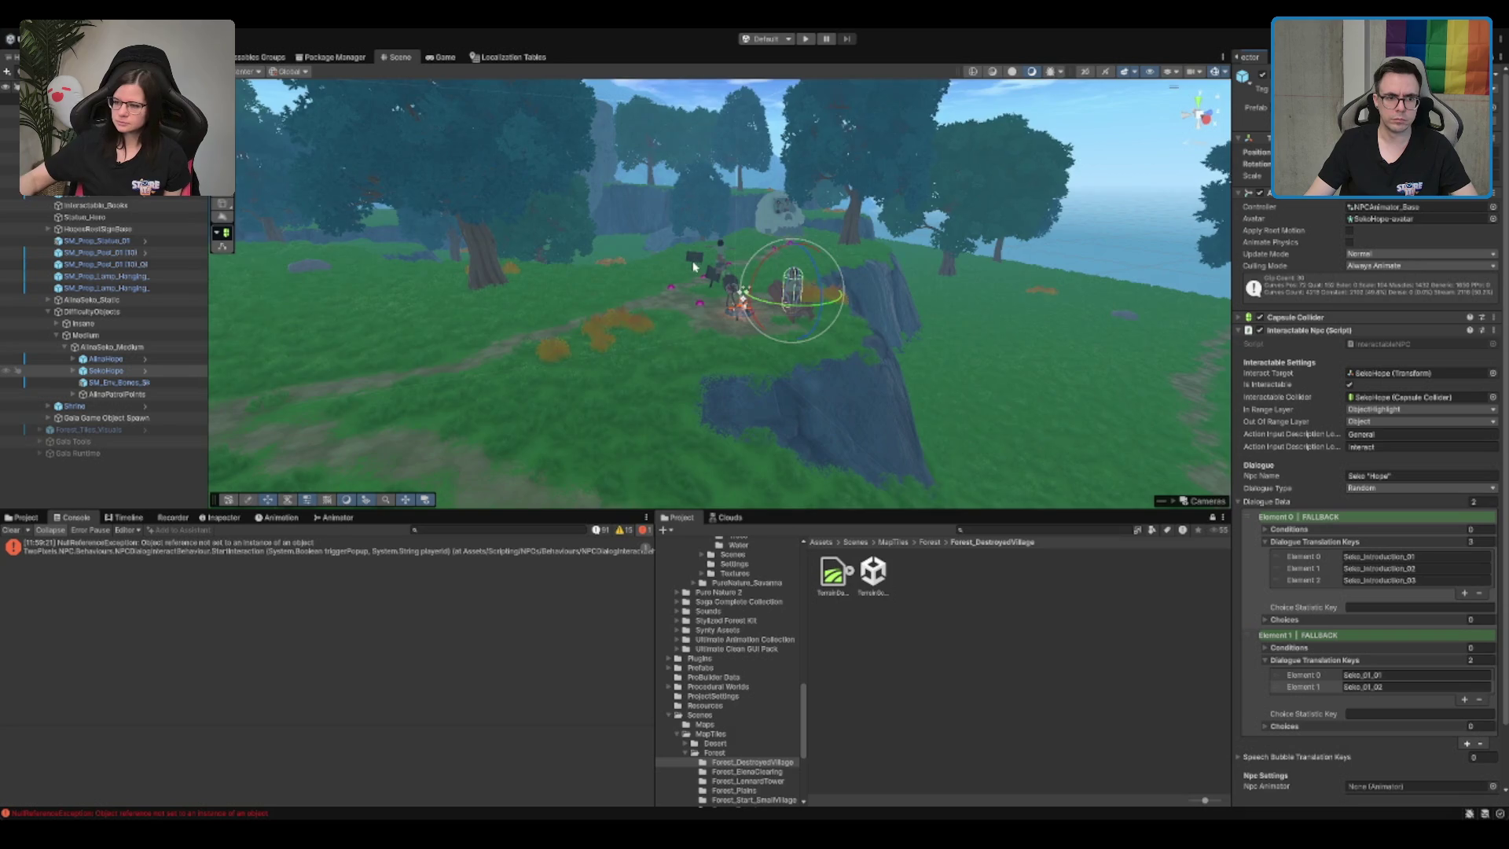
Step: Frame the Statue_Hero and tick Is Interactable
left_click_drag(844, 246, 817, 299)
key("f")
scroll(786, 353, "down", 5)
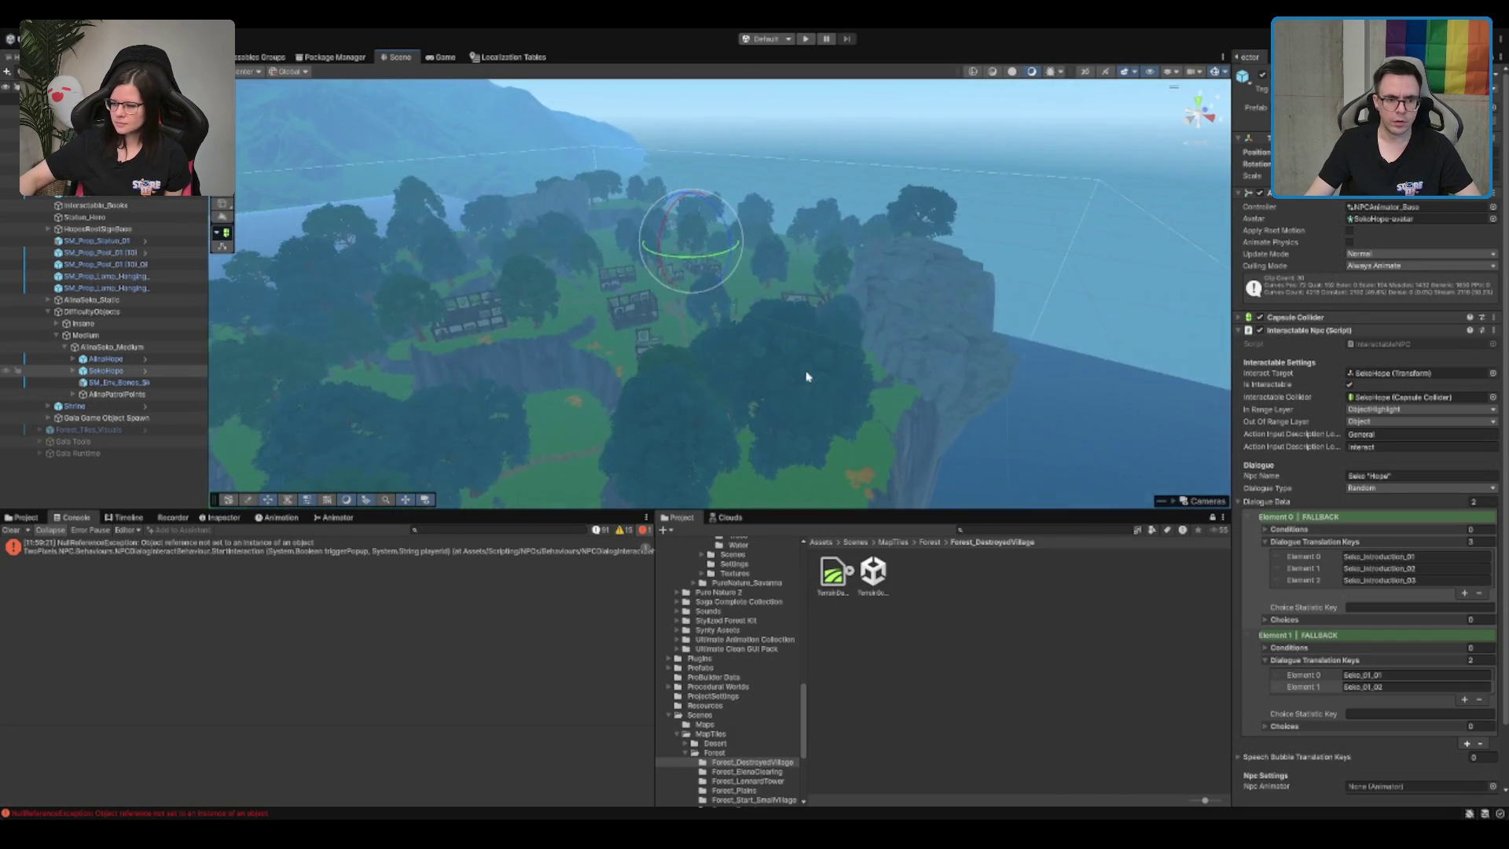
scroll(589, 324, "up", 5)
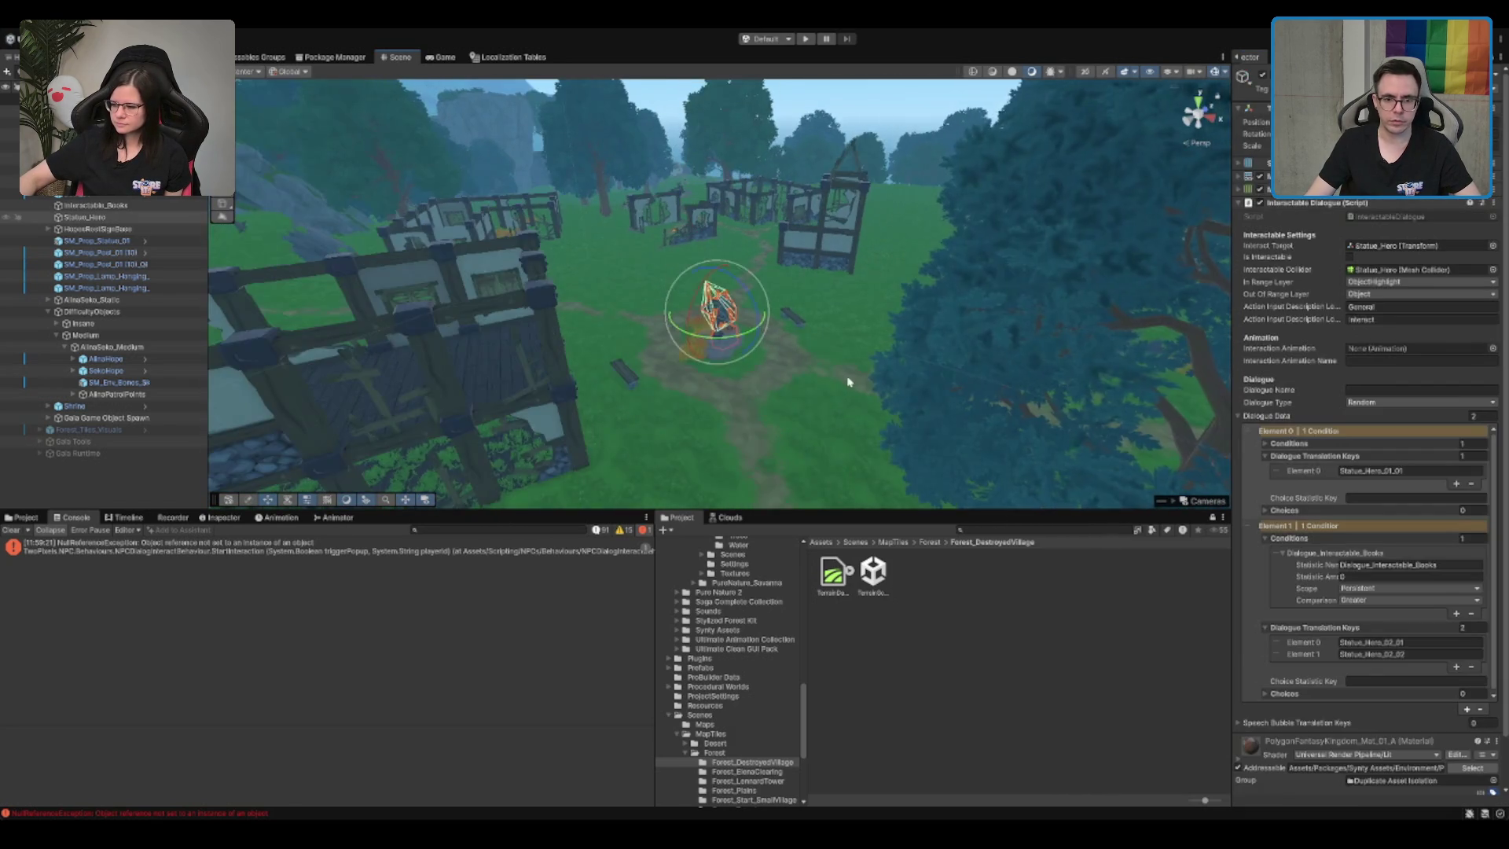
key("f")
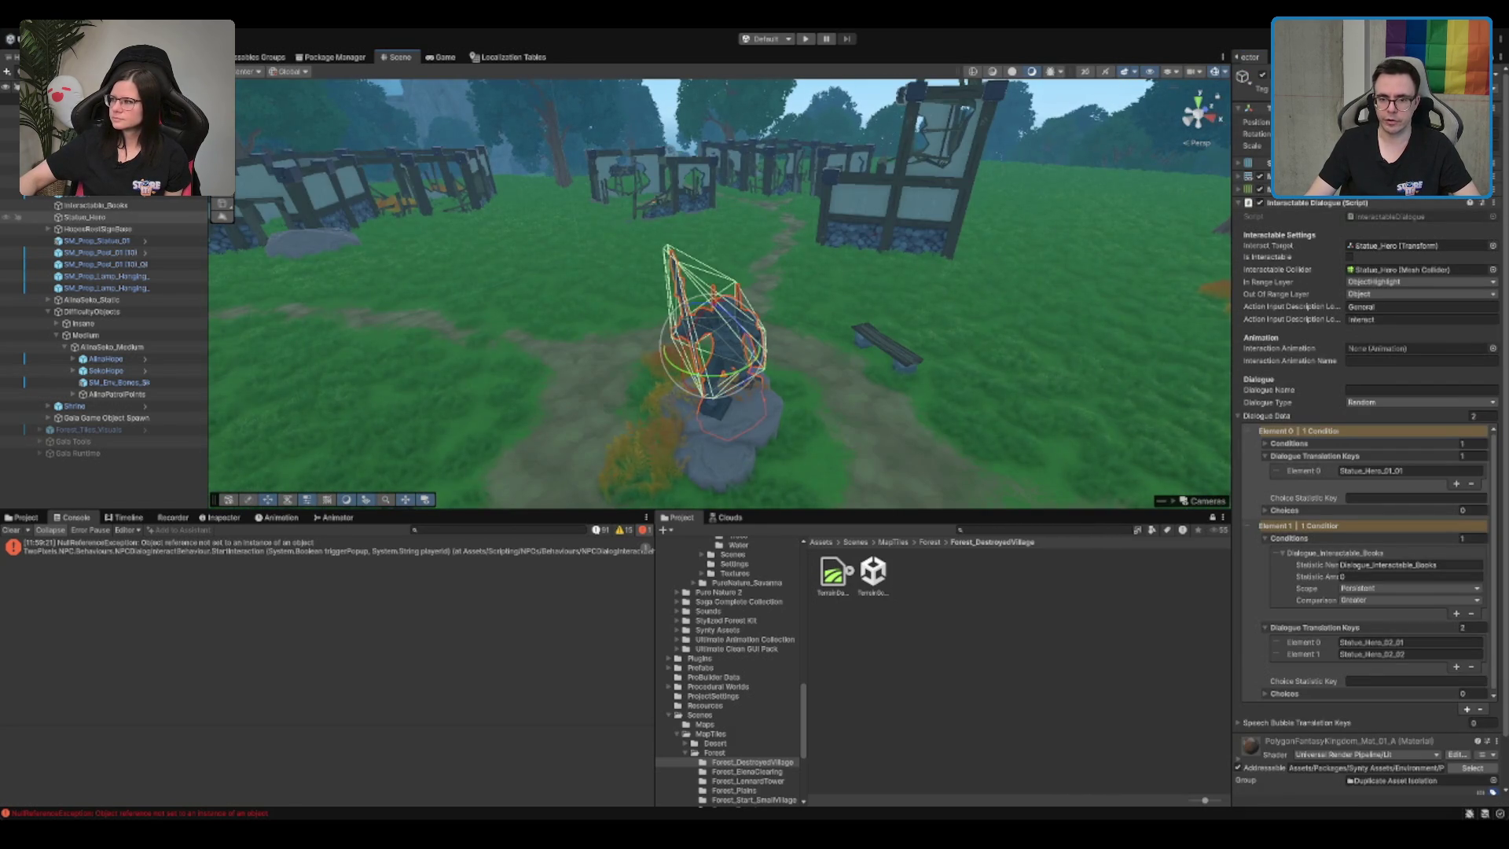
left_click(1349, 257)
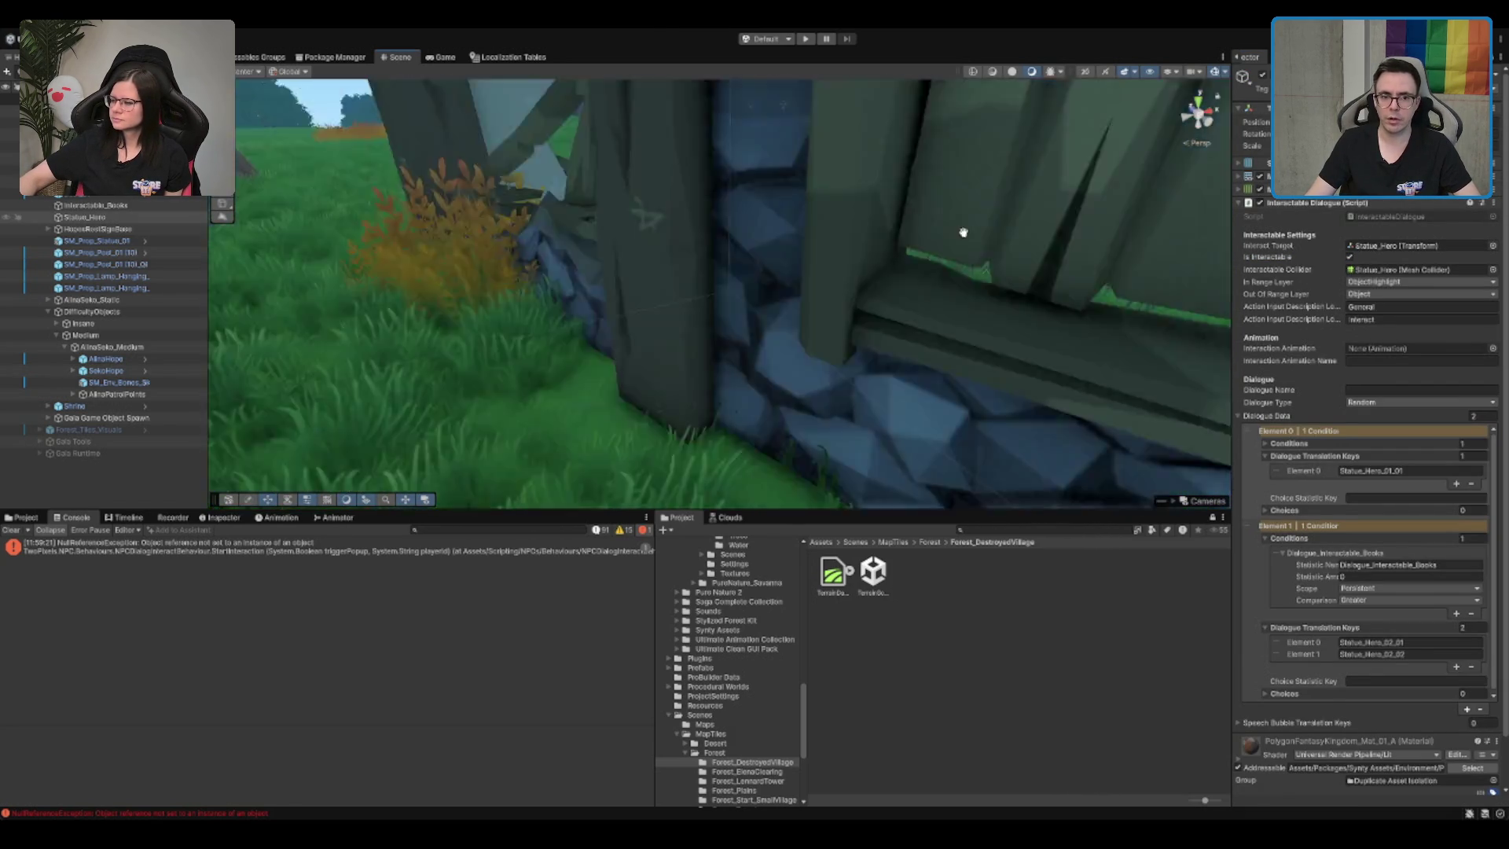
Step: Select Interactable_Books on the shelf and set its Box Collider Center Z to 0.14
mouse_move(954, 251)
left_mouse_down()
mouse_move(798, 296)
mouse_move(808, 370)
mouse_move(810, 326)
left_mouse_up()
left_click(807, 326)
key("f")
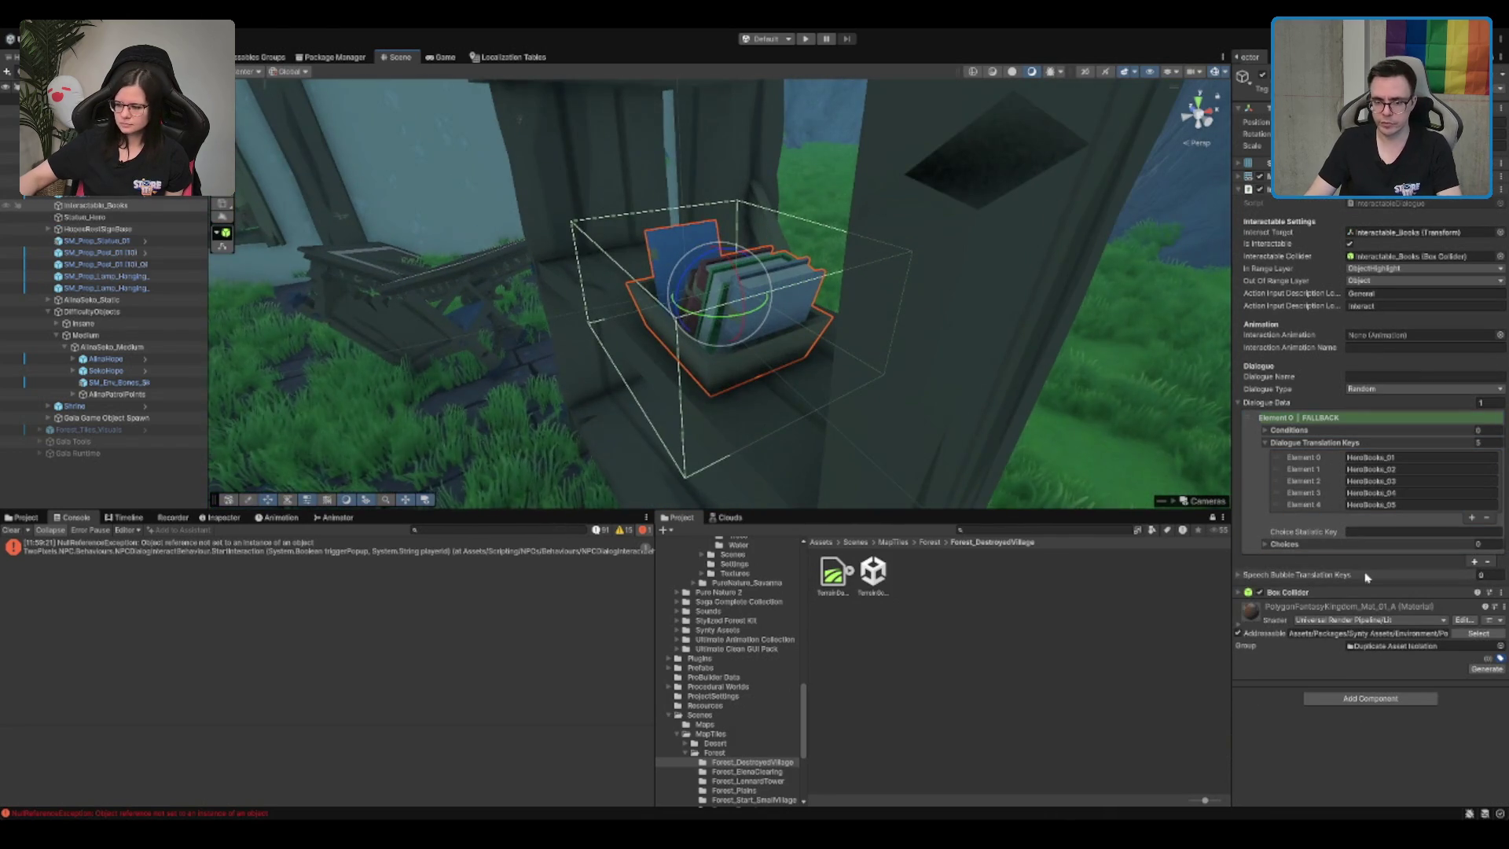
left_click(1371, 592)
scroll(1414, 620, "down", 1)
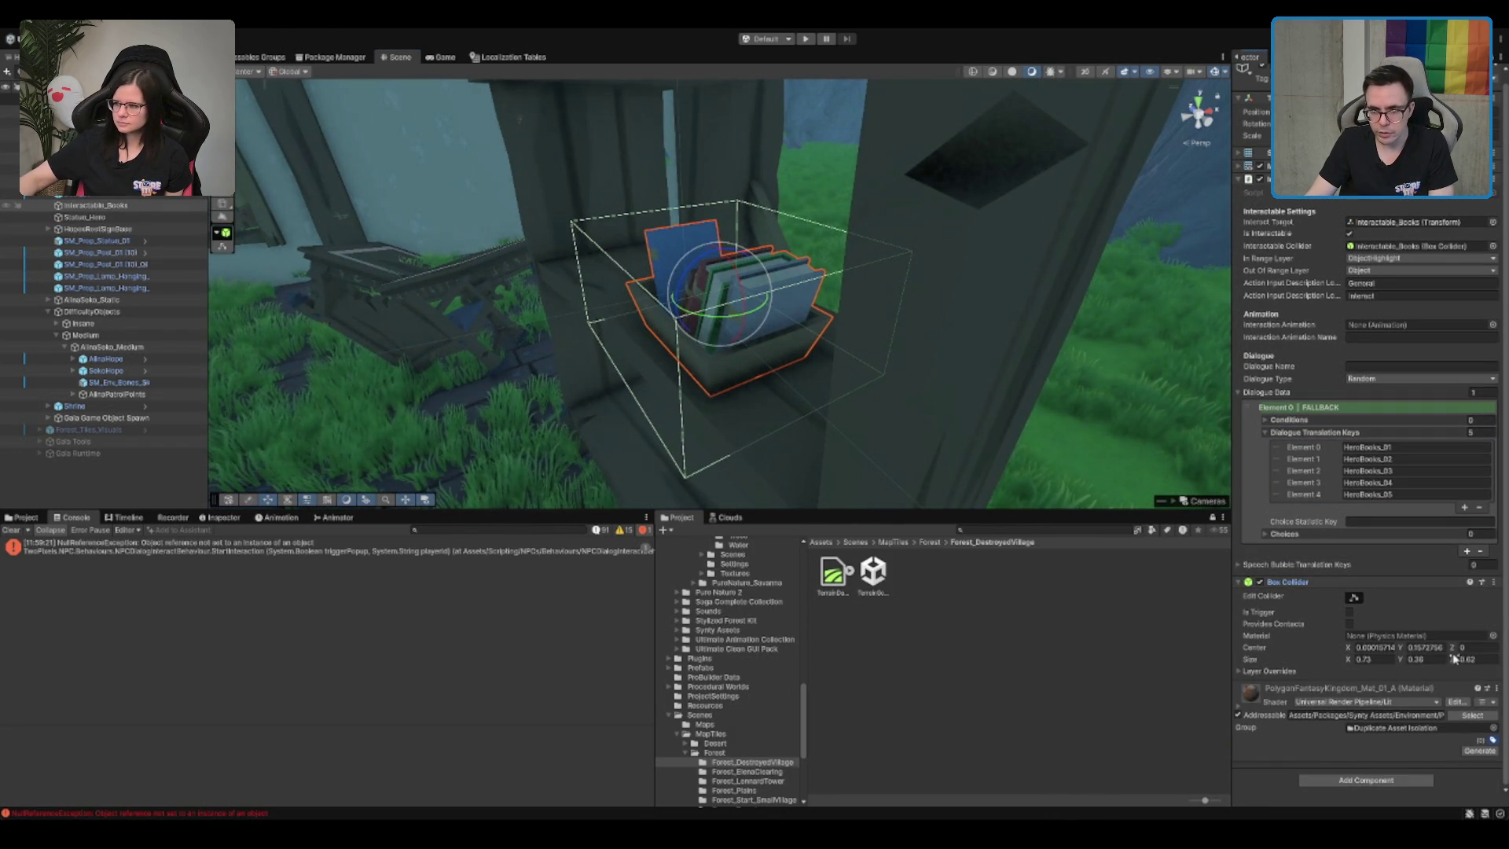
type(".14")
key("Return")
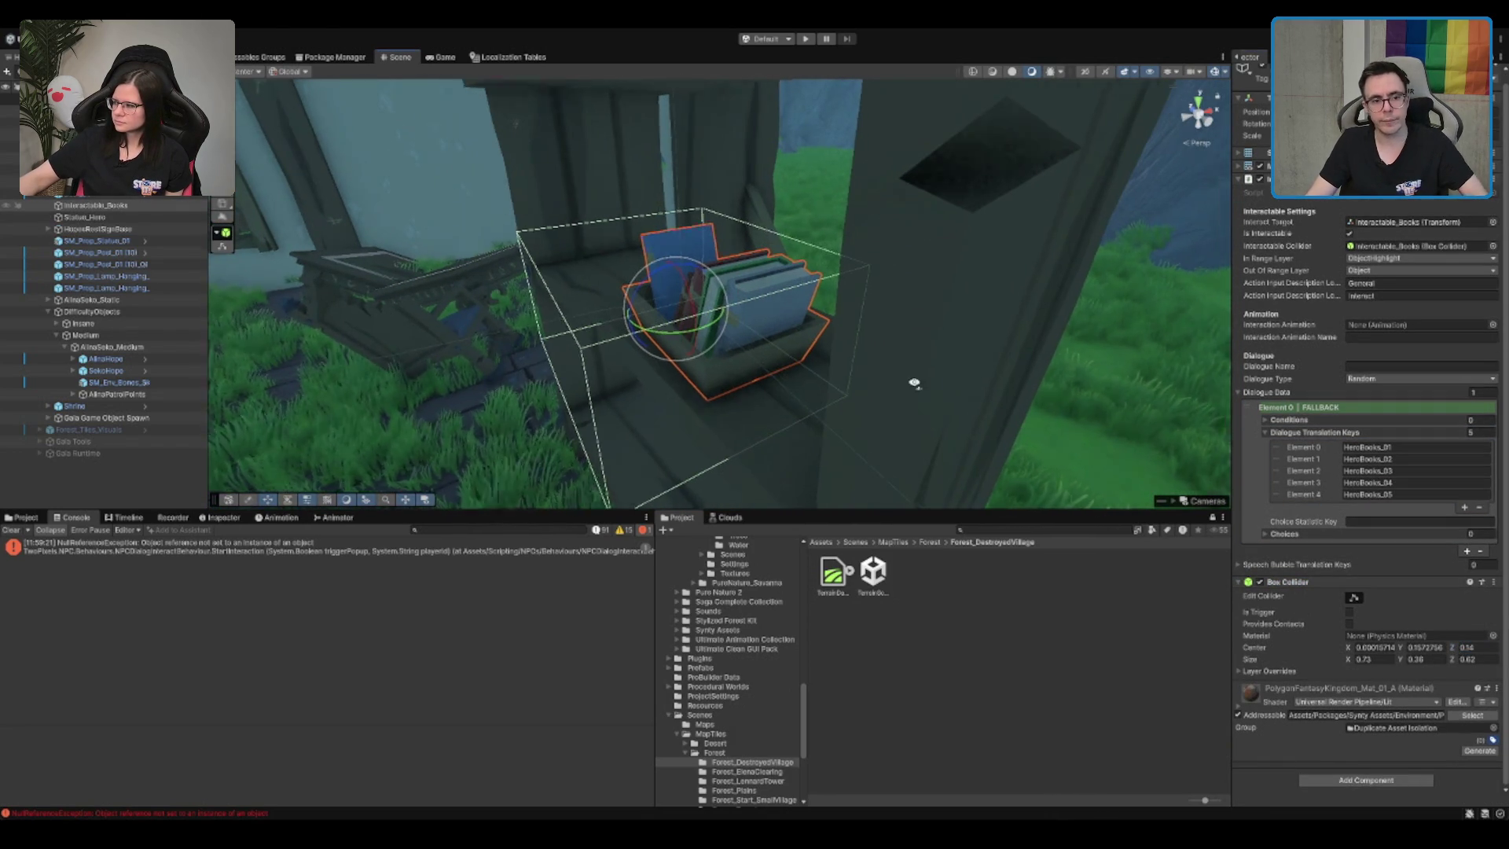
scroll(912, 380, "up", 2)
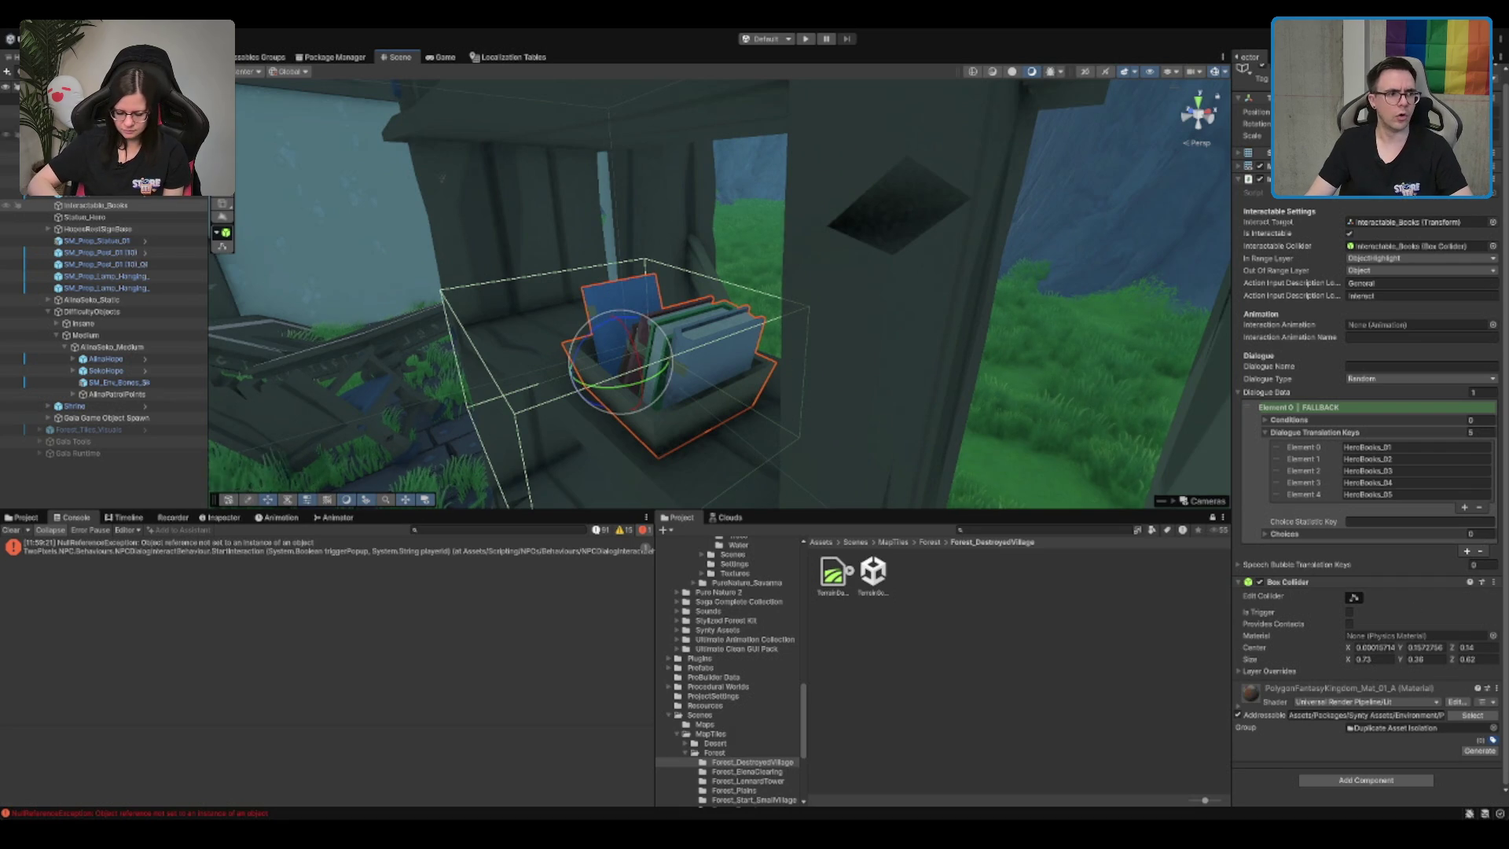
Step: Look over the village terrain, then return the Project browser to Assets/Scenes
left_click(782, 224)
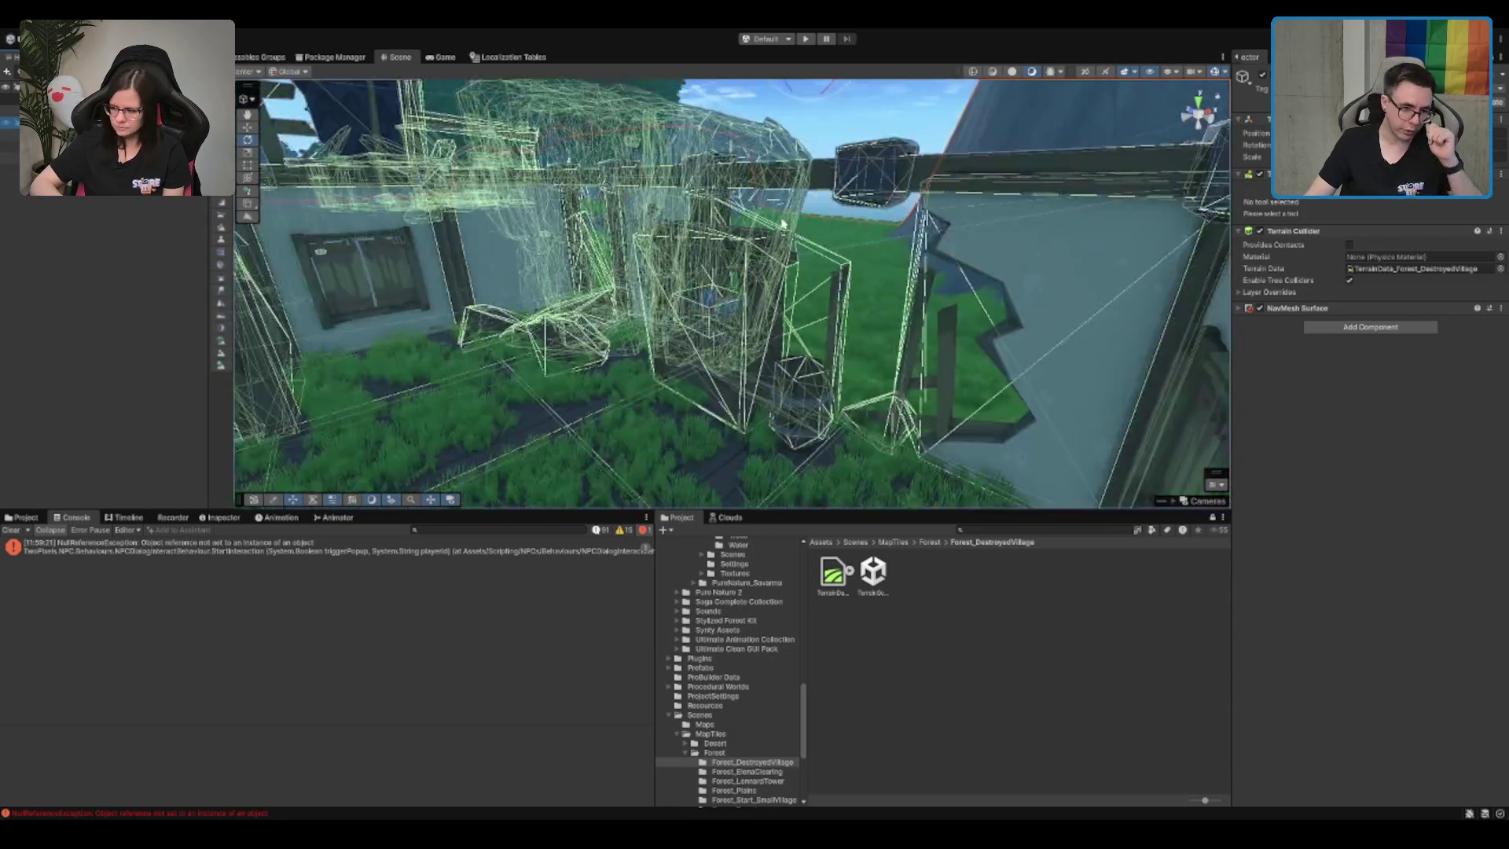
scroll(783, 224, "down", 10)
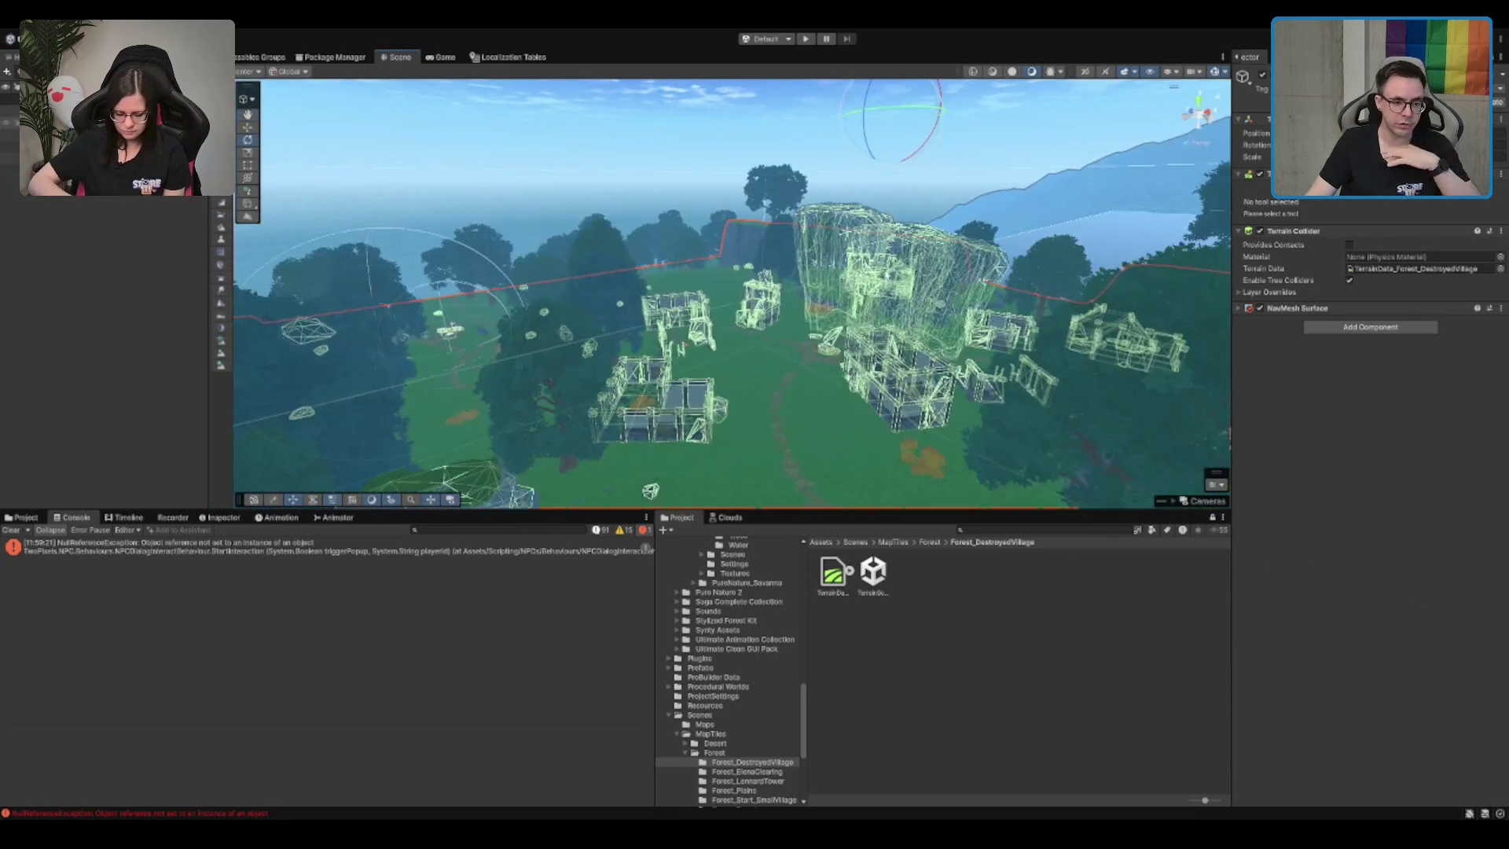
left_click_drag(783, 224, 796, 248)
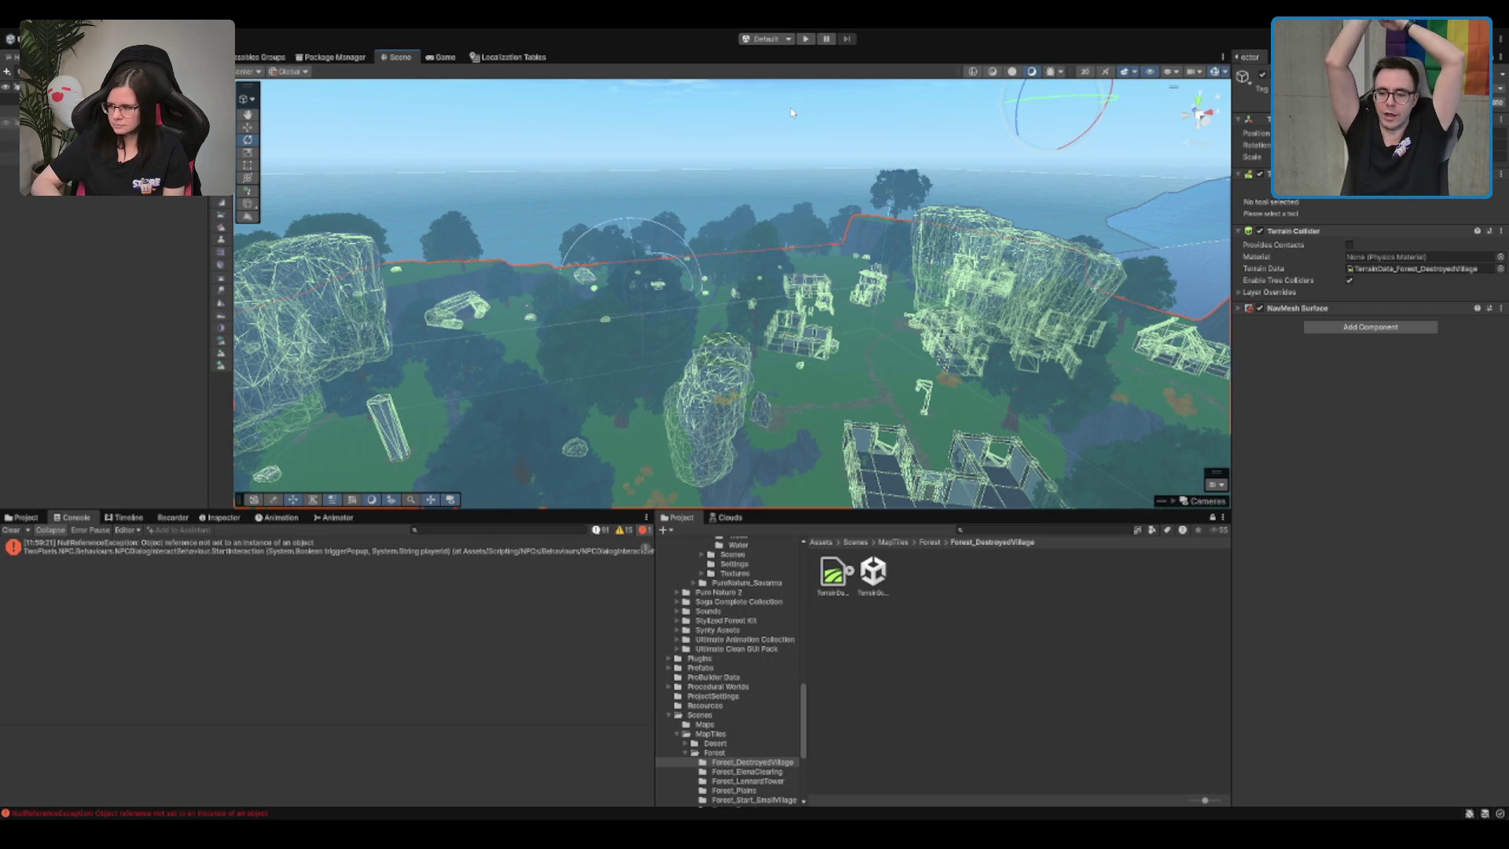
scroll(558, 215, "up", 10)
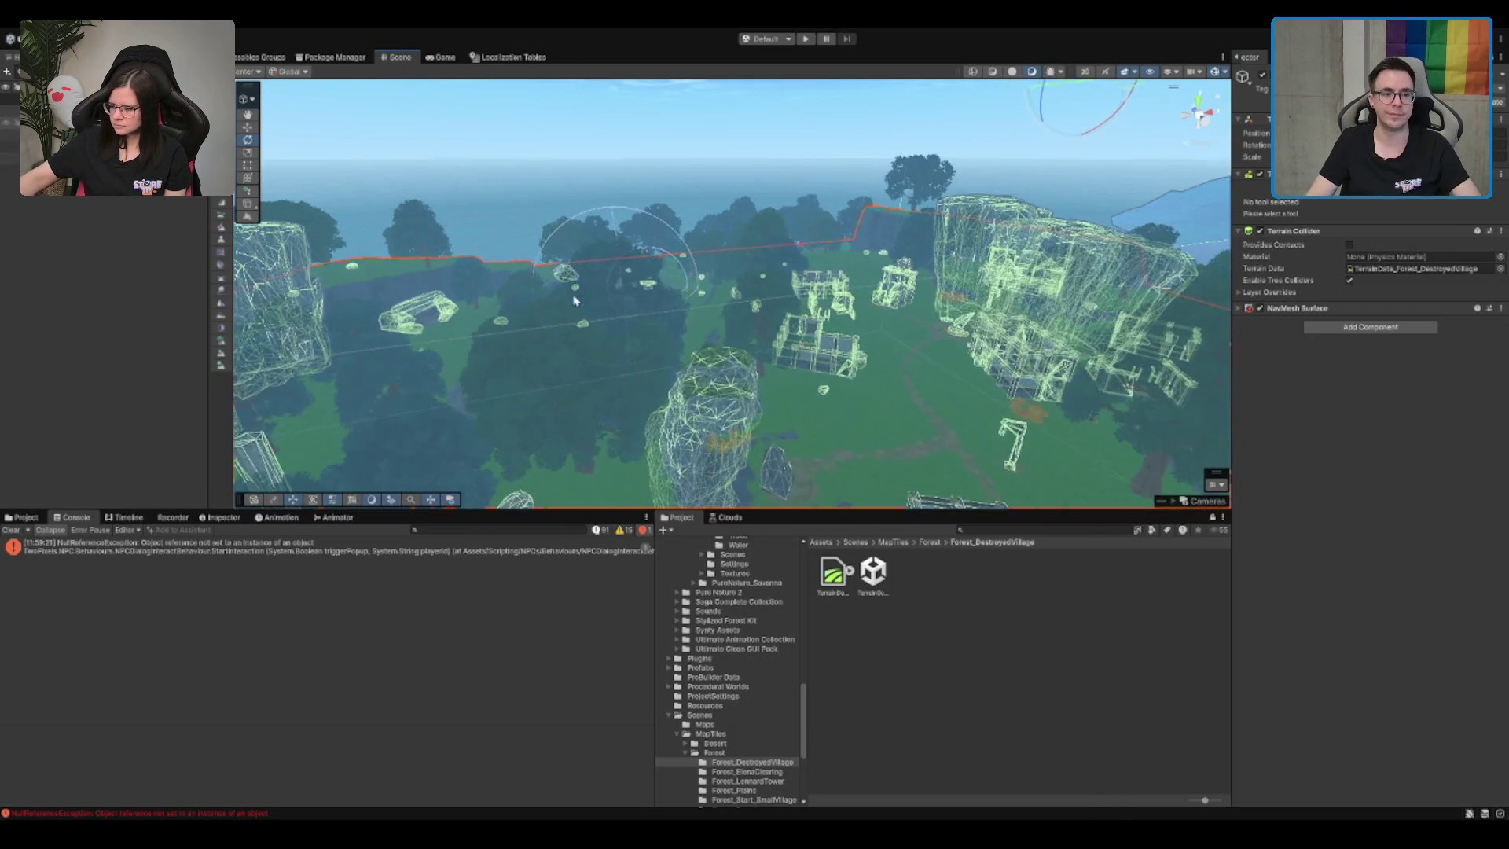
scroll(724, 250, "down", 10)
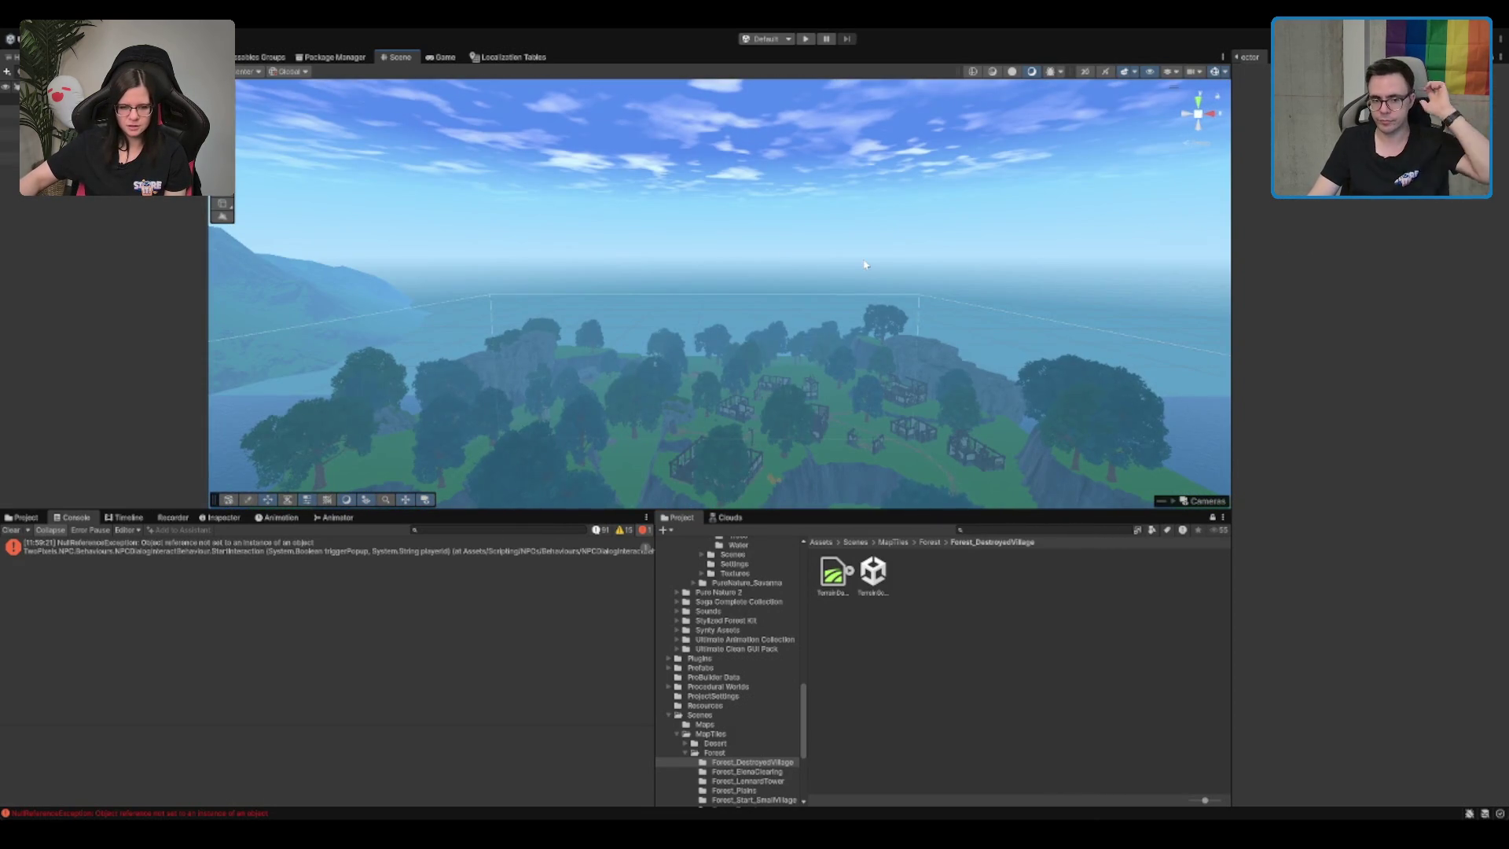
left_click(855, 542)
left_click(991, 577)
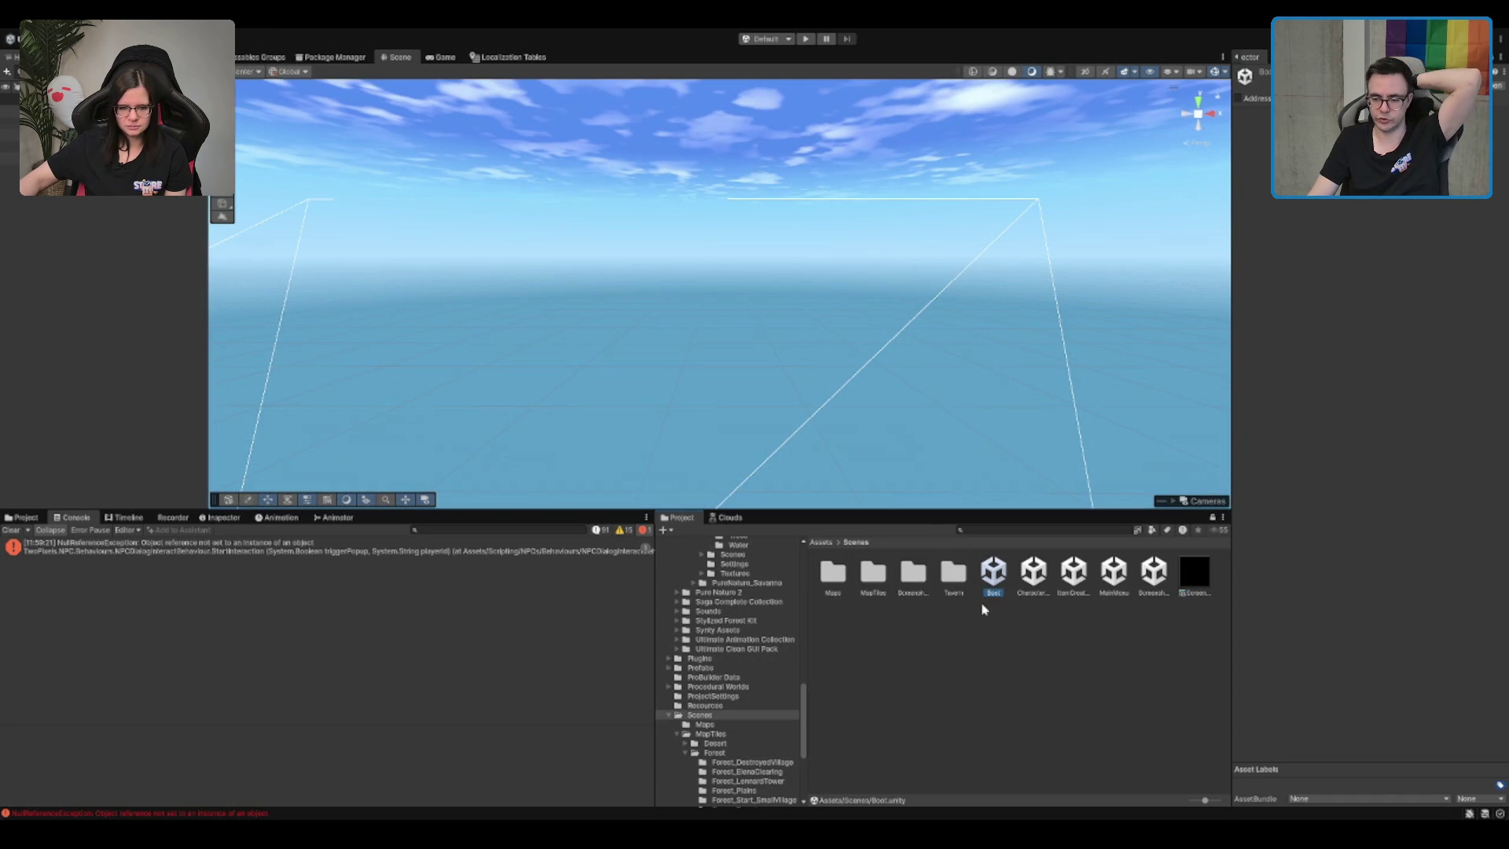
left_click(1096, 686)
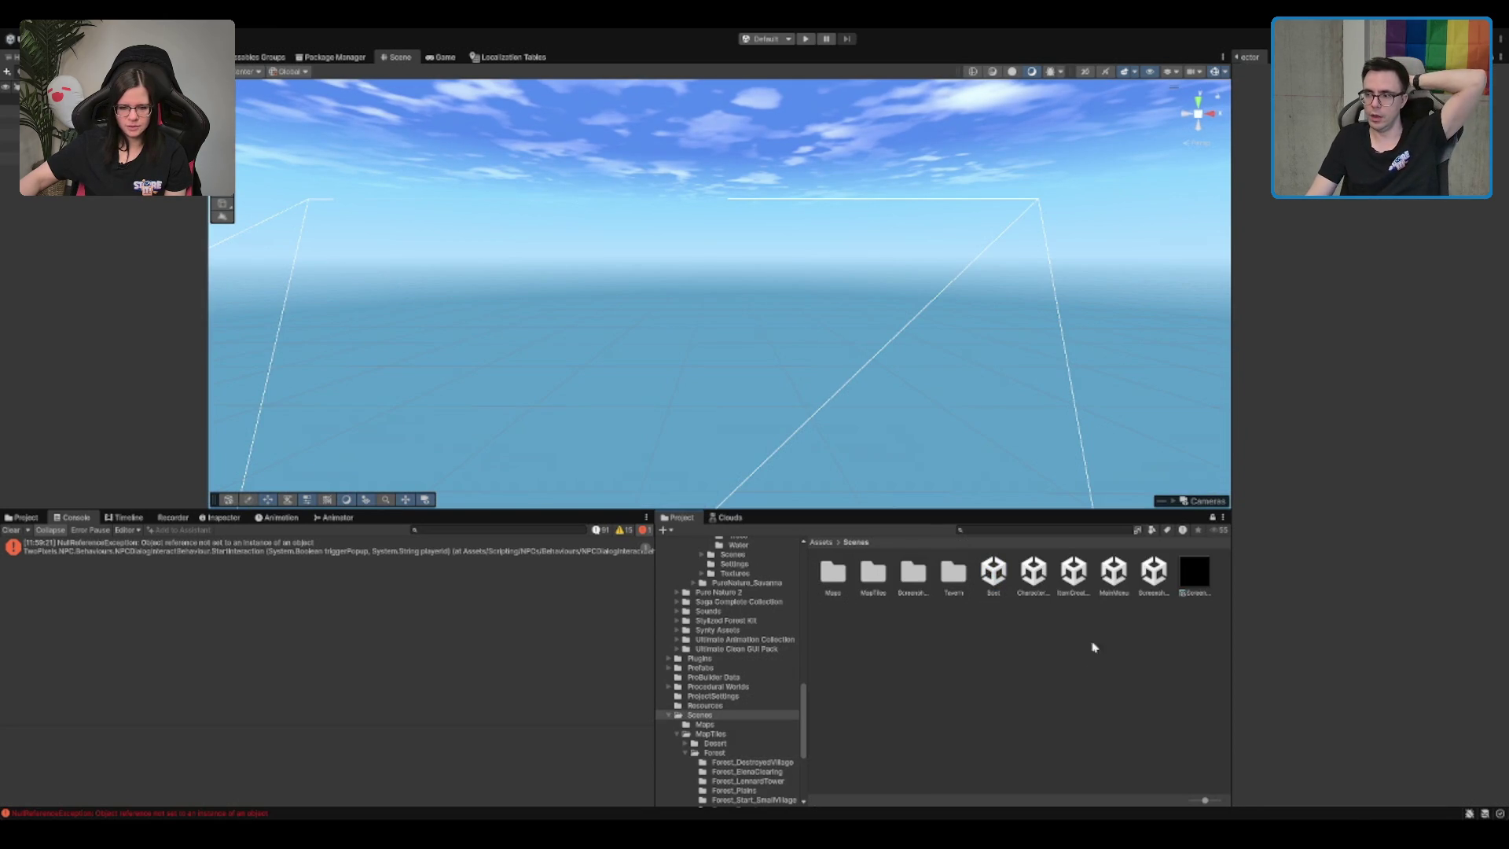